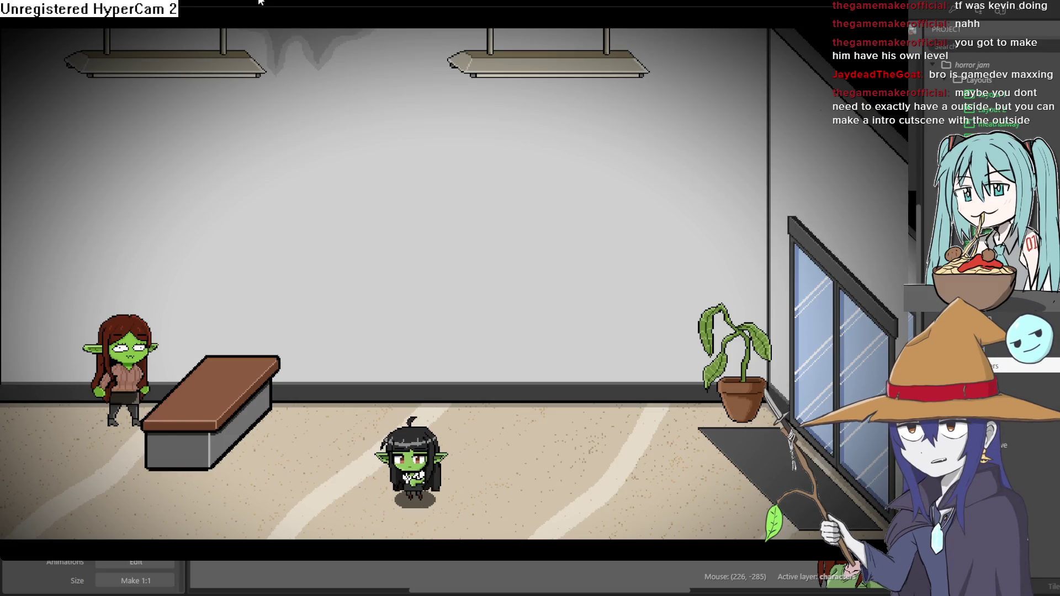
# Drop the goblin prone and crawl left out of the bench room into the elevator hallway
pyautogui.press('Down')
pyautogui.press('Right')
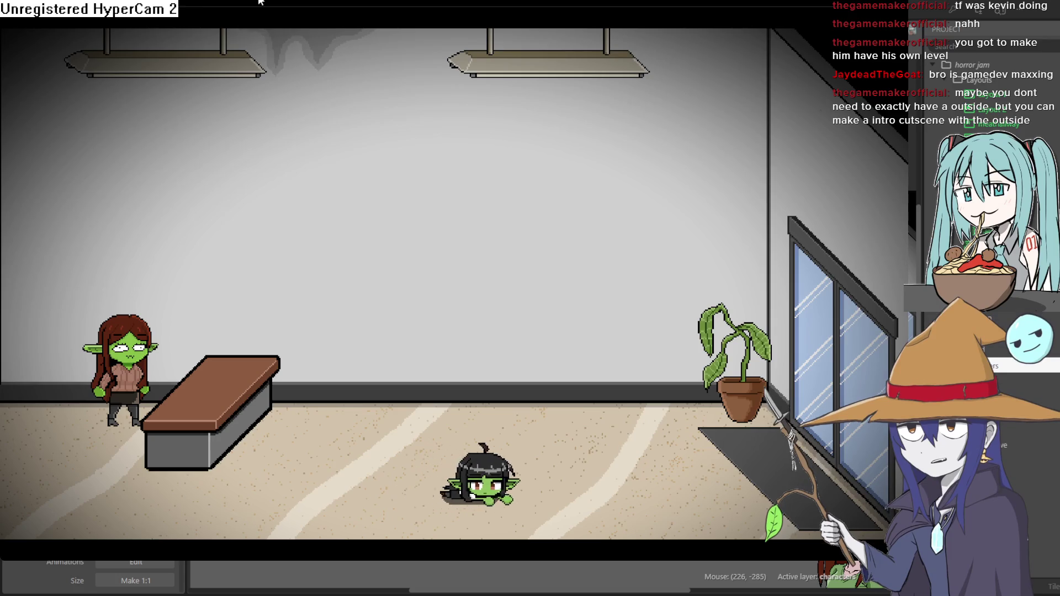
pyautogui.press('Left')
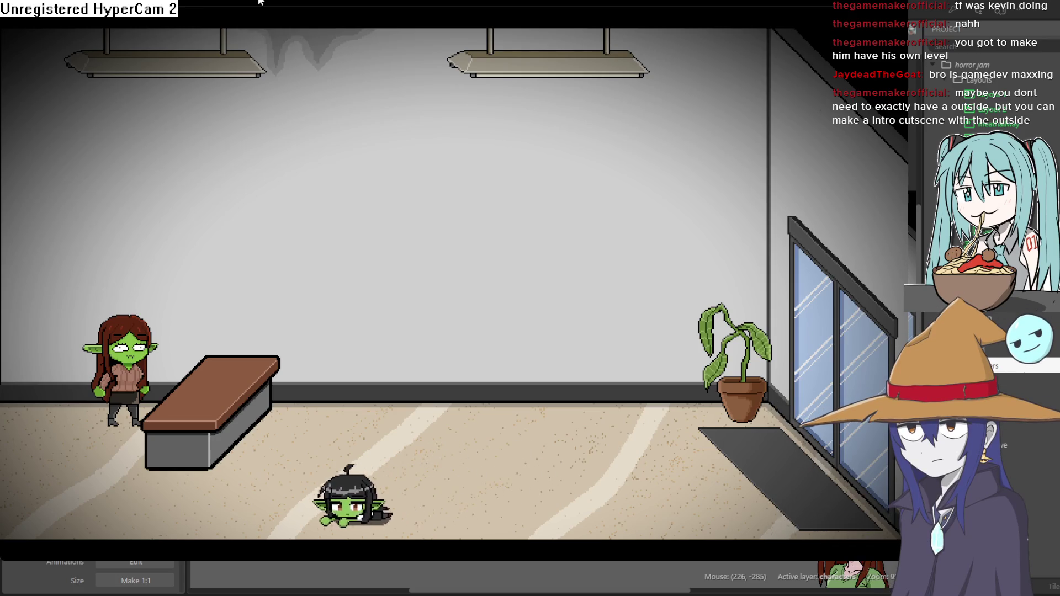
pyautogui.press('Left')
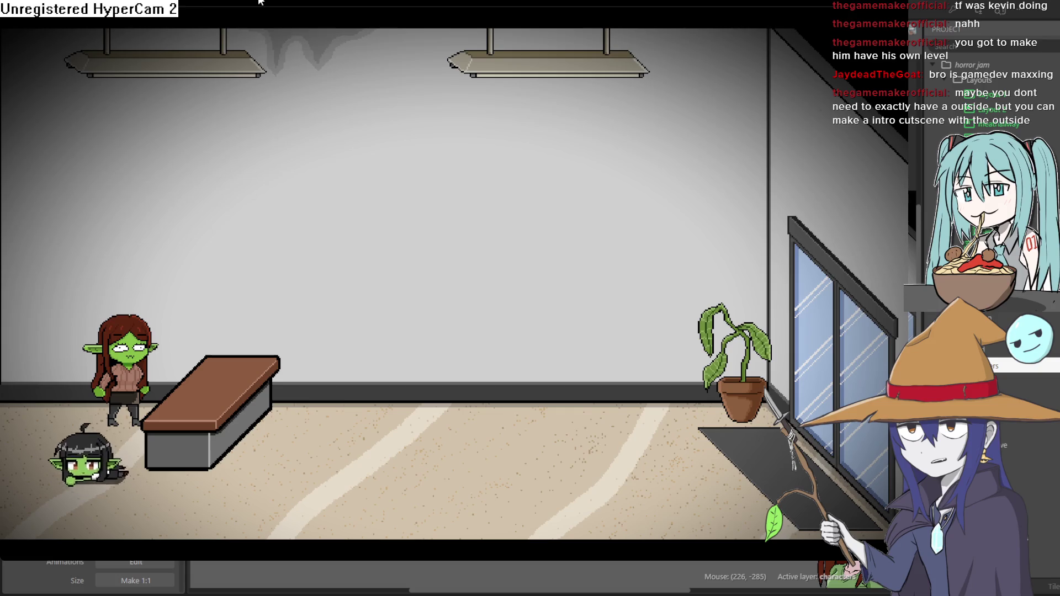
pyautogui.press('Left')
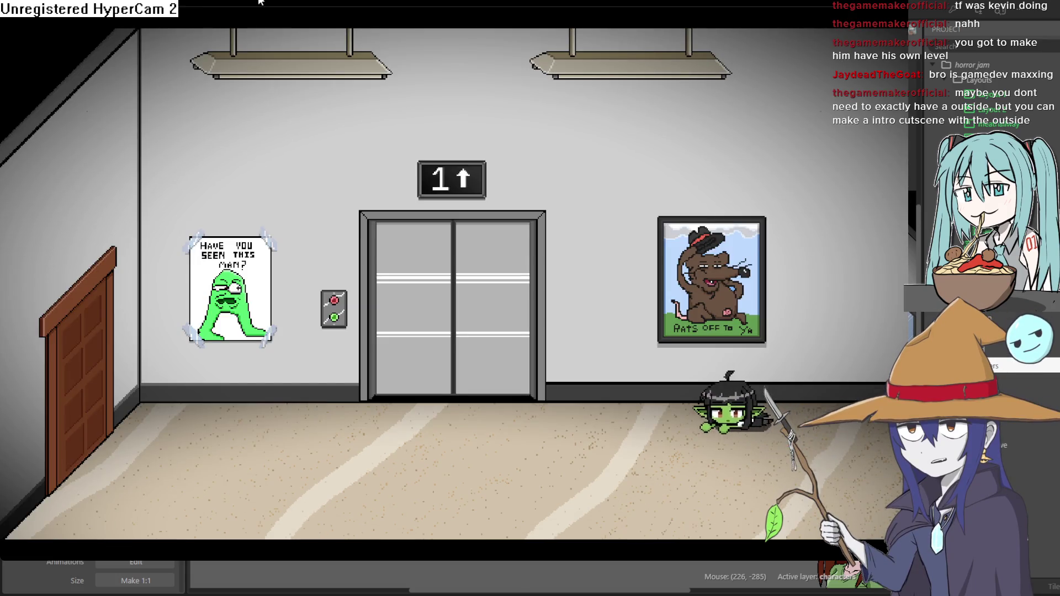
pyautogui.press('Left')
pyautogui.press('Left')
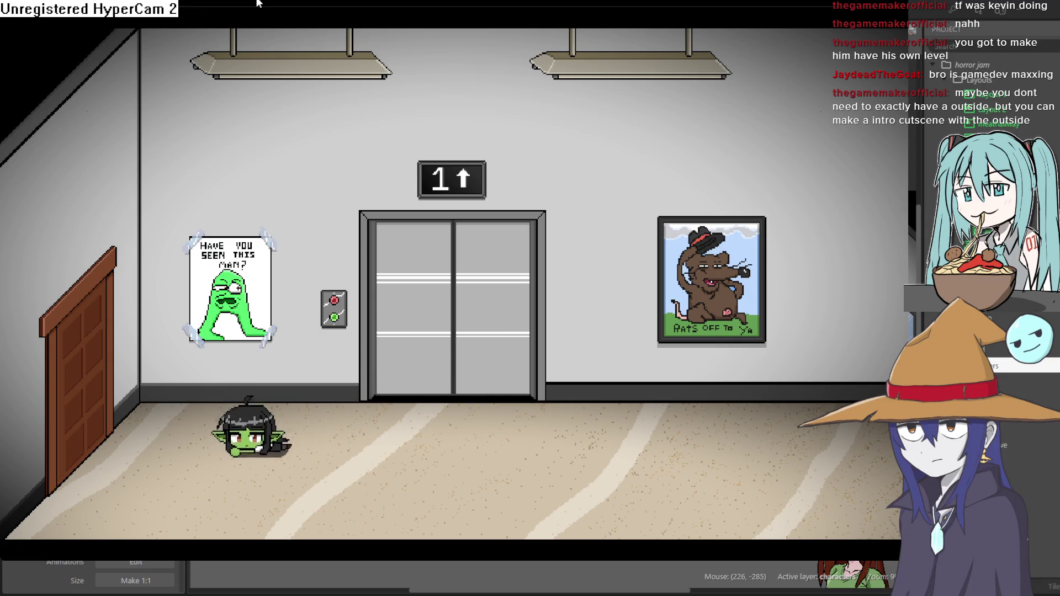
# Crawl the goblin around the hallway floor in front of the elevator doors
pyautogui.press('Right')
pyautogui.press('Up')
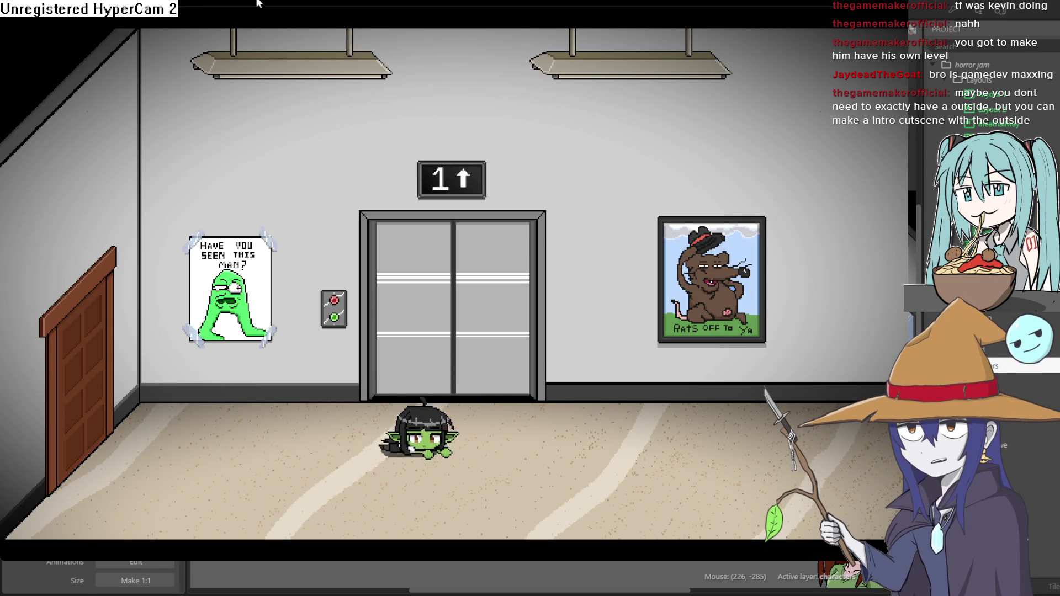
pyautogui.press('Right')
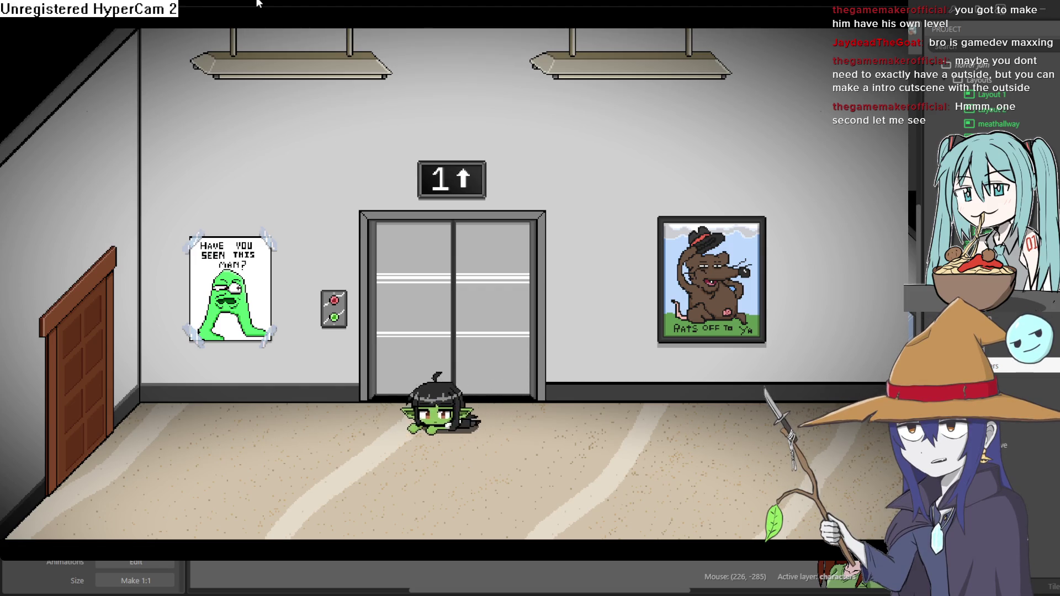
pyautogui.press('Down')
pyautogui.press('Left')
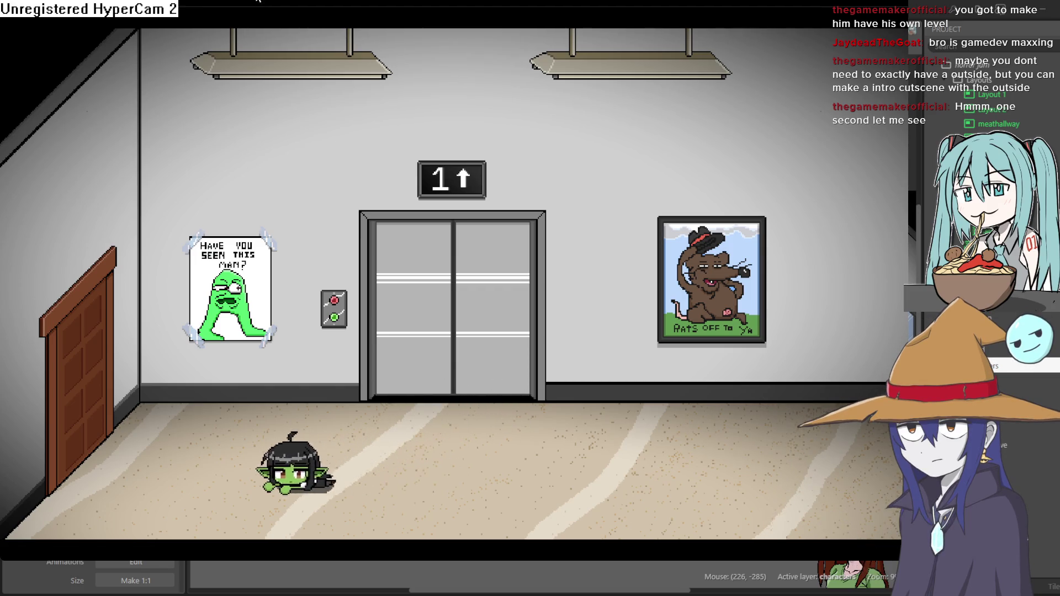
pyautogui.press('Right')
pyautogui.press('Down')
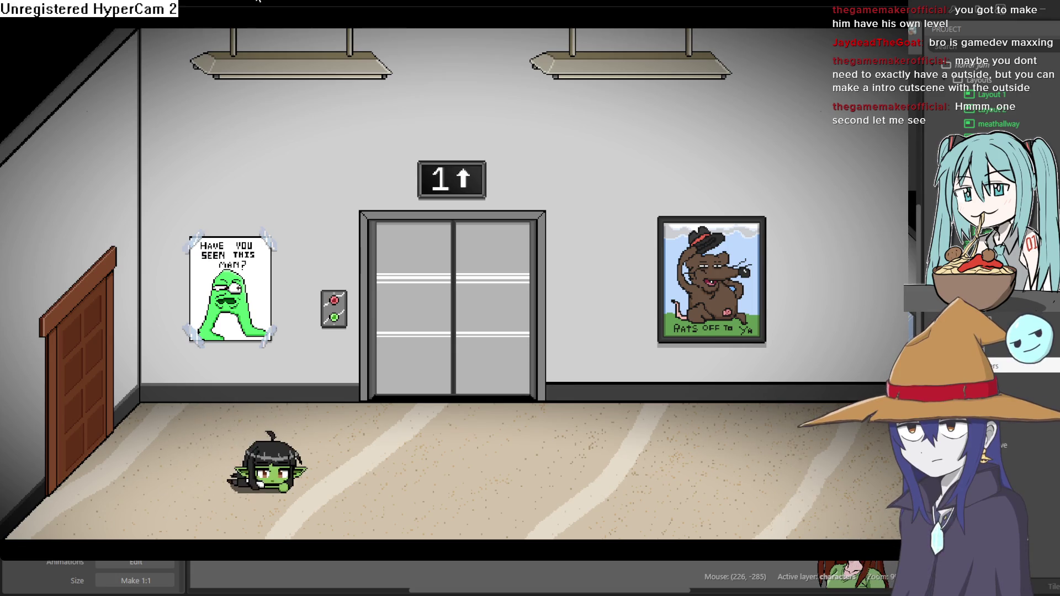
# Crawl across the hallway floor and through the left door into the Christmas tree room
pyautogui.press('Right')
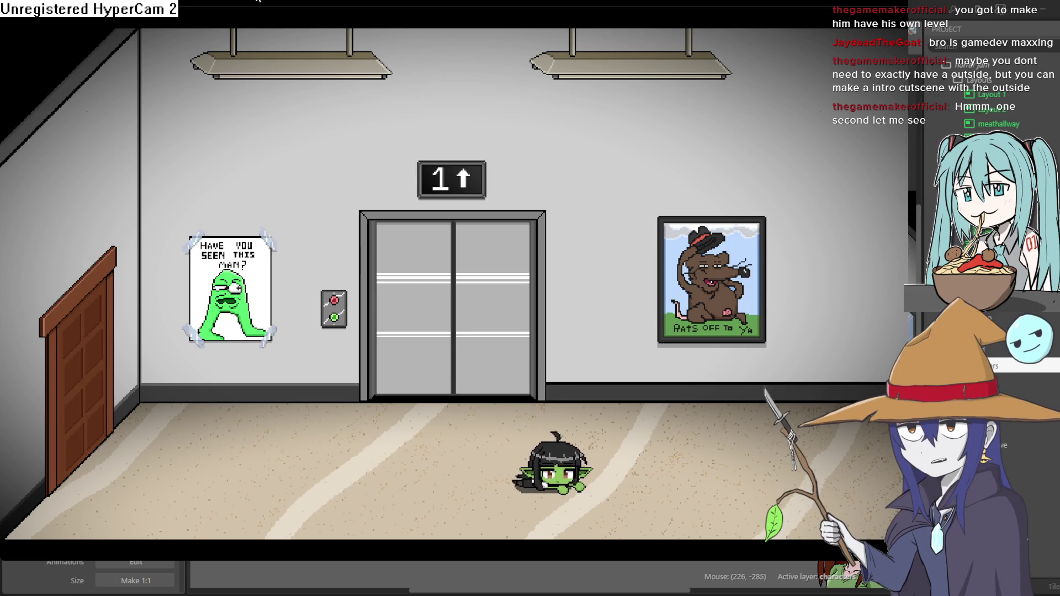
pyautogui.press('Down')
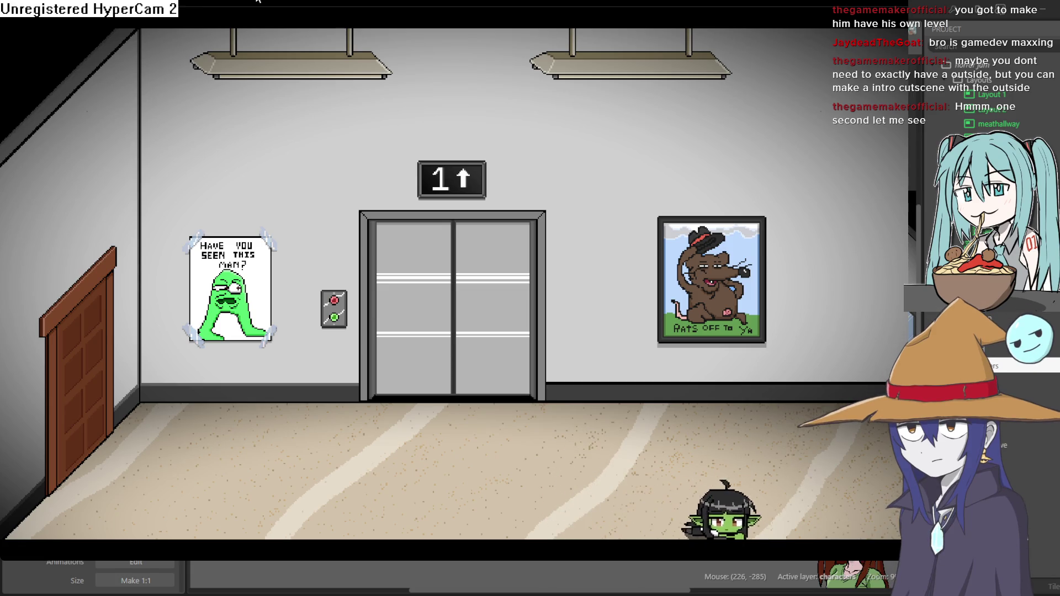
pyautogui.press('Right')
pyautogui.press('Up')
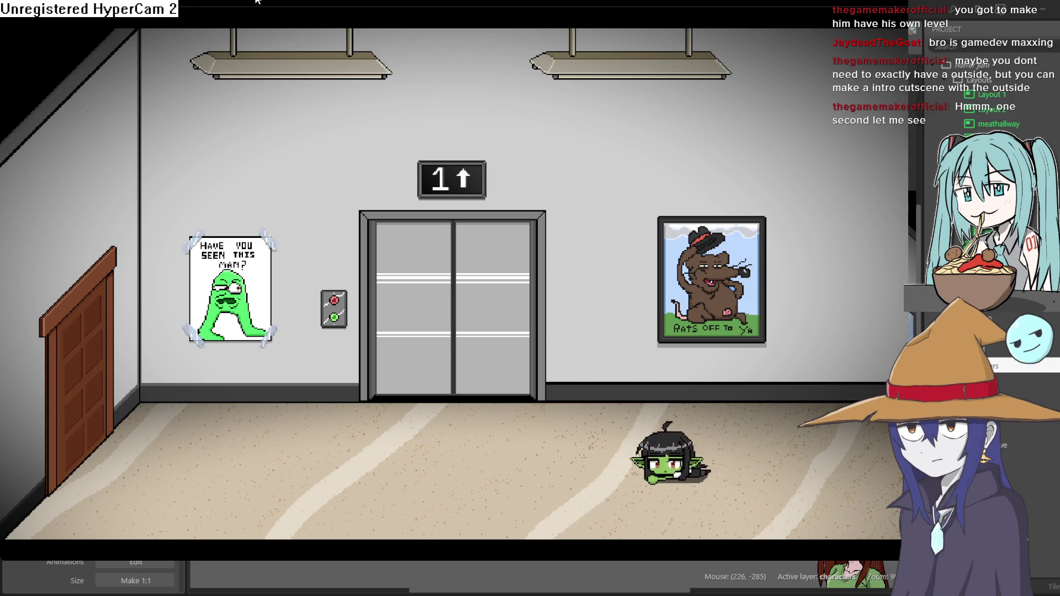
pyautogui.press('Left')
pyautogui.press('Up')
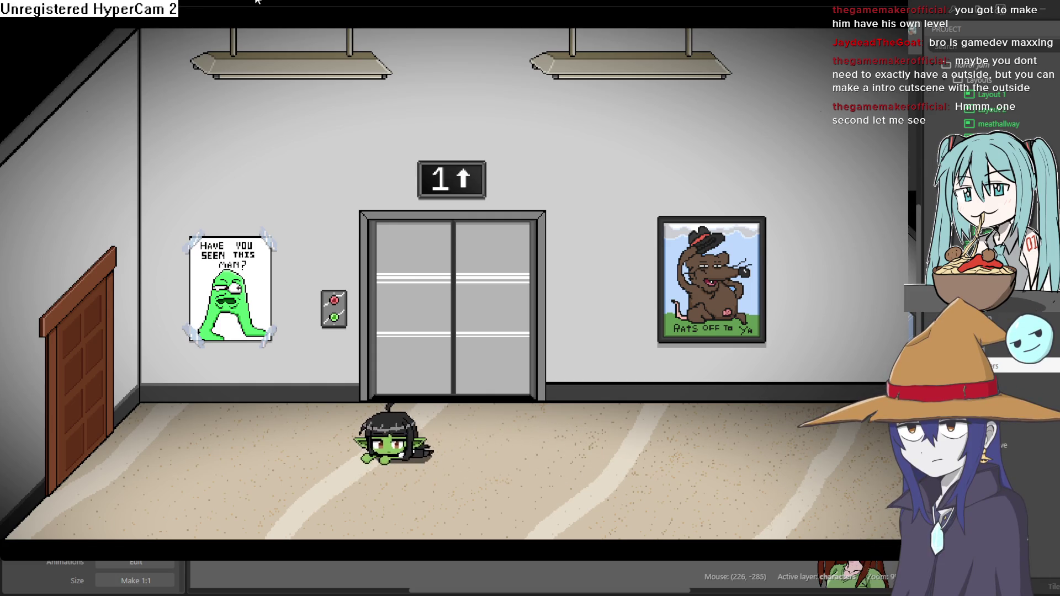
pyautogui.press('Left')
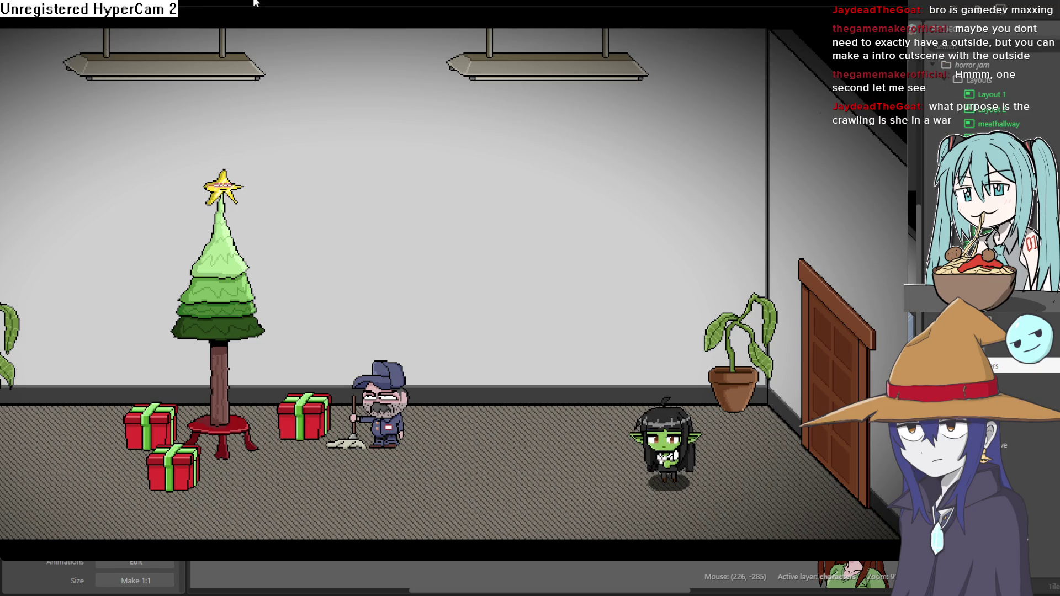
# Crawl the goblin back and forth around the janitor in the tree room
pyautogui.press('Left')
pyautogui.press('Up')
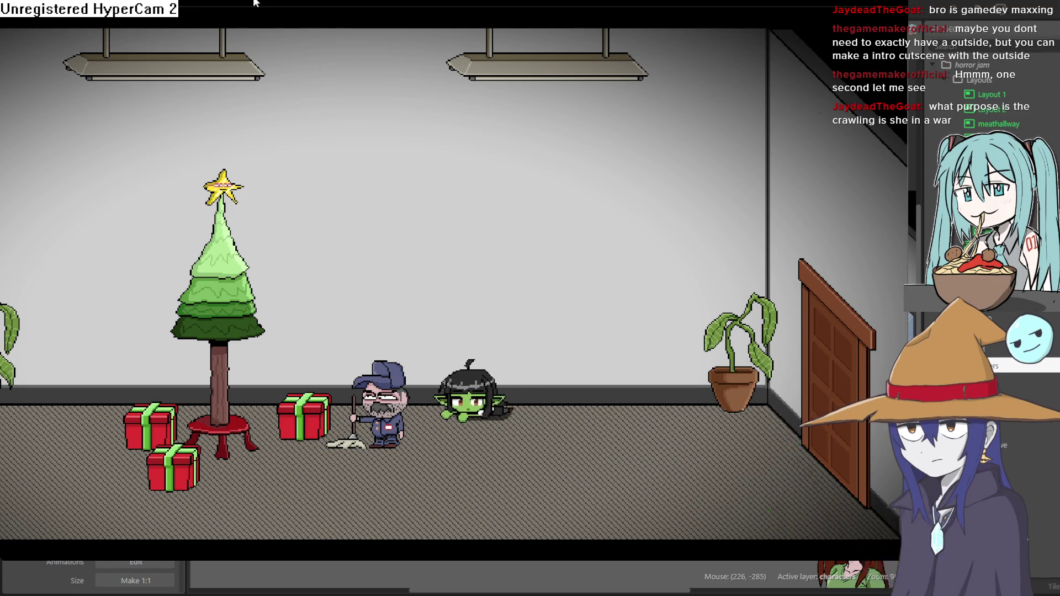
pyautogui.press('Left')
pyautogui.press('Down')
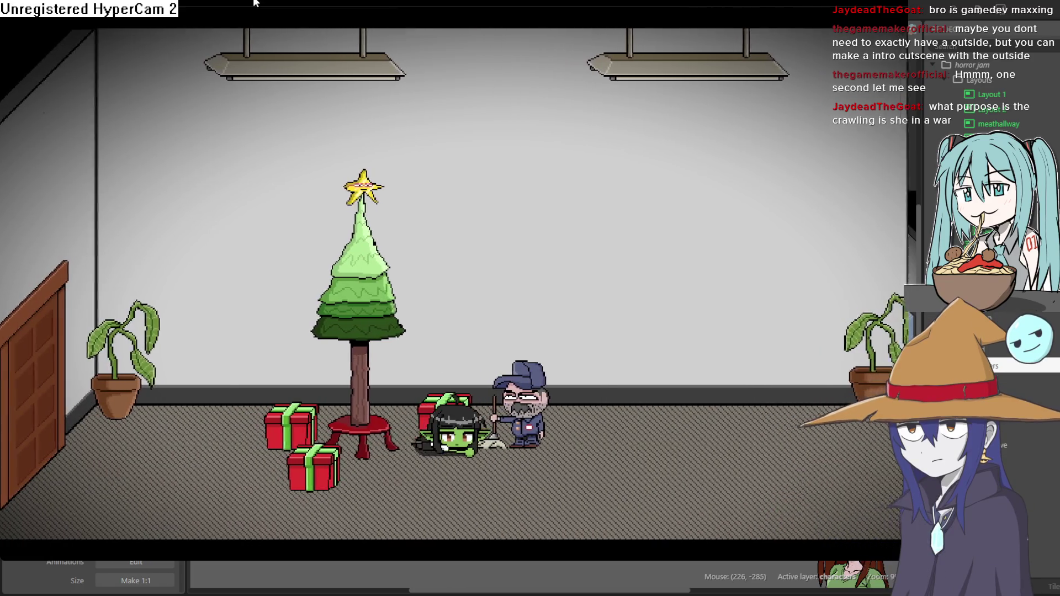
pyautogui.press('Right')
pyautogui.press('Down')
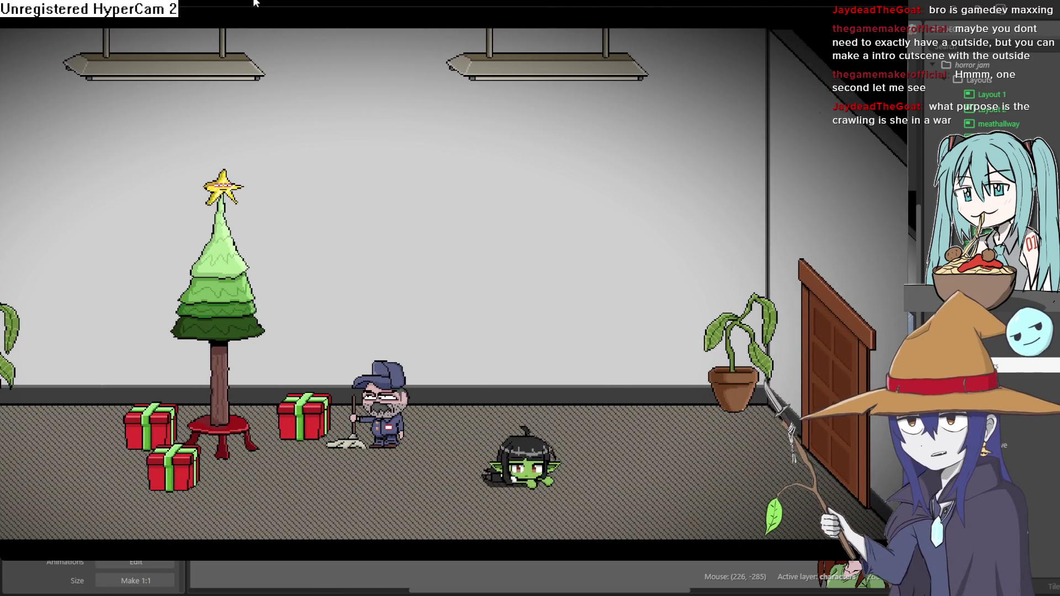
pyautogui.press('Up')
pyautogui.press('Left')
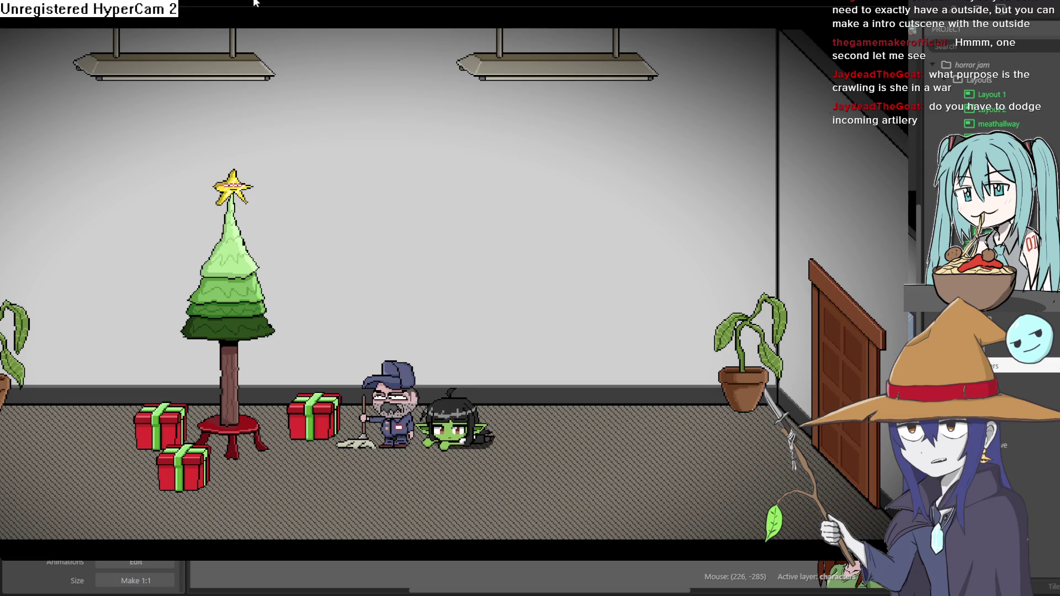
pyautogui.press('Right')
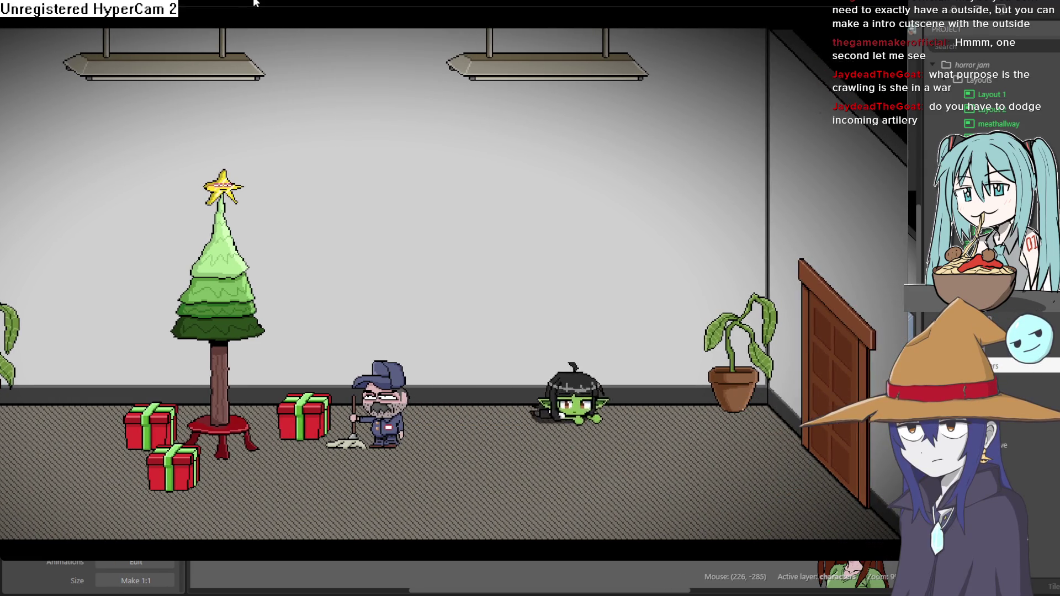
# Crawl toward the potted plant, then left past the gifts to the tree trunk
pyautogui.press('Right')
pyautogui.press('Up')
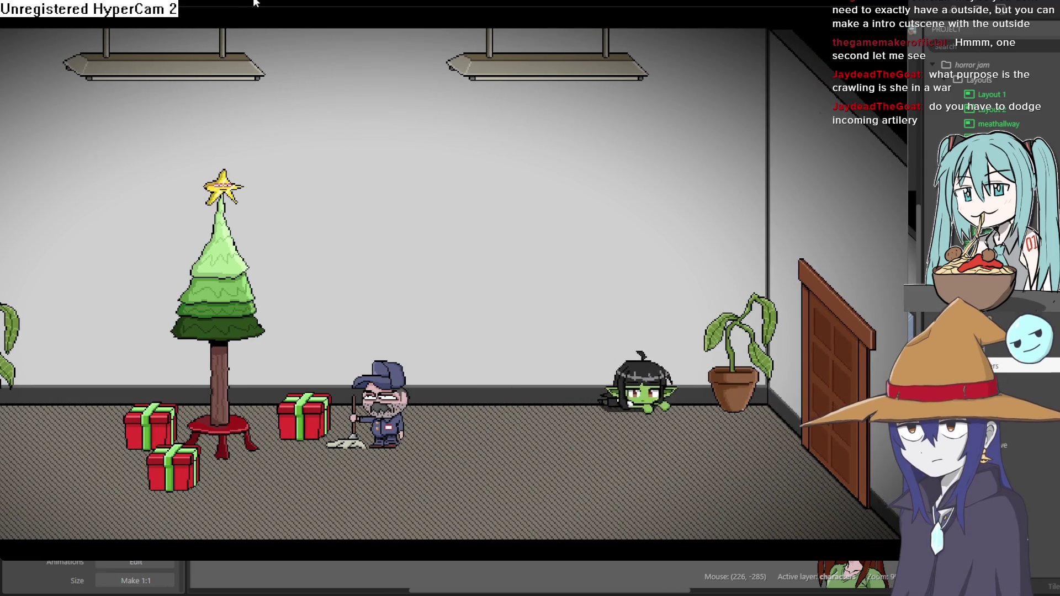
pyautogui.press('Left')
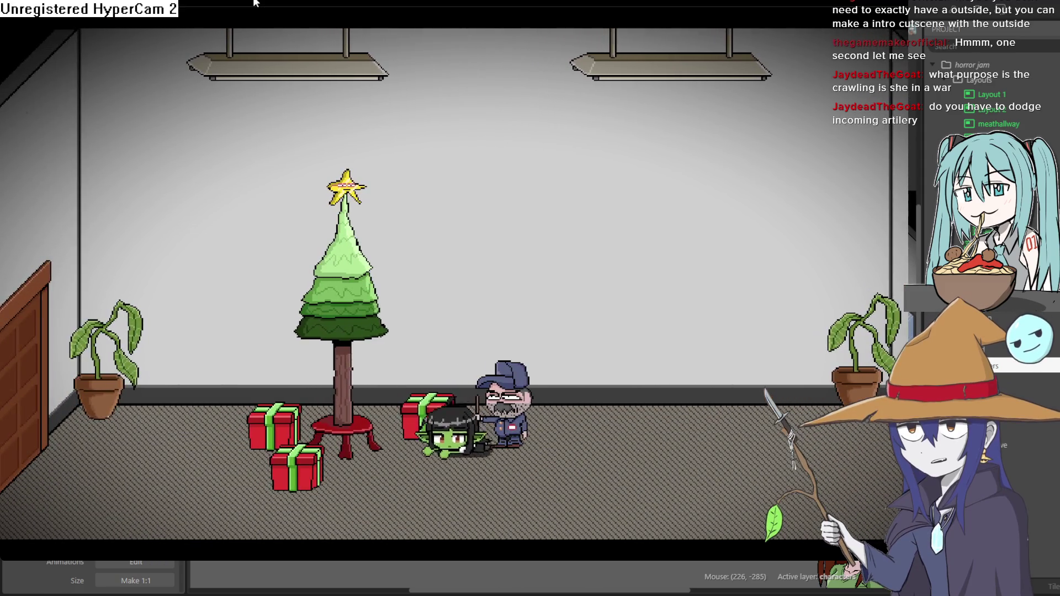
pyautogui.press('Up')
pyautogui.press('Left')
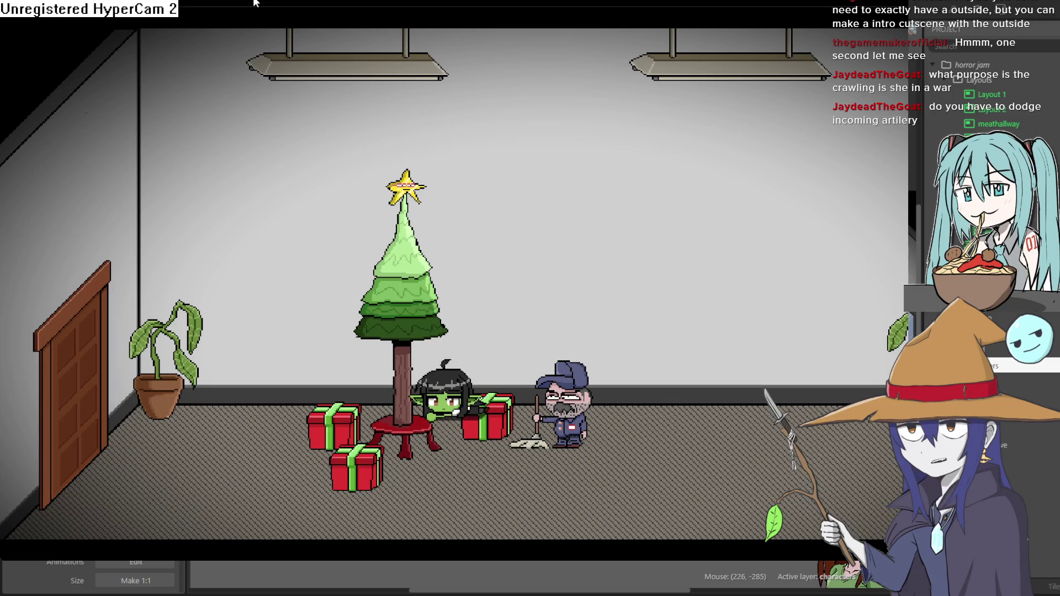
pyautogui.press('Down')
pyautogui.press('Left')
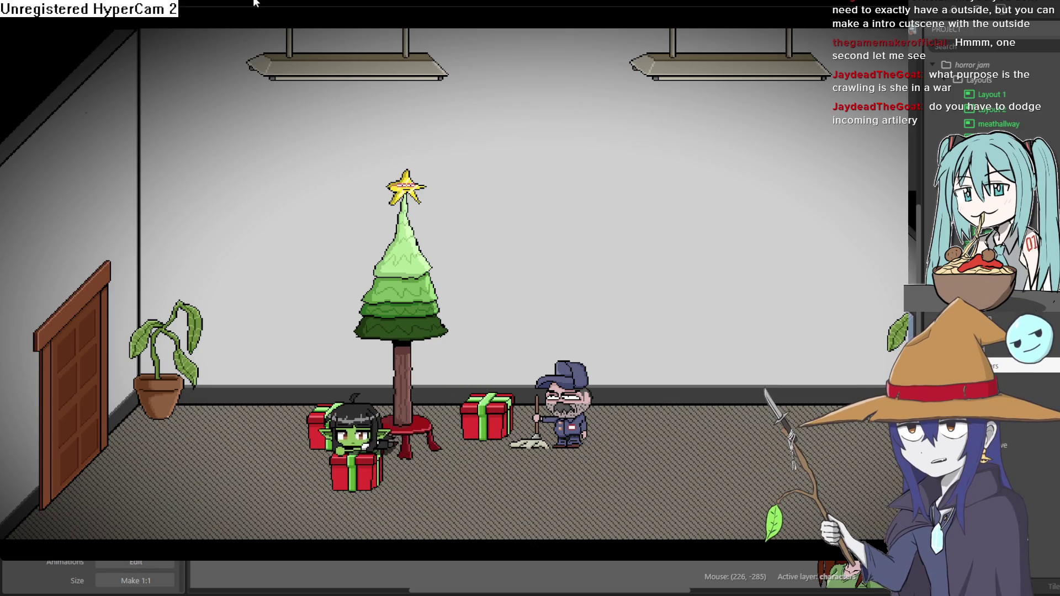
# Crawl right past the tree, then stand and walk through the right door to the bench room
pyautogui.press('Left')
pyautogui.press('Right')
pyautogui.press('Down')
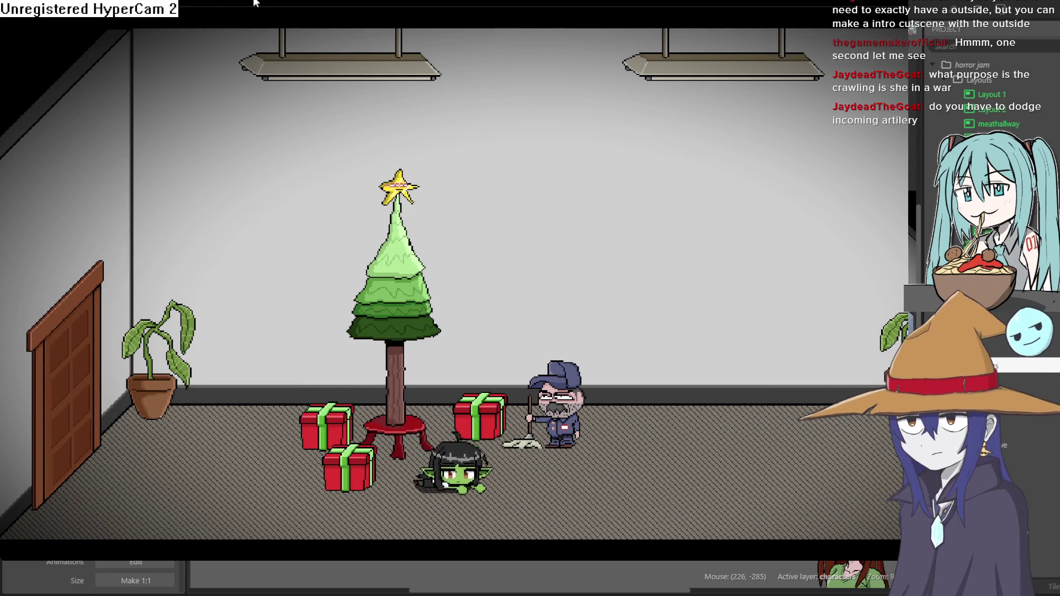
pyautogui.press('Up')
pyautogui.press('Right')
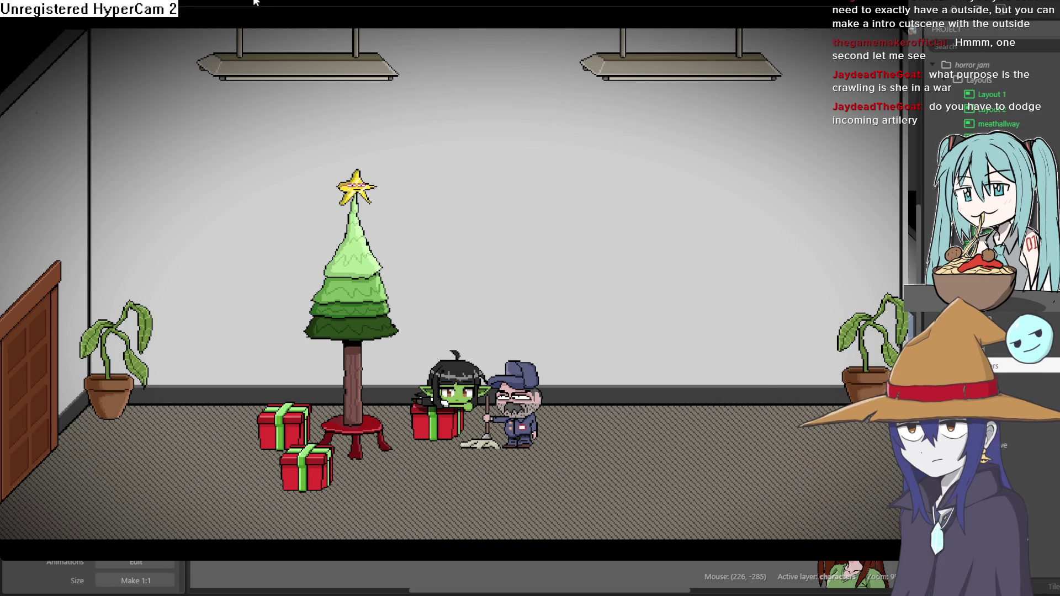
pyautogui.press('Down')
pyautogui.press('Right')
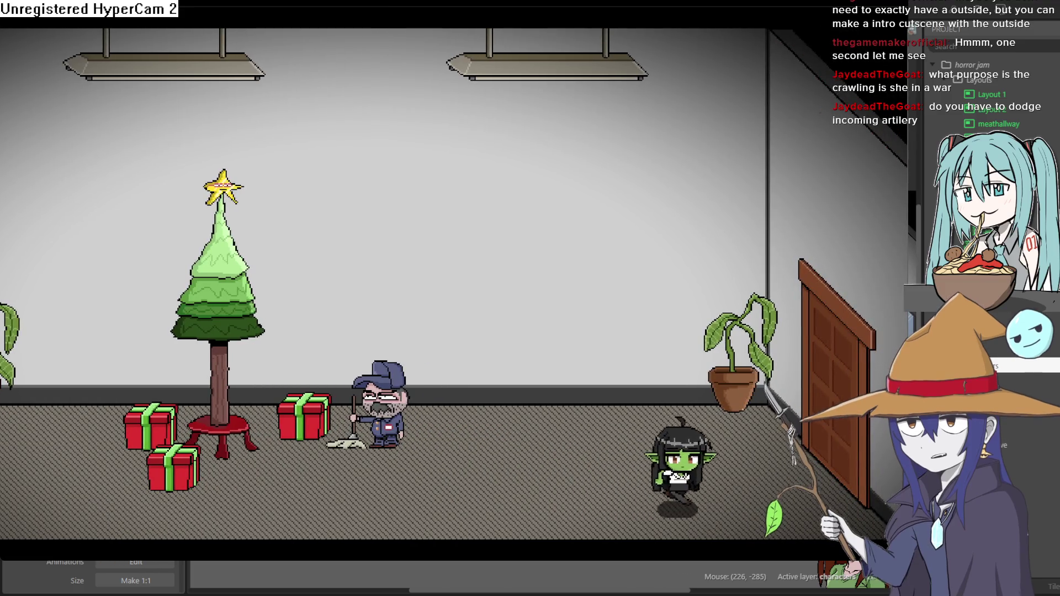
pyautogui.press('Right')
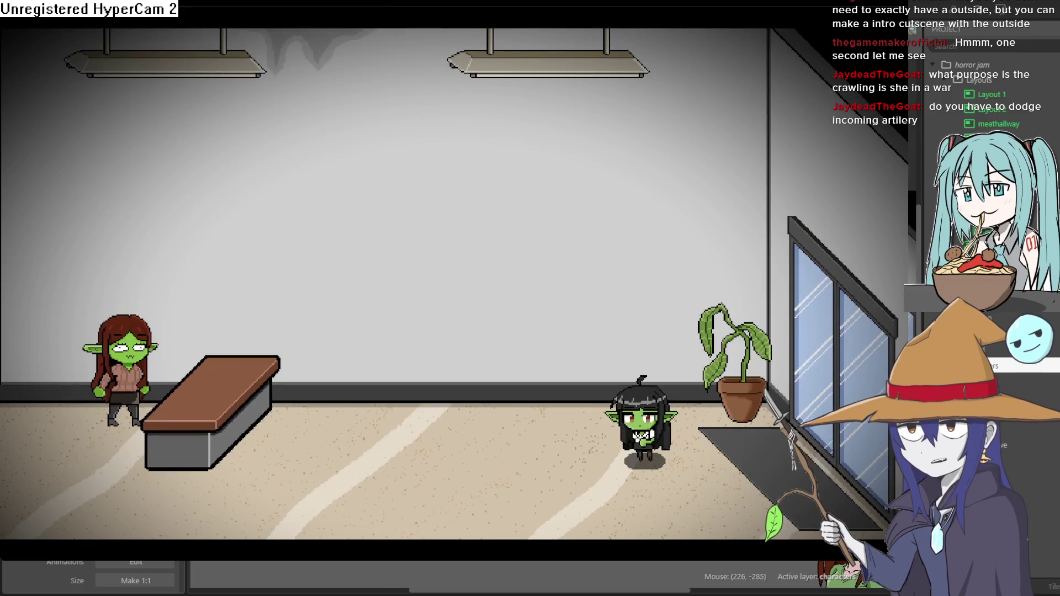
# Walk left, crawl into the elevator hallway, and ride the open elevator to the red vein-covered room
pyautogui.press('Left')
pyautogui.press('Down')
pyautogui.press('Left')
pyautogui.press('Left')
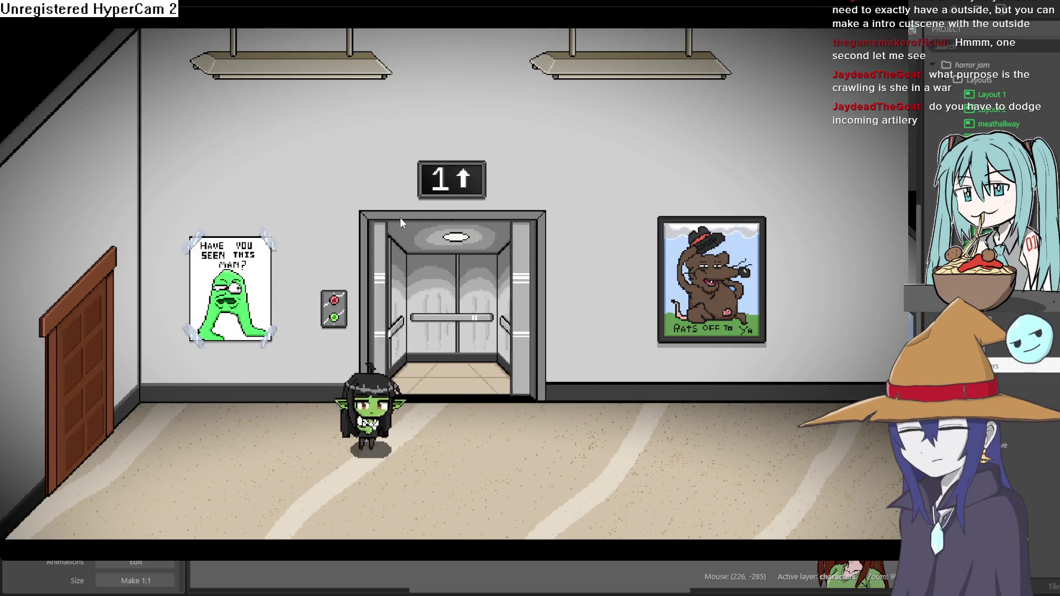
pyautogui.press('Up')
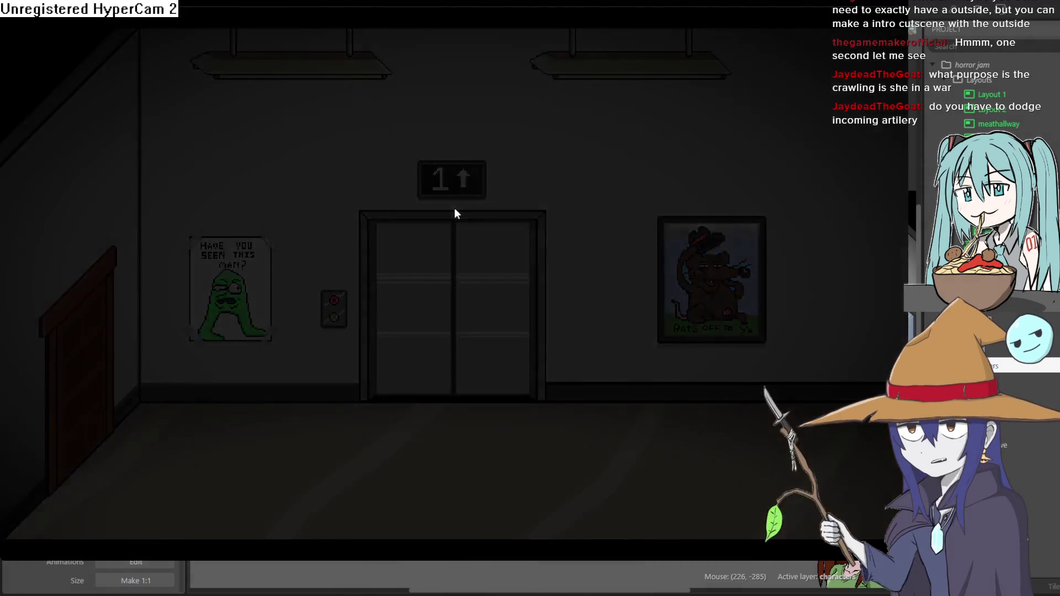
pyautogui.press('Right')
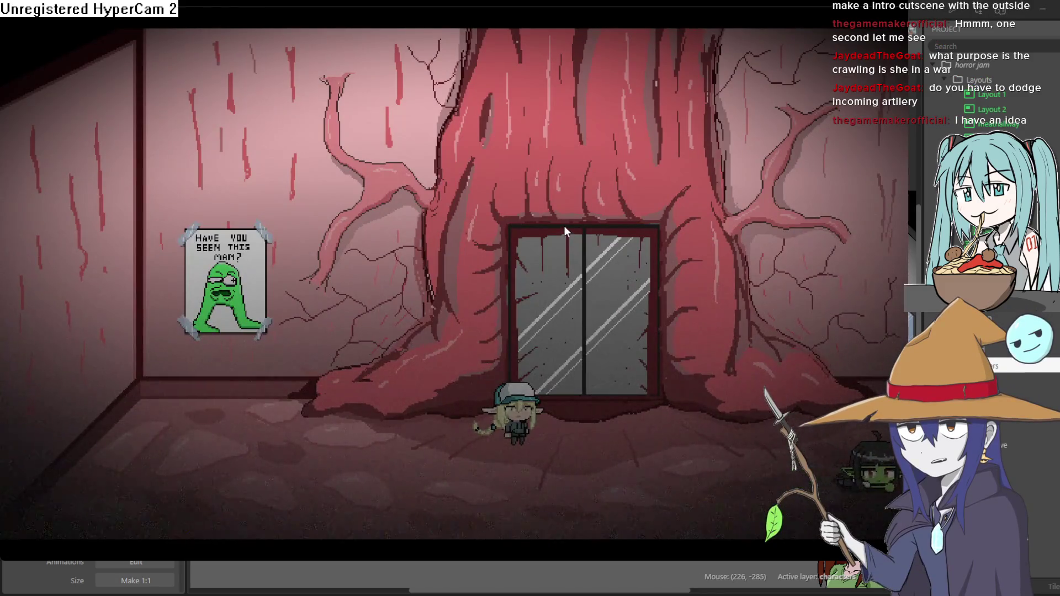
# Crawl left past the capped girl onto the lower floor, then back right
pyautogui.press('Left')
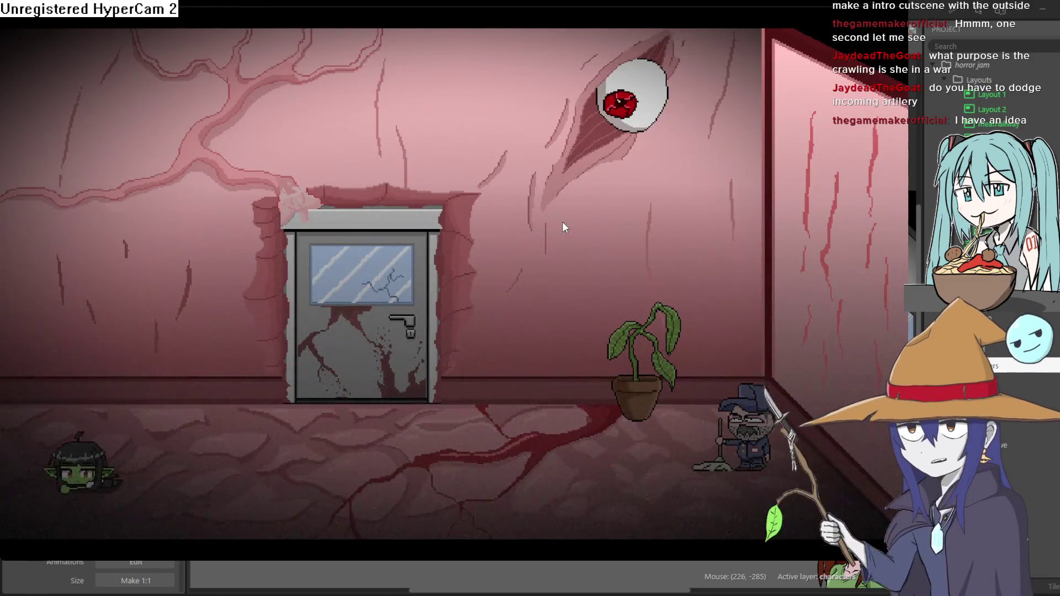
pyautogui.press('Left')
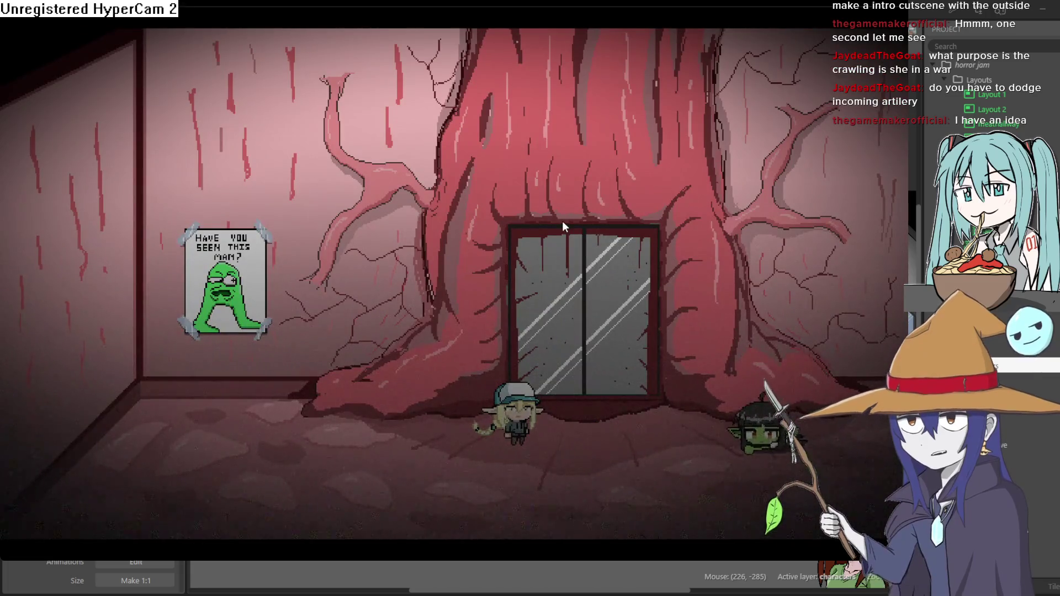
pyautogui.press('Left')
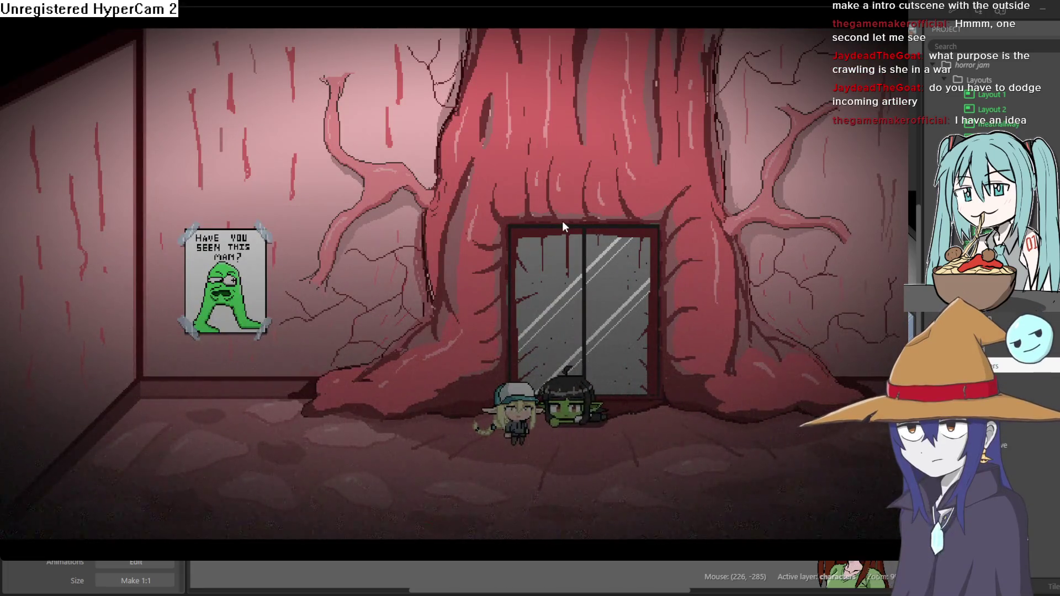
pyautogui.press('Left')
pyautogui.press('Down')
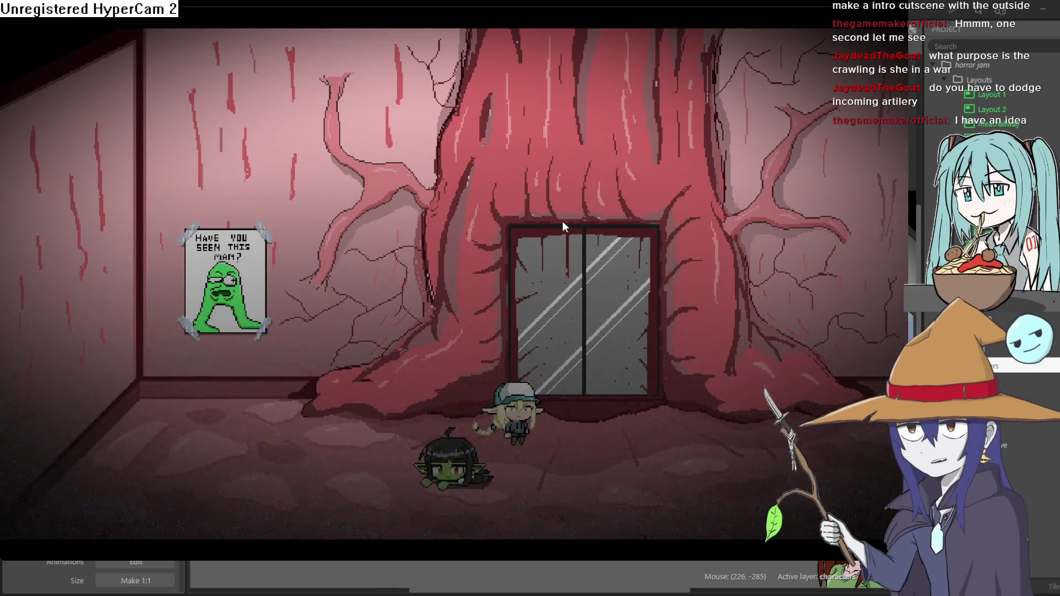
pyautogui.press('Right')
pyautogui.press('Up')
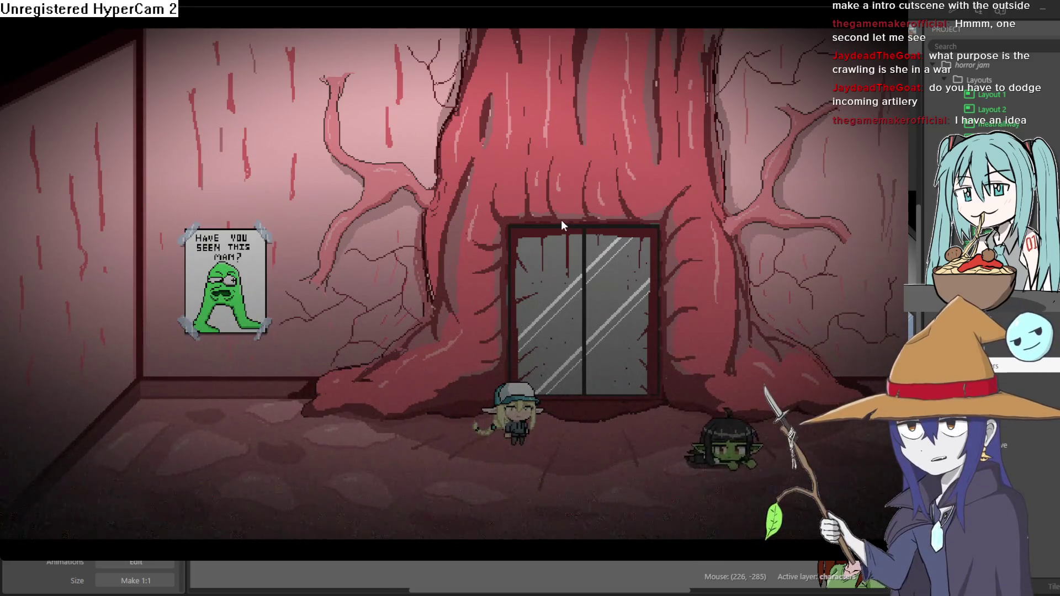
# Crawl right toward the guard and back left, then stand and walk to the door
pyautogui.press('Right')
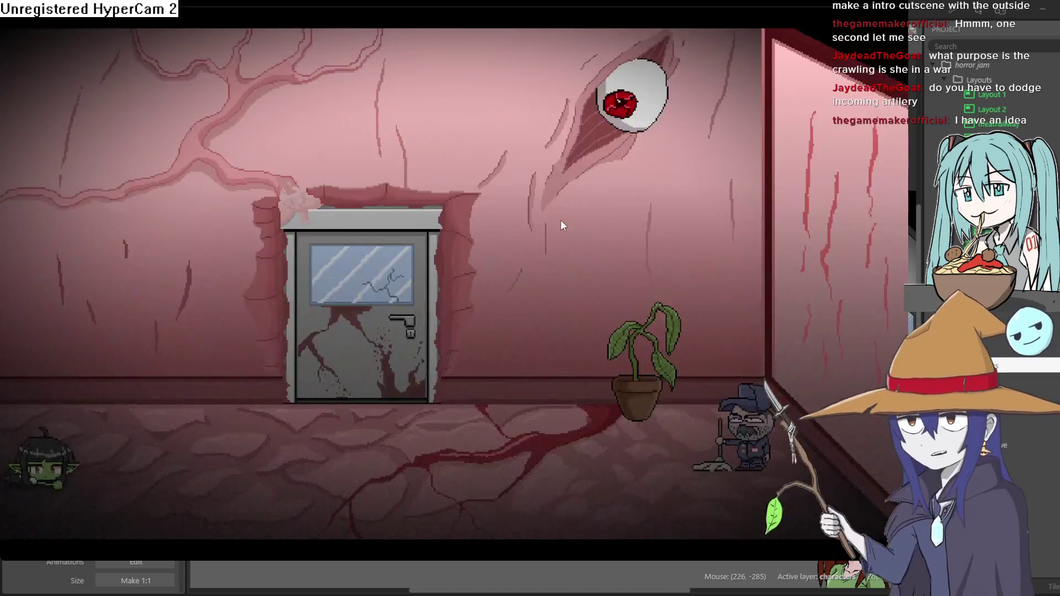
pyautogui.press('Right')
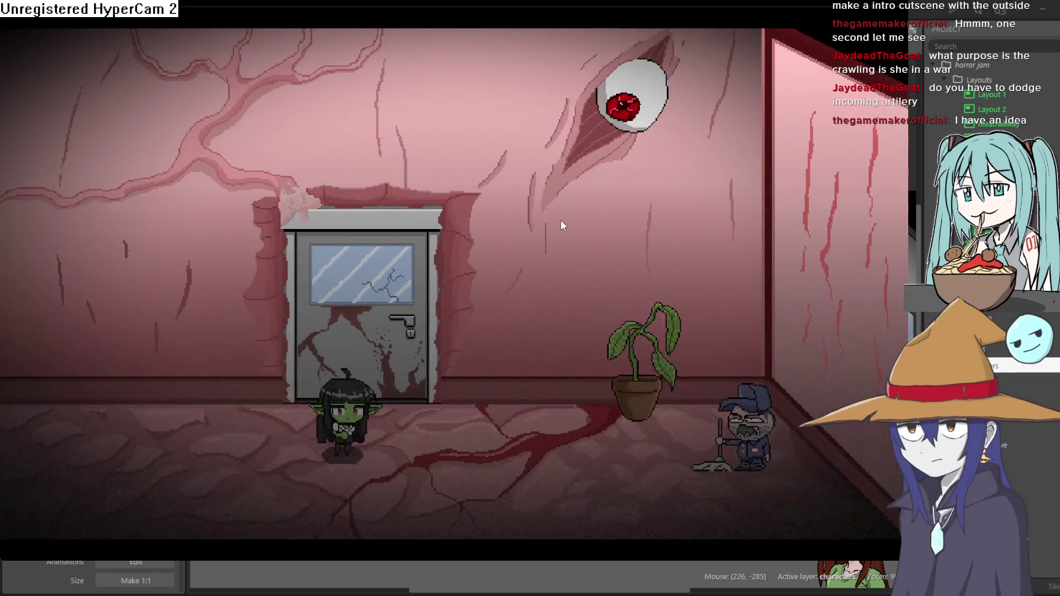
pyautogui.press('Right')
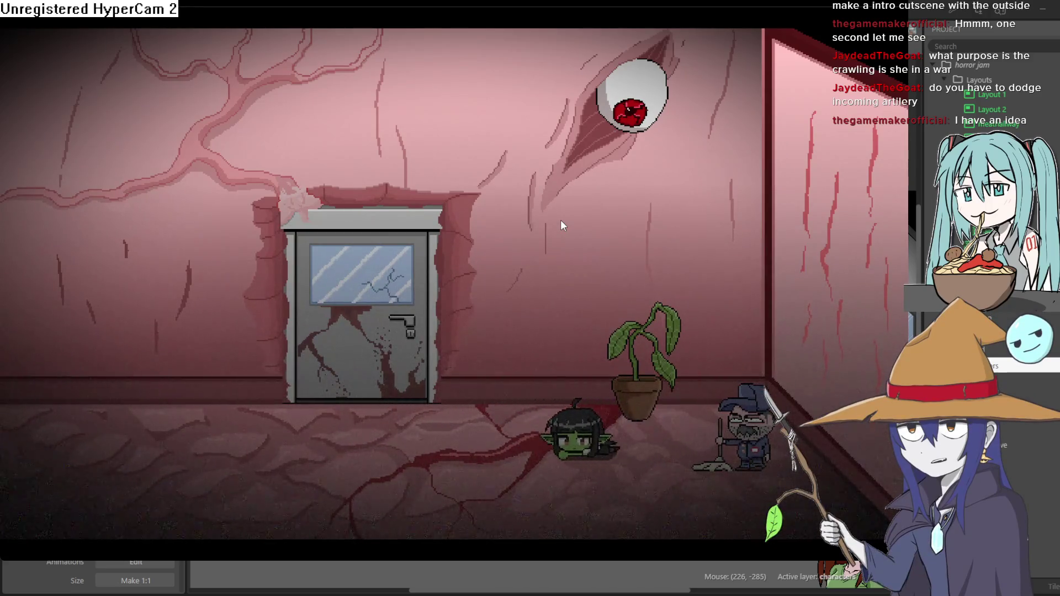
pyautogui.press('Left')
pyautogui.press('Right')
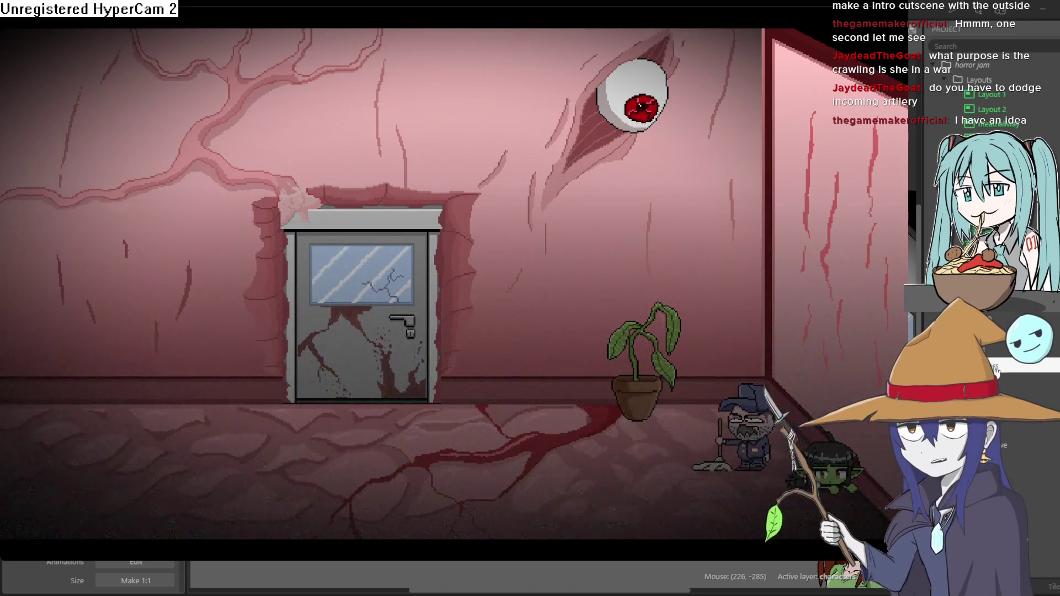
pyautogui.press('Left')
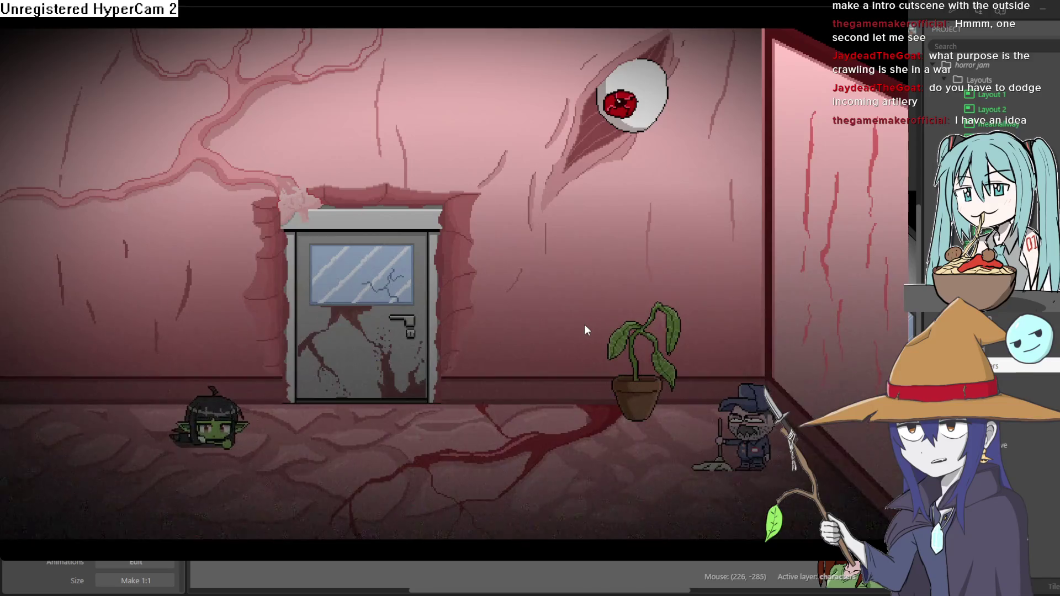
pyautogui.press('Right')
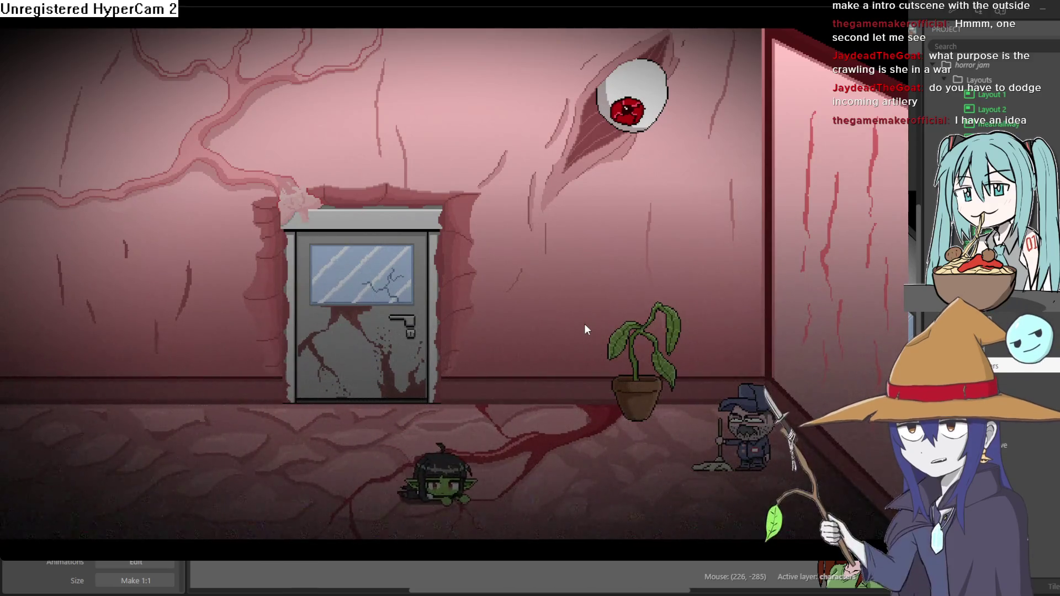
pyautogui.press('Left')
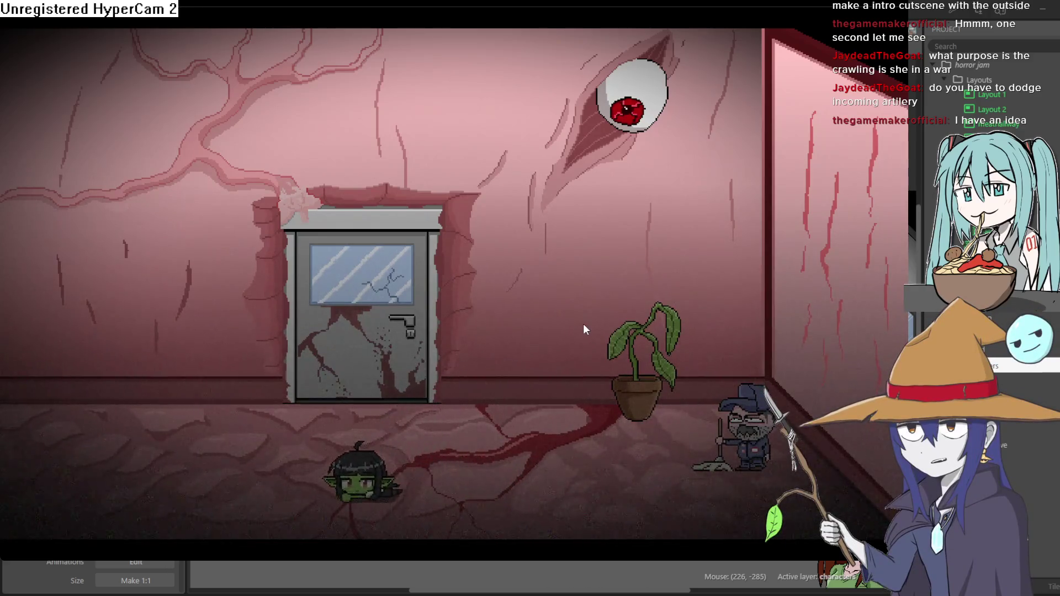
pyautogui.press('Up')
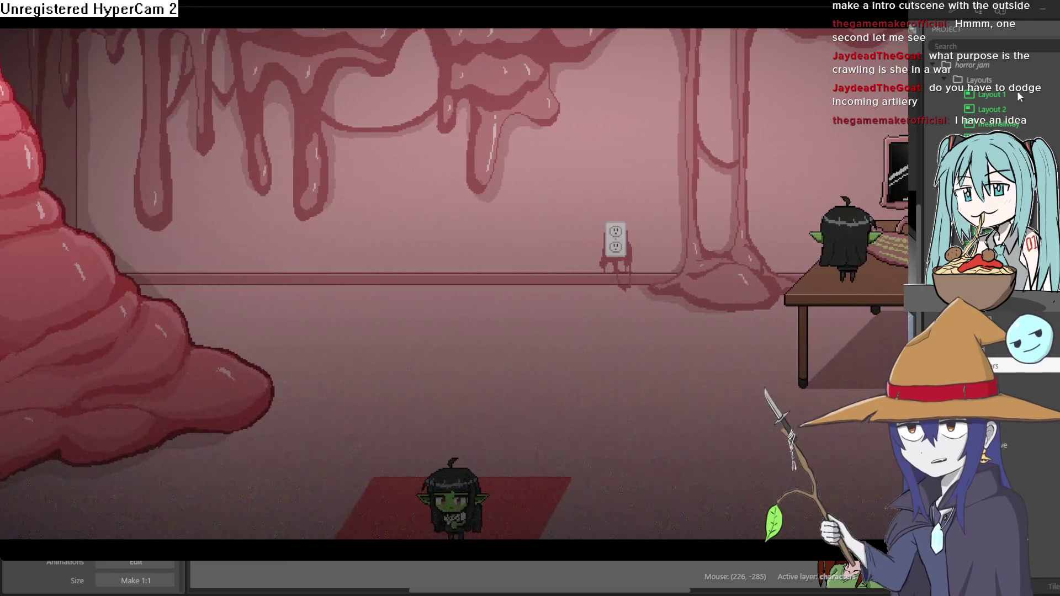
# Close the game preview to return to the groundfloor1 layout editor
pyautogui.click(967, 17)
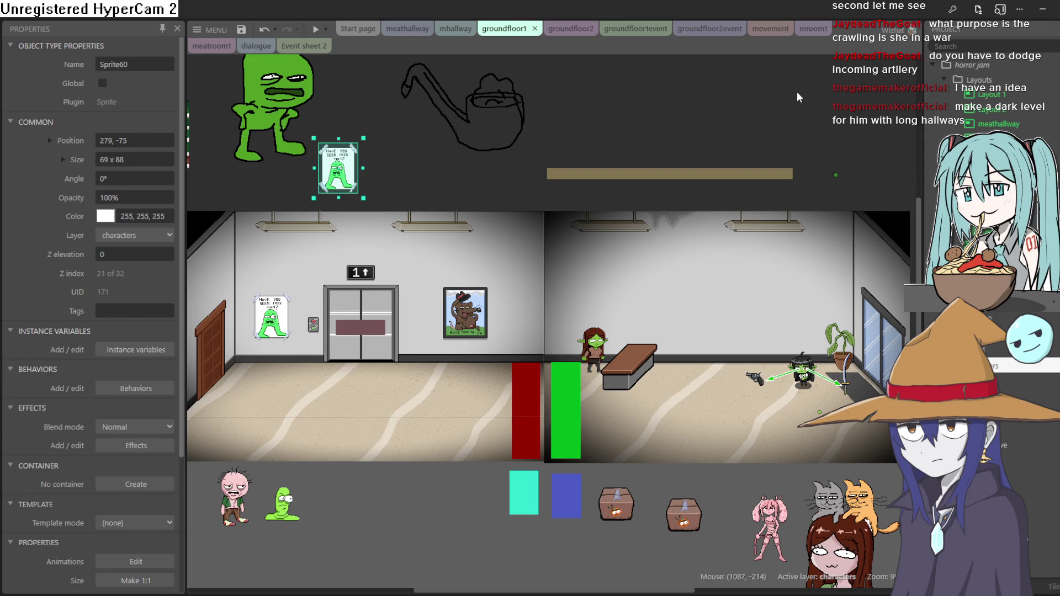
# Pan and zoom the groundfloor1 layout to view the bench room, goblin, guard and crates
pyautogui.moveTo(468, 189); pyautogui.dragTo(734, 163)
pyautogui.scroll(5, 496, 300)
pyautogui.scroll(3, 498, 300)
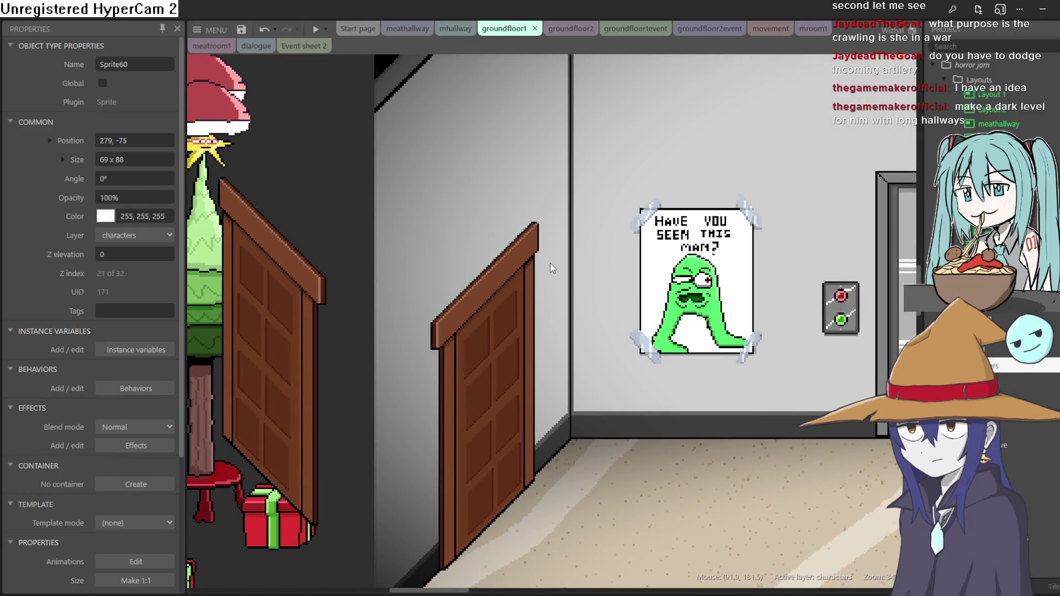
pyautogui.scroll(-3, 554, 257)
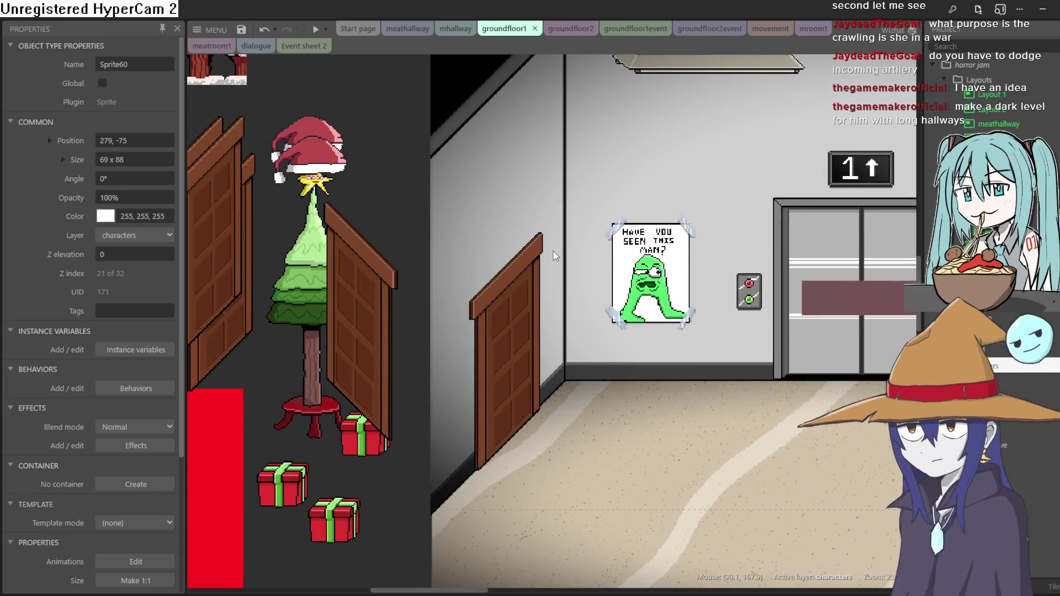
pyautogui.hscroll(8, 554, 257)
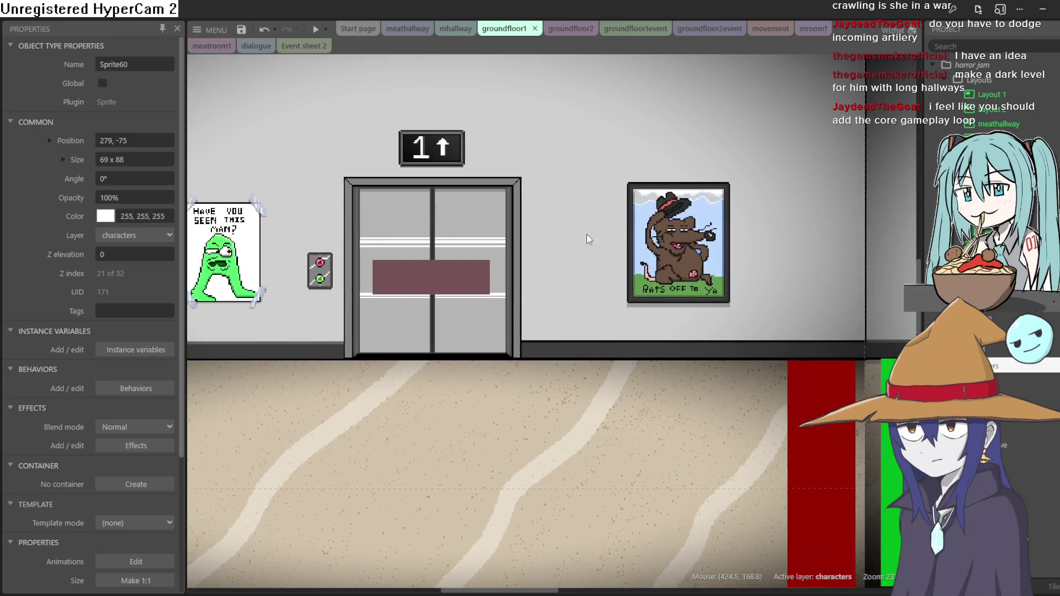
pyautogui.scroll(-5, 580, 238)
pyautogui.scroll(2, 496, 254)
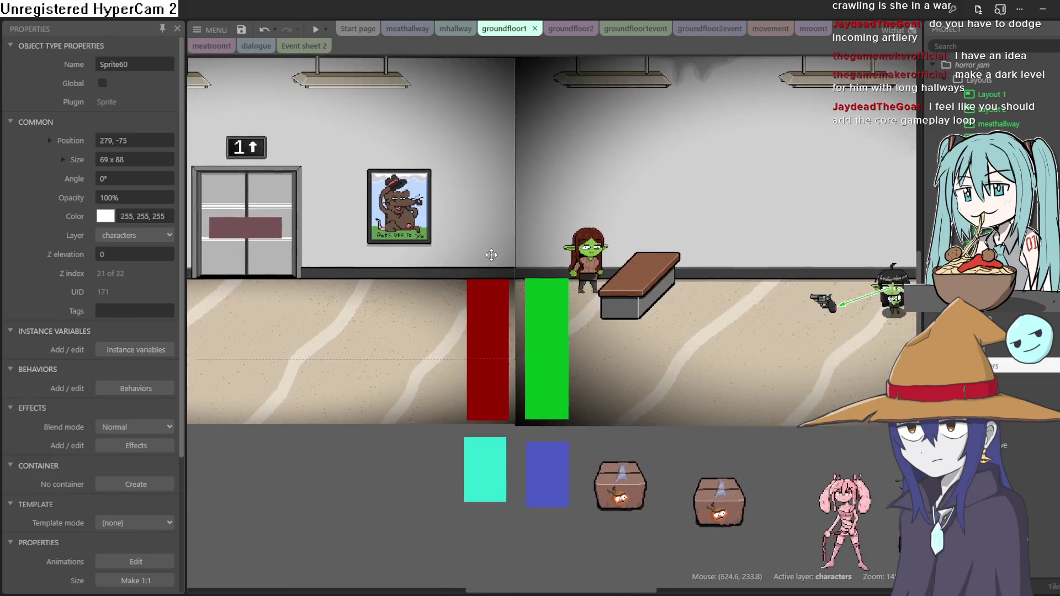
pyautogui.hscroll(3, 496, 254)
pyautogui.scroll(1, 559, 251)
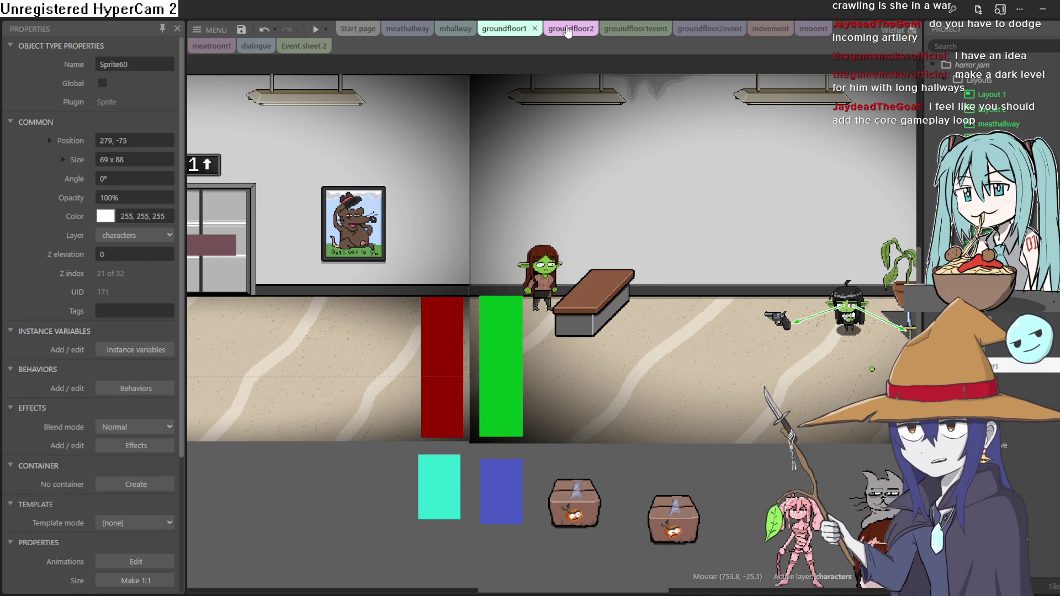
# Run the preview and walk the goblin left through the hallway into the tree room
pyautogui.click(314, 29)
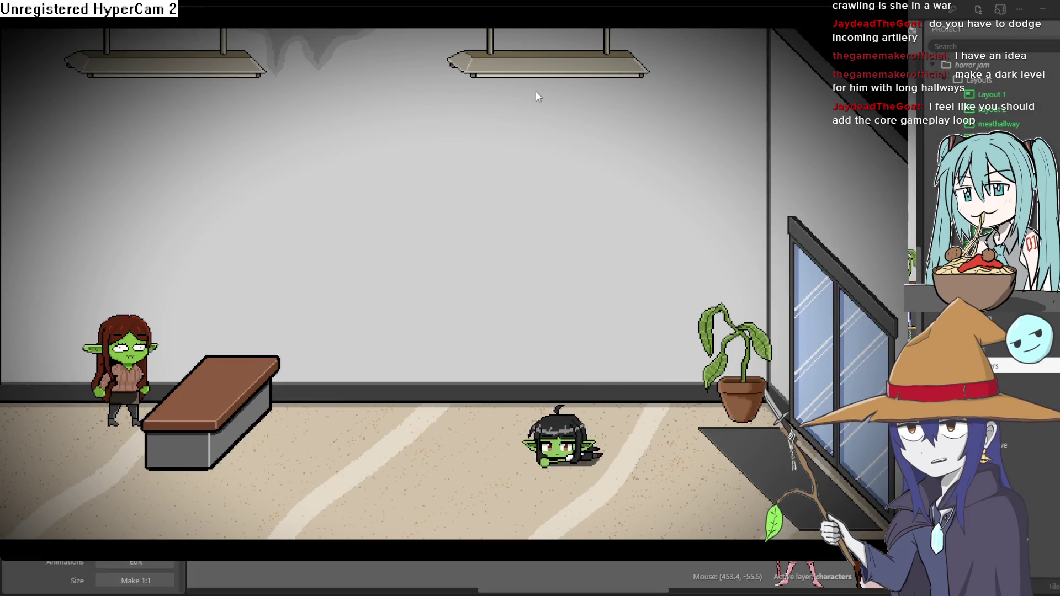
pyautogui.press('Left')
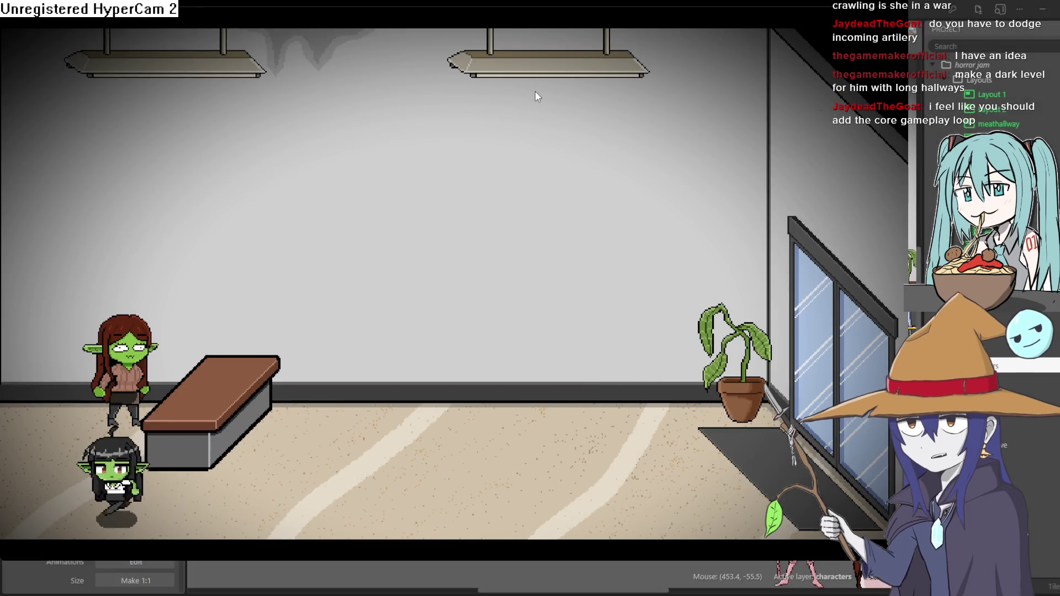
pyautogui.press('Left')
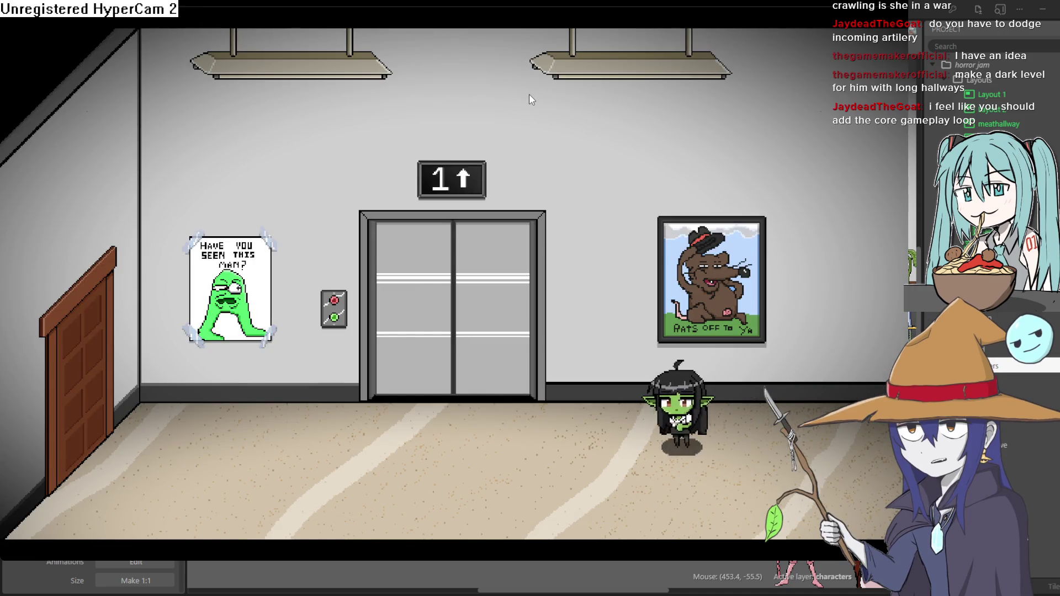
pyautogui.press('Left')
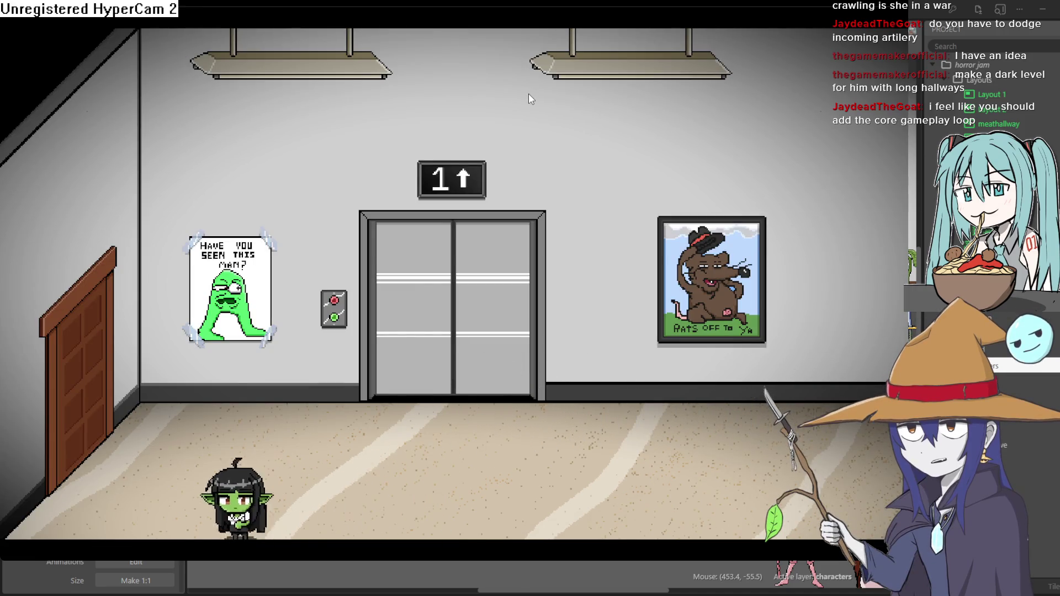
pyautogui.press('Left')
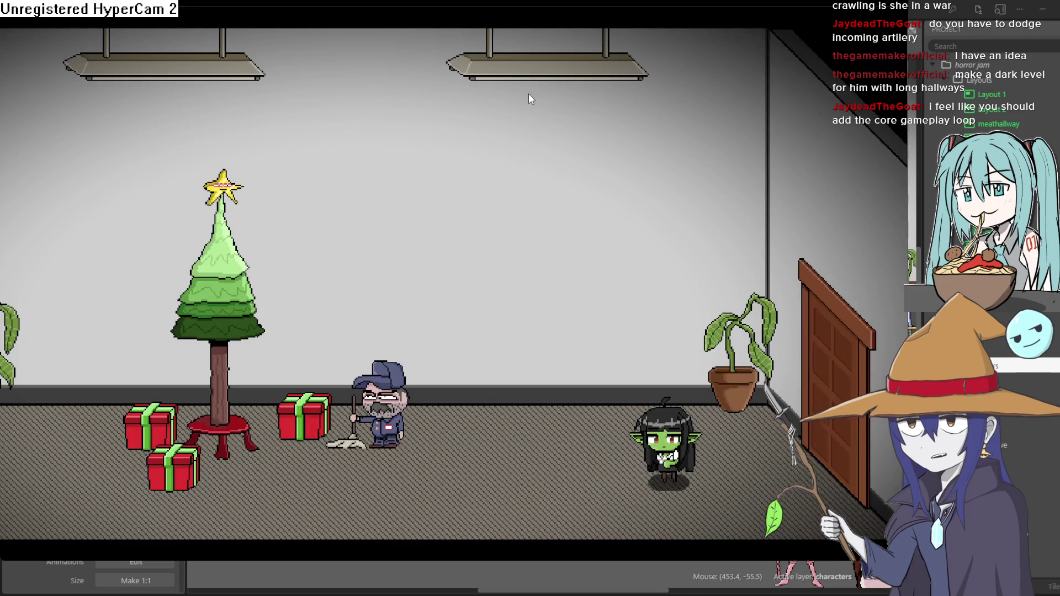
# Crawl the goblin around the tree room and back through the door to the bench room
pyautogui.press('Down')
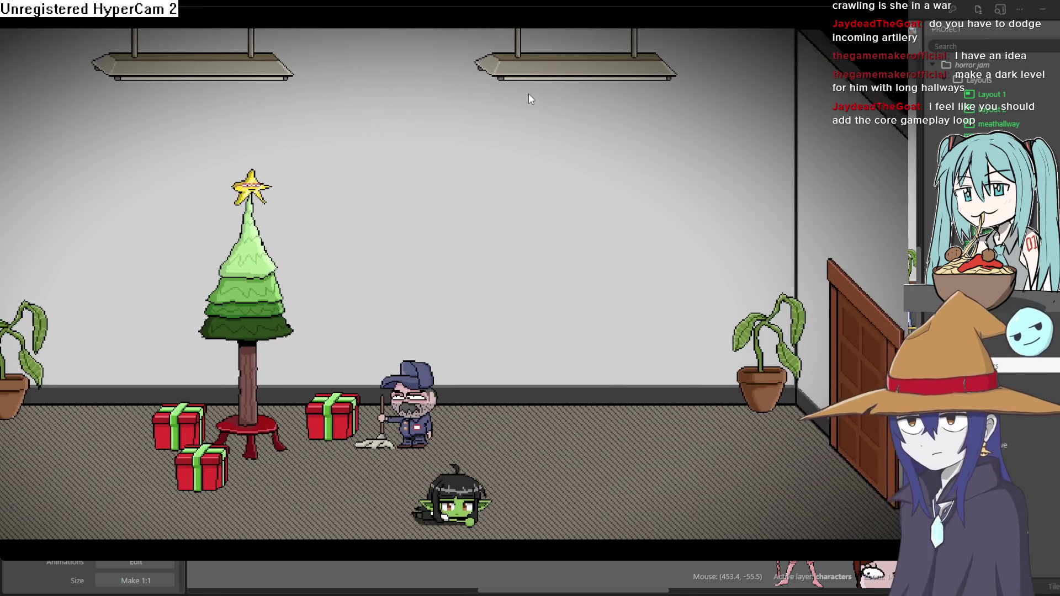
pyautogui.press('Right')
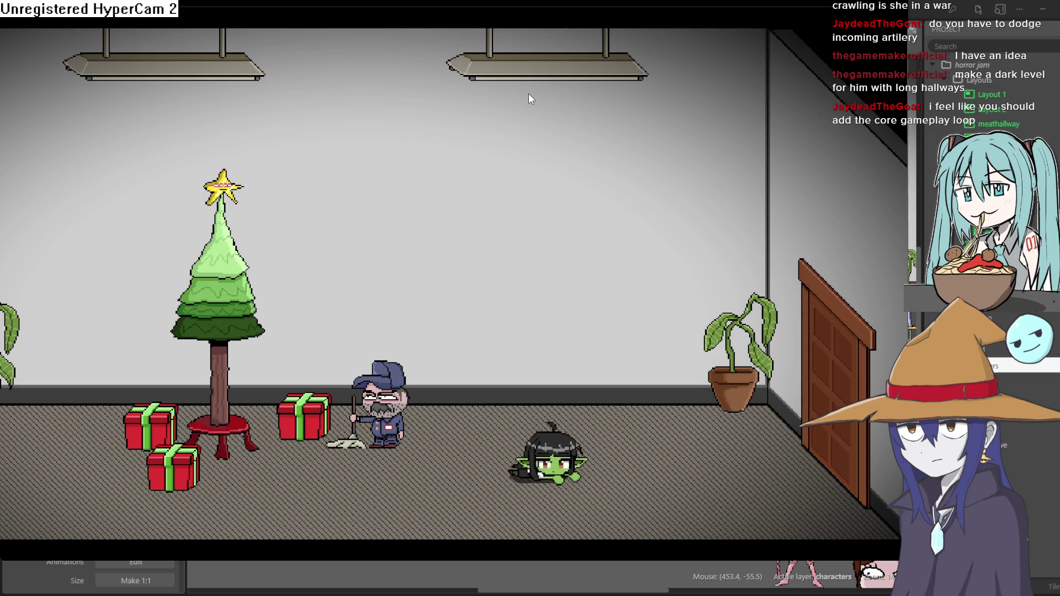
pyautogui.press('Right')
pyautogui.press('Up')
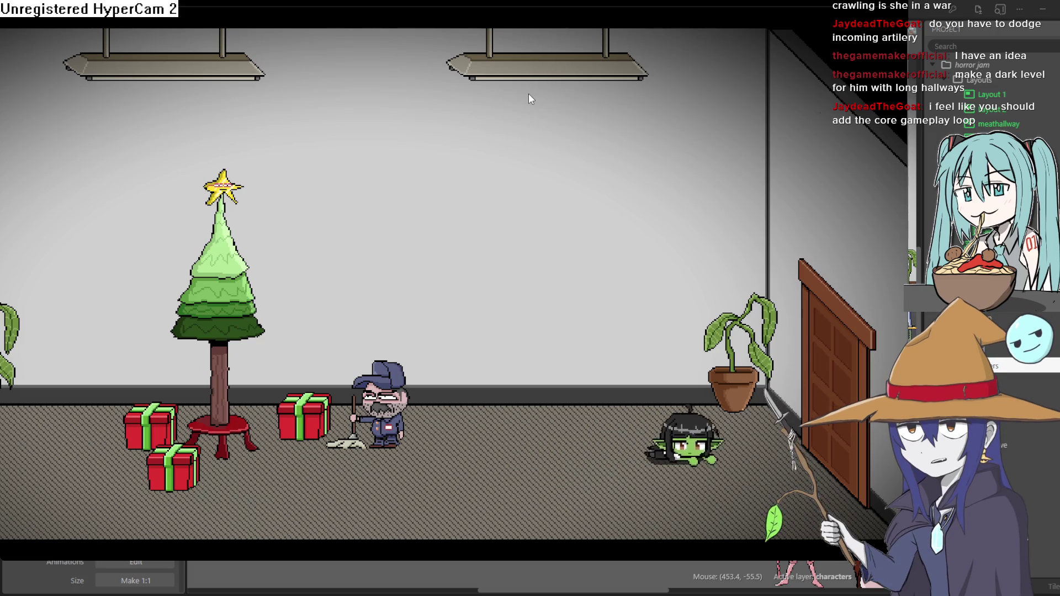
pyautogui.press('Right')
pyautogui.press('Left')
# Walk the goblin past the red-haired goblin into the hallway and up into the elevator
pyautogui.press('Left')
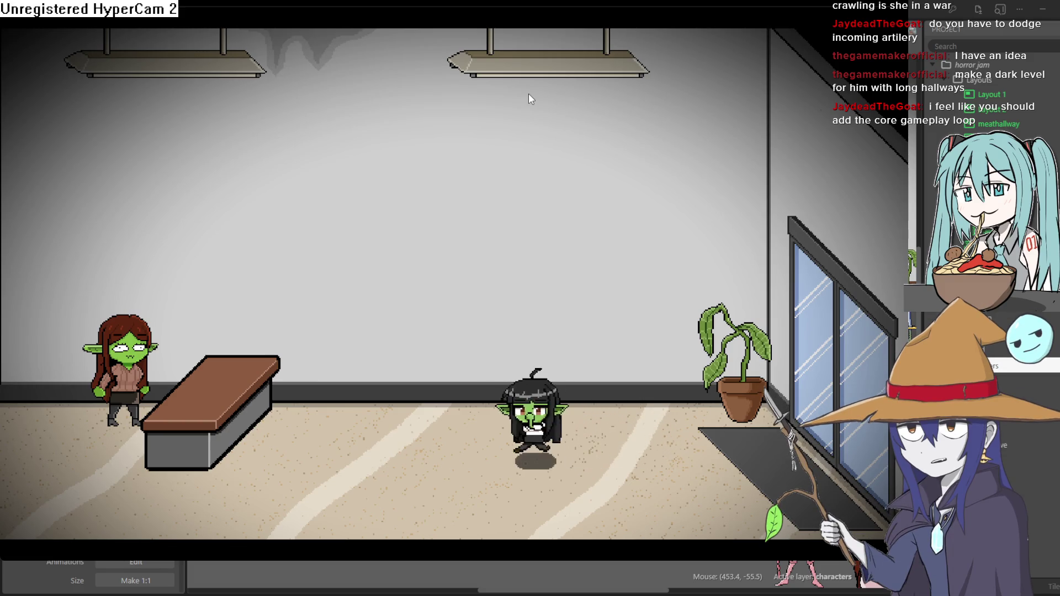
pyautogui.press('Down')
pyautogui.press('Left')
pyautogui.press('Up')
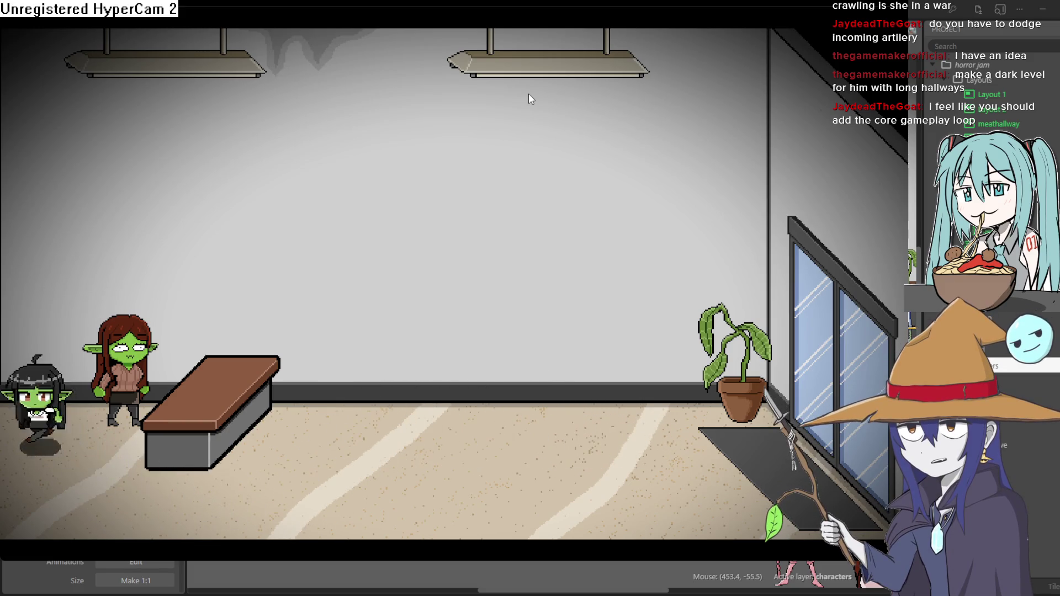
pyautogui.press('Left')
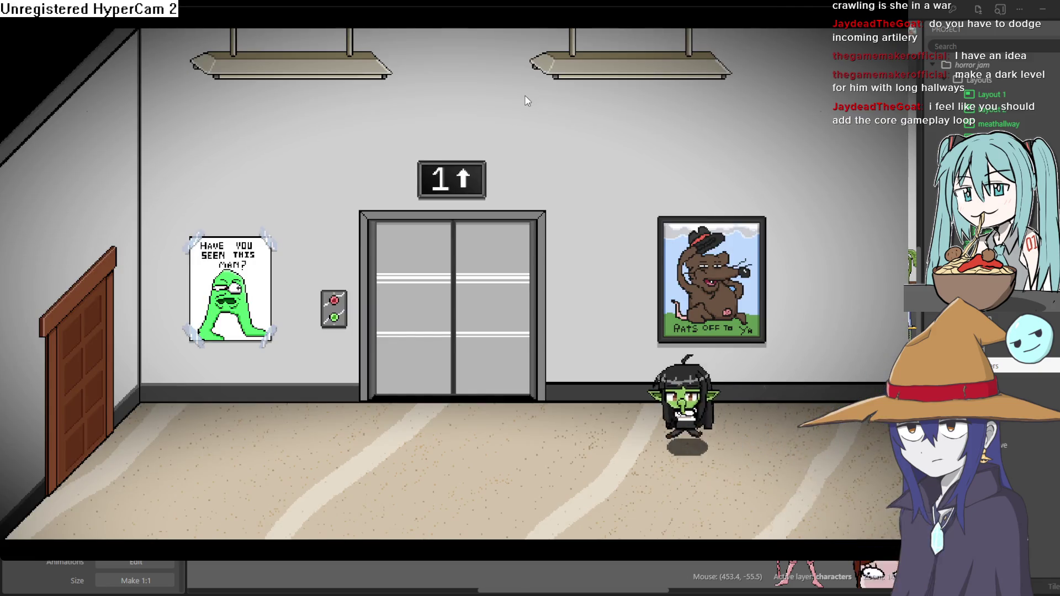
pyautogui.press('Left')
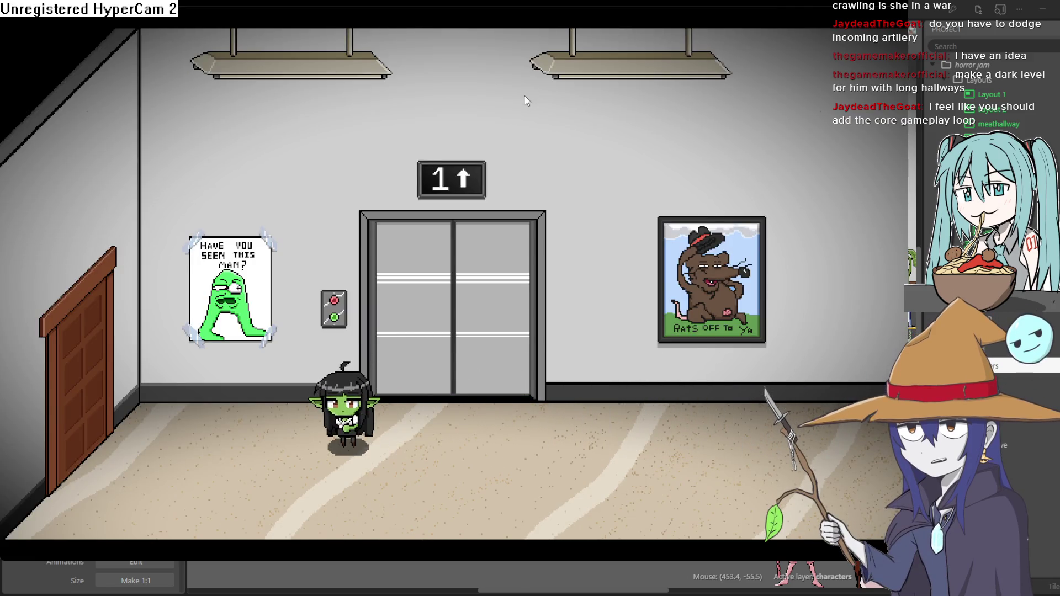
pyautogui.press('Right')
pyautogui.press('Up')
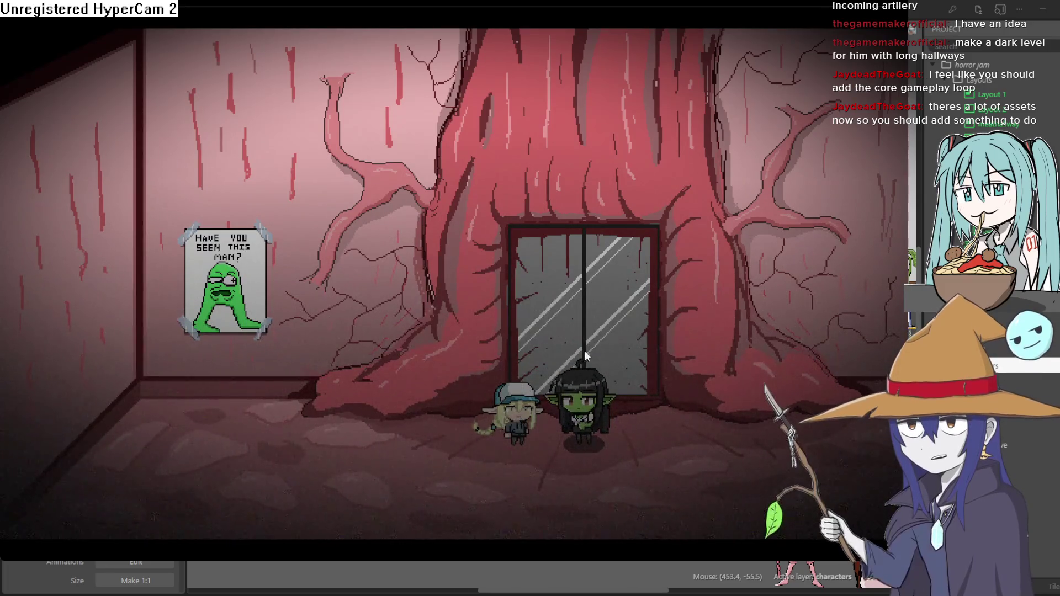
# Close the preview, zoom into the groundfloor2 tree-room layout, and open the groundfloor1event sheet
pyautogui.click(975, 29)
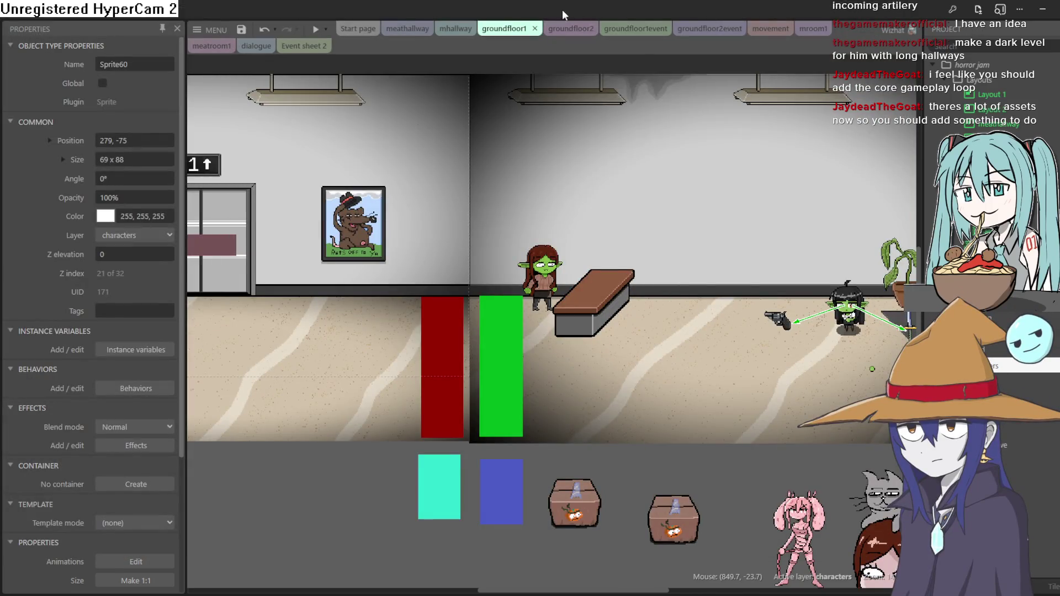
pyautogui.click(574, 29)
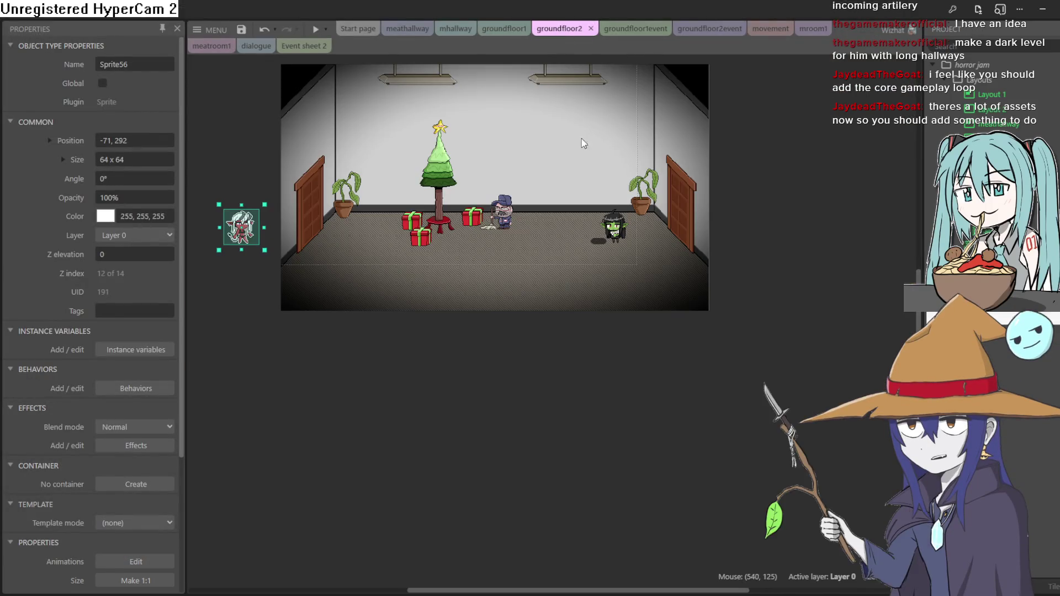
pyautogui.scroll(5, 610, 276)
pyautogui.scroll(6, 611, 276)
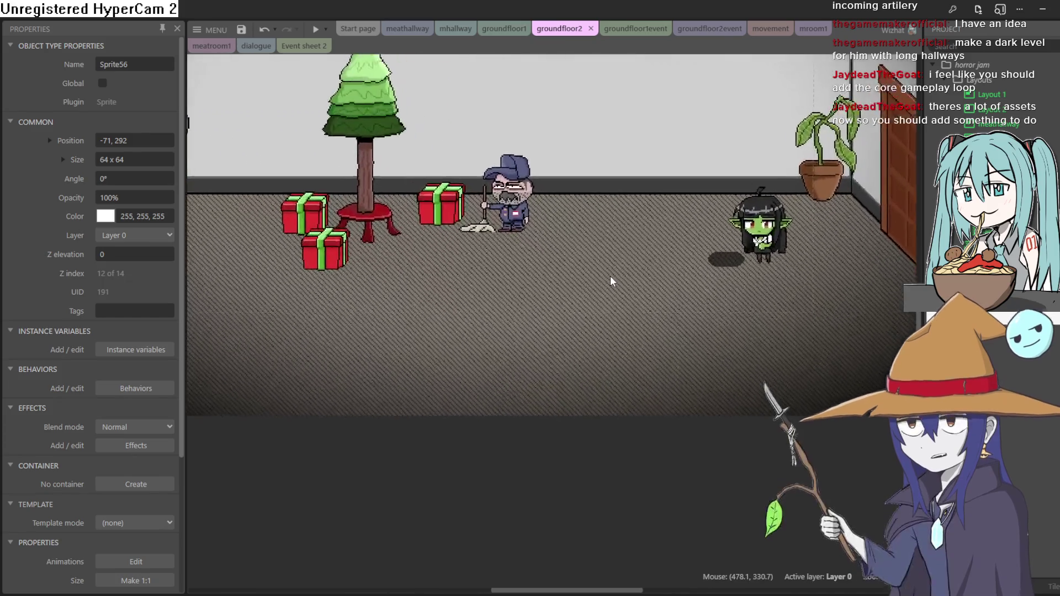
pyautogui.scroll(5, 609, 275)
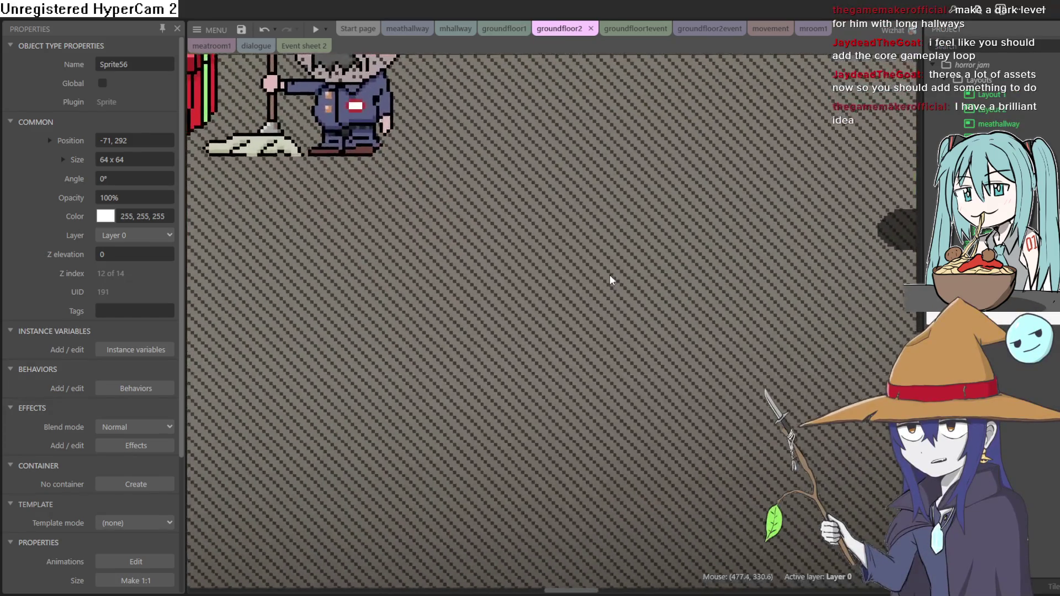
pyautogui.scroll(-4, 718, 331)
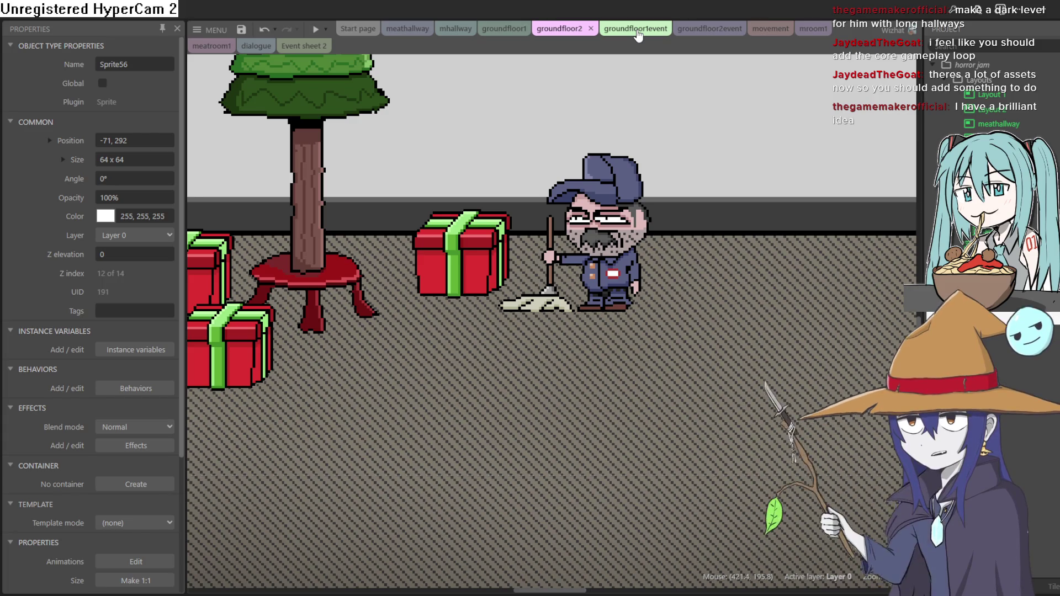
pyautogui.click(638, 35)
# Review the groundfloor2event and movement event sheets and the groundfloor2 layout
pyautogui.click(722, 29)
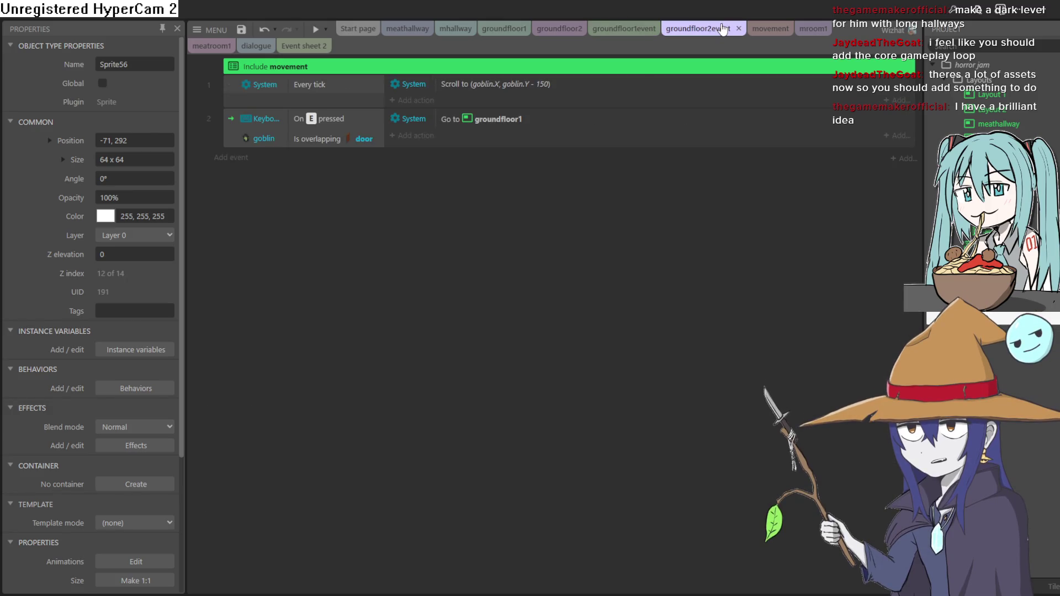
pyautogui.click(770, 28)
pyautogui.click(698, 28)
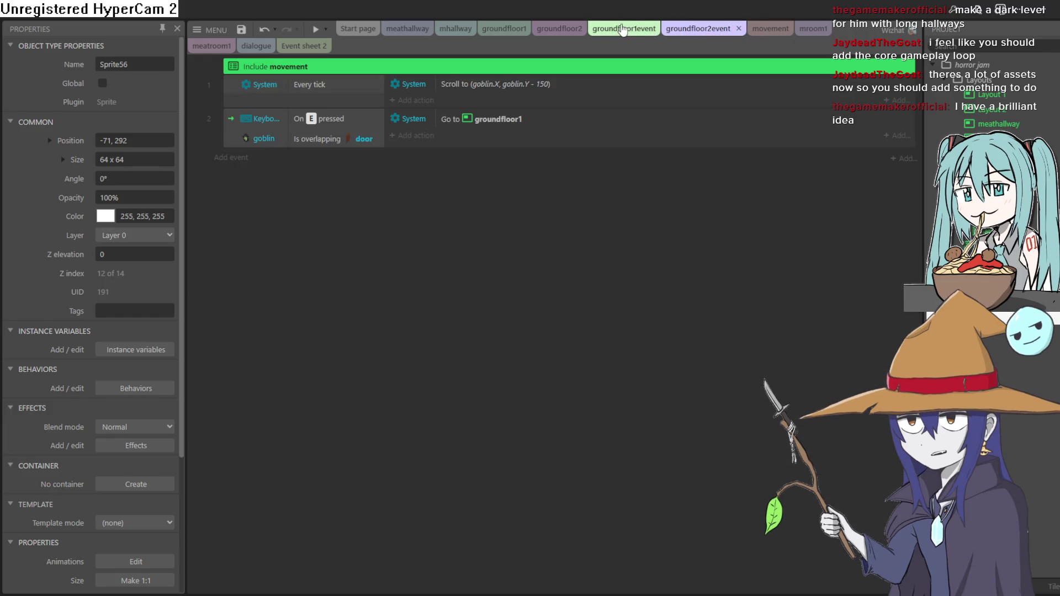
pyautogui.click(623, 30)
pyautogui.click(563, 30)
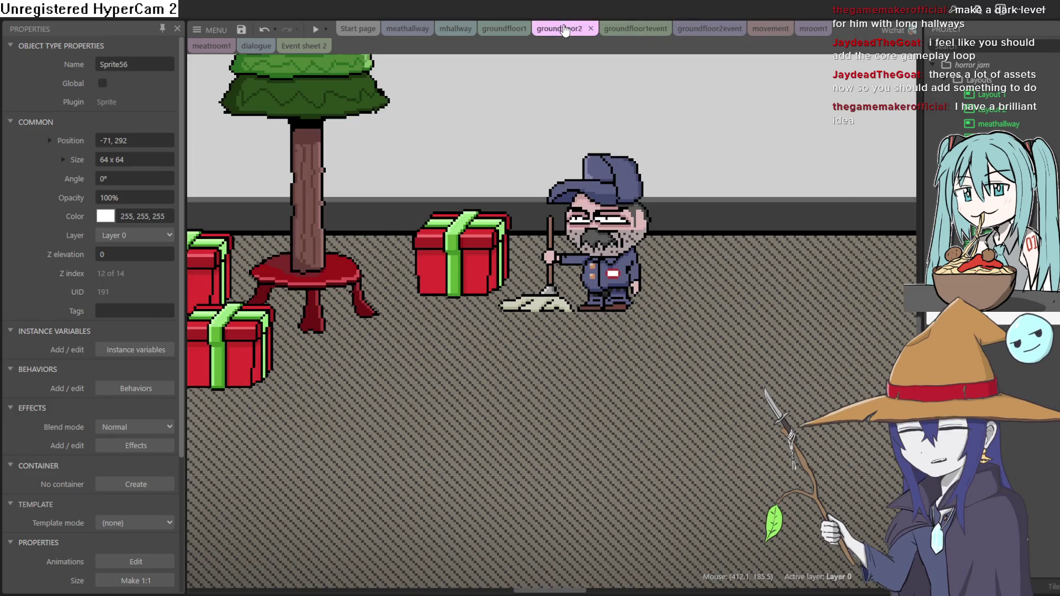
pyautogui.click(709, 28)
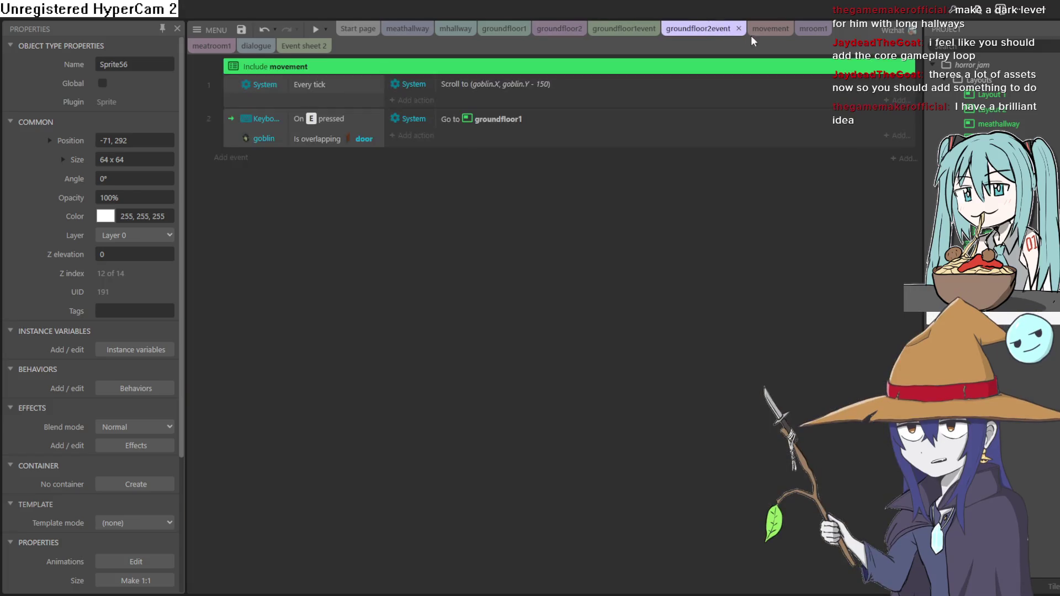
pyautogui.click(767, 30)
# Check the groundfloor1 event sheet and meathallway, ending on the meatroom1 layout
pyautogui.click(588, 32)
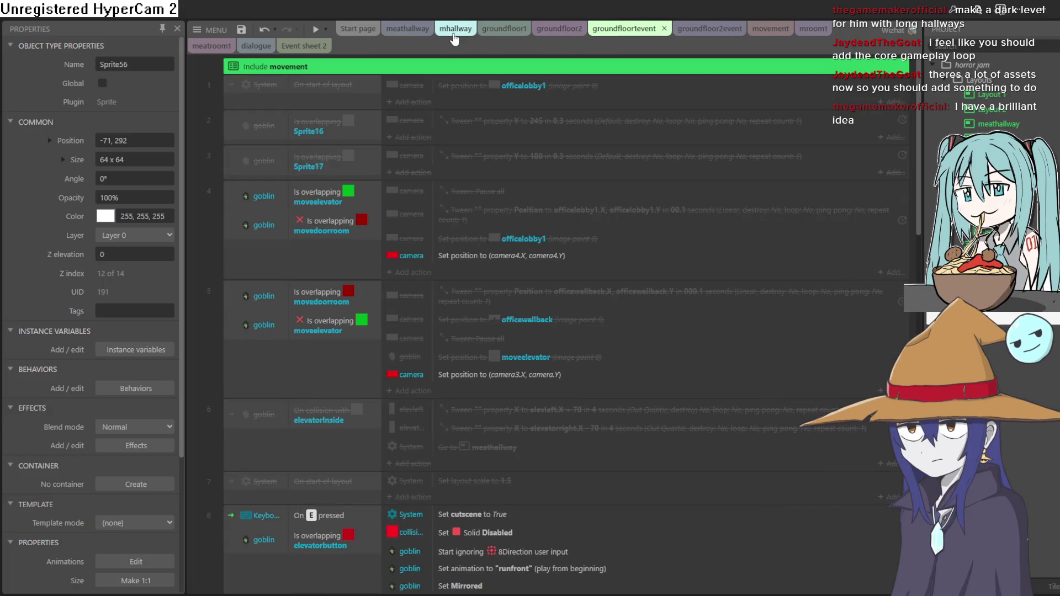
pyautogui.click(406, 30)
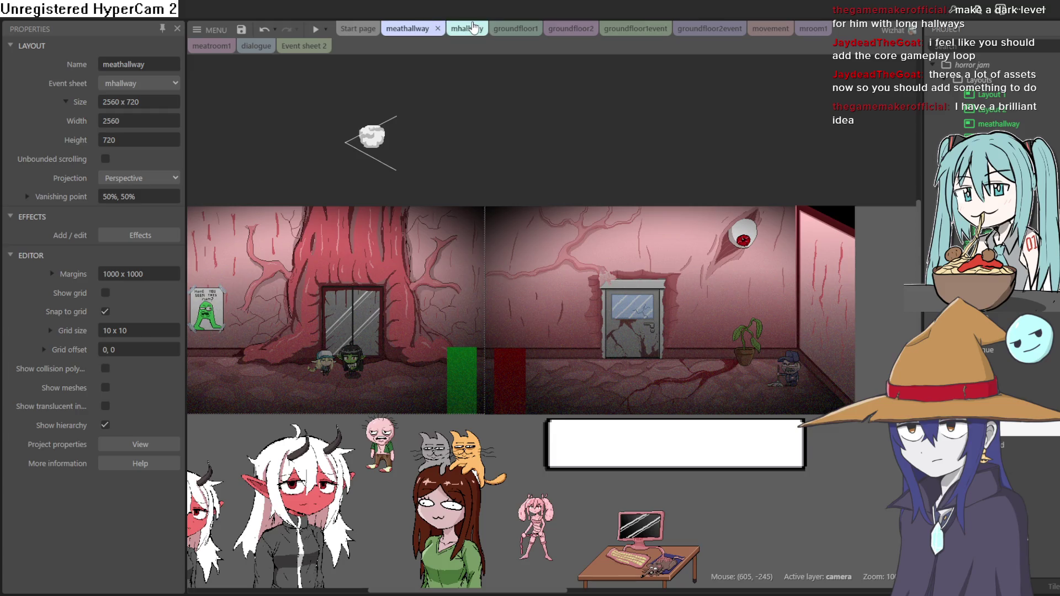
pyautogui.click(473, 28)
pyautogui.click(359, 32)
pyautogui.click(213, 48)
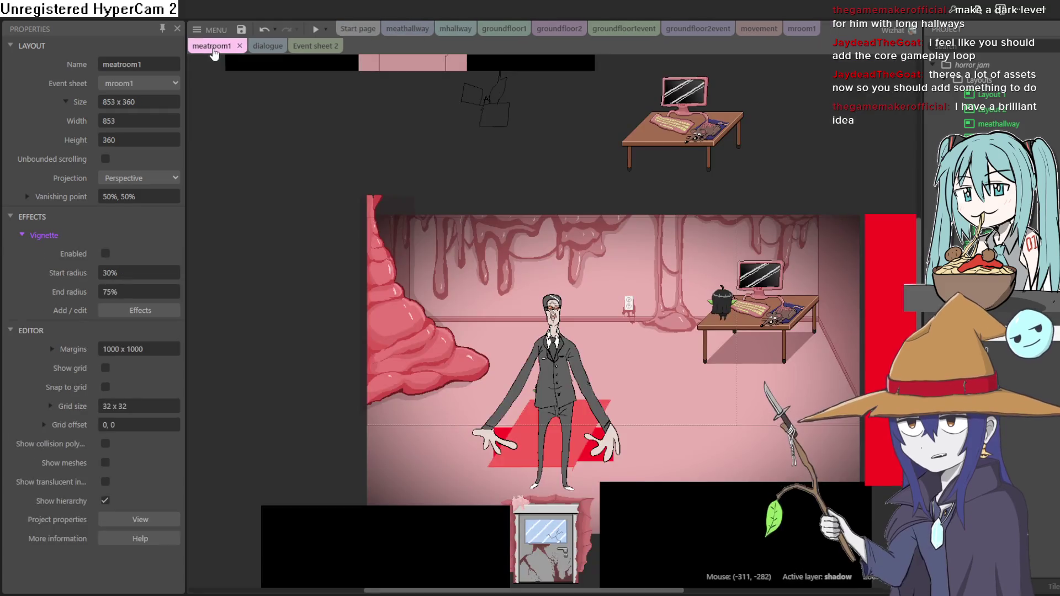
# Drag the suited man up-right, then down-left uncovering the wall outlet, and switch to groundfloor1
pyautogui.moveTo(561, 368)
pyautogui.mouseDown()
pyautogui.moveTo(561, 295)
pyautogui.moveTo(591, 277)
pyautogui.moveTo(617, 297)
pyautogui.mouseUp()
pyautogui.scroll(3, 617, 297)
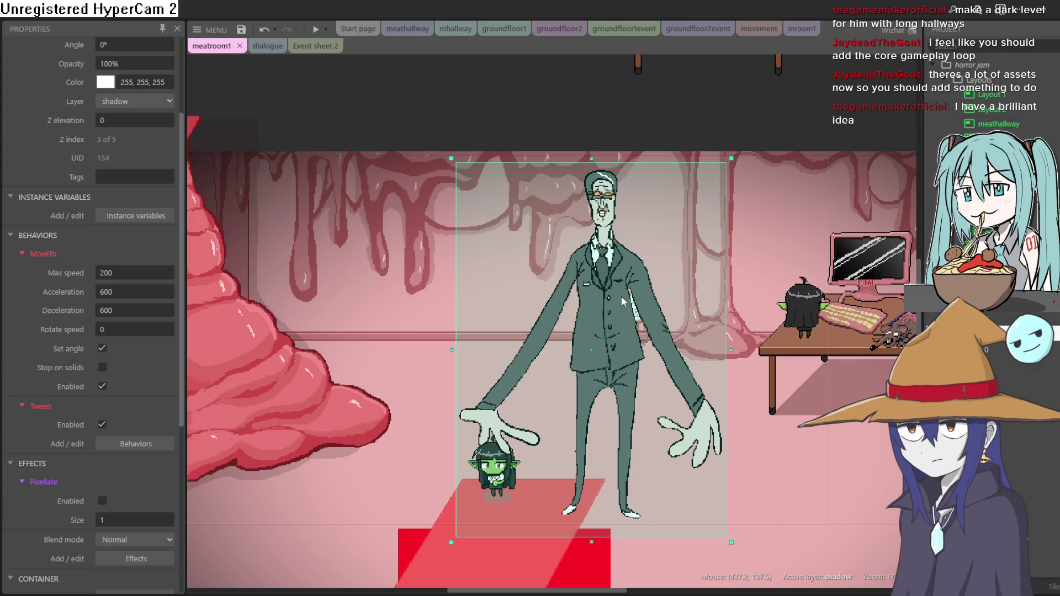
pyautogui.moveTo(621, 296)
pyautogui.mouseDown()
pyautogui.moveTo(510, 346)
pyautogui.moveTo(496, 366)
pyautogui.moveTo(513, 362)
pyautogui.moveTo(515, 441)
pyautogui.moveTo(533, 448)
pyautogui.moveTo(528, 440)
pyautogui.mouseUp()
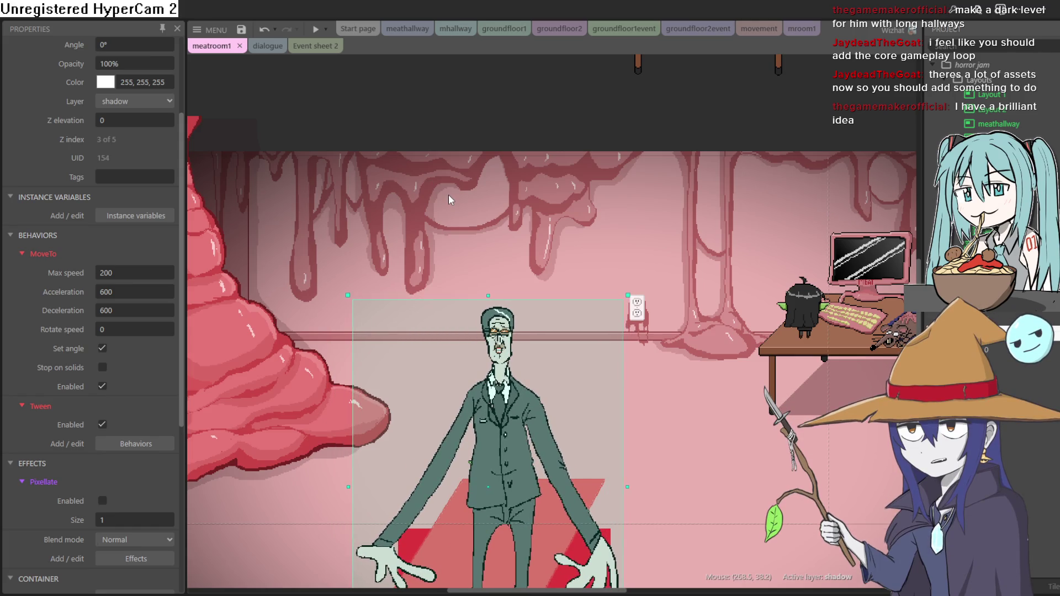
pyautogui.scroll(-2, 473, 229)
pyautogui.scroll(2, 482, 231)
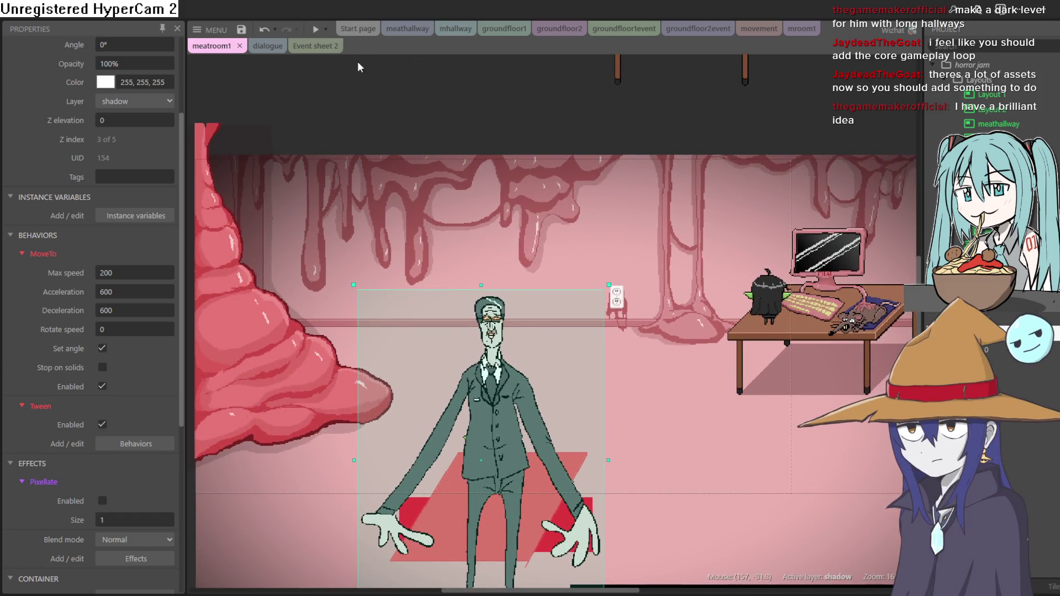
pyautogui.click(442, 30)
pyautogui.click(502, 29)
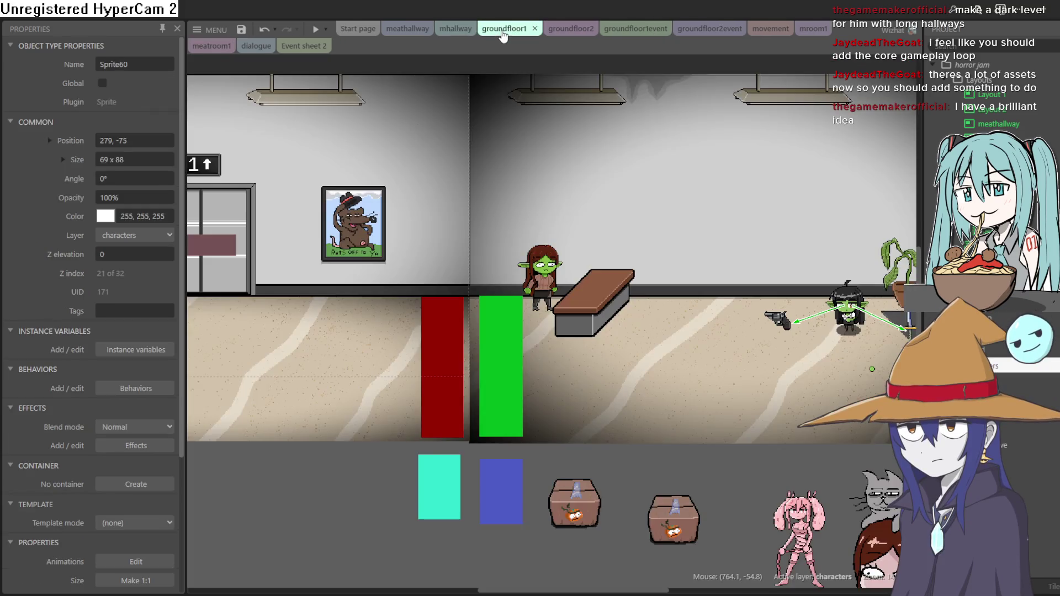
# Pan the groundfloor1 layout across the lobby to the elevator side, bench and second goblin
pyautogui.moveTo(523, 163)
pyautogui.mouseDown()
pyautogui.moveTo(464, 221)
pyautogui.moveTo(516, 202)
pyautogui.moveTo(530, 211)
pyautogui.mouseUp()
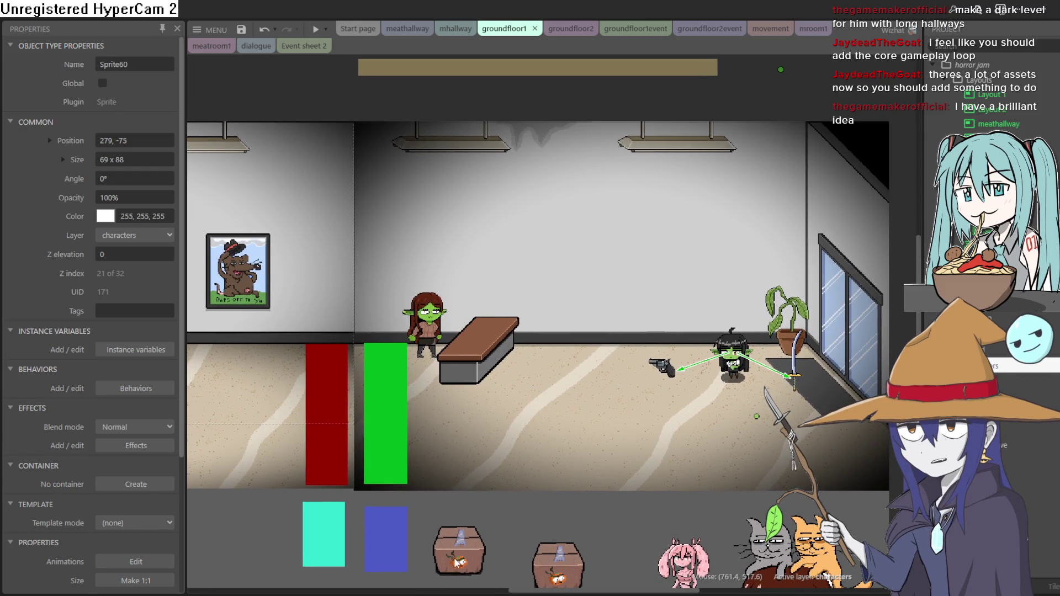
pyautogui.moveTo(300, 321)
pyautogui.mouseDown()
pyautogui.moveTo(701, 319)
pyautogui.moveTo(718, 332)
pyautogui.moveTo(608, 363)
pyautogui.mouseUp()
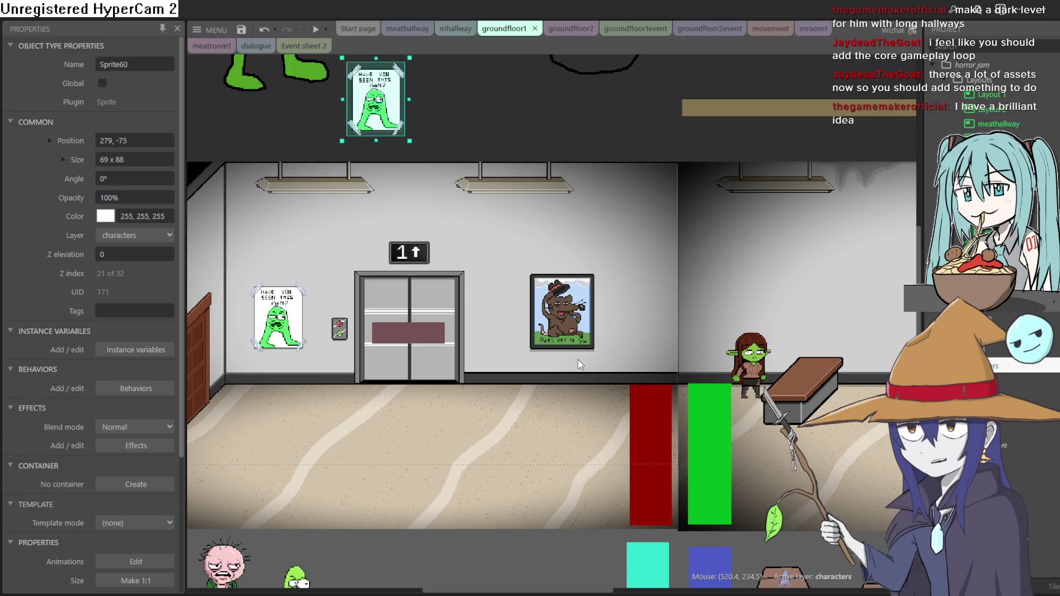
pyautogui.hscroll(5, 651, 331)
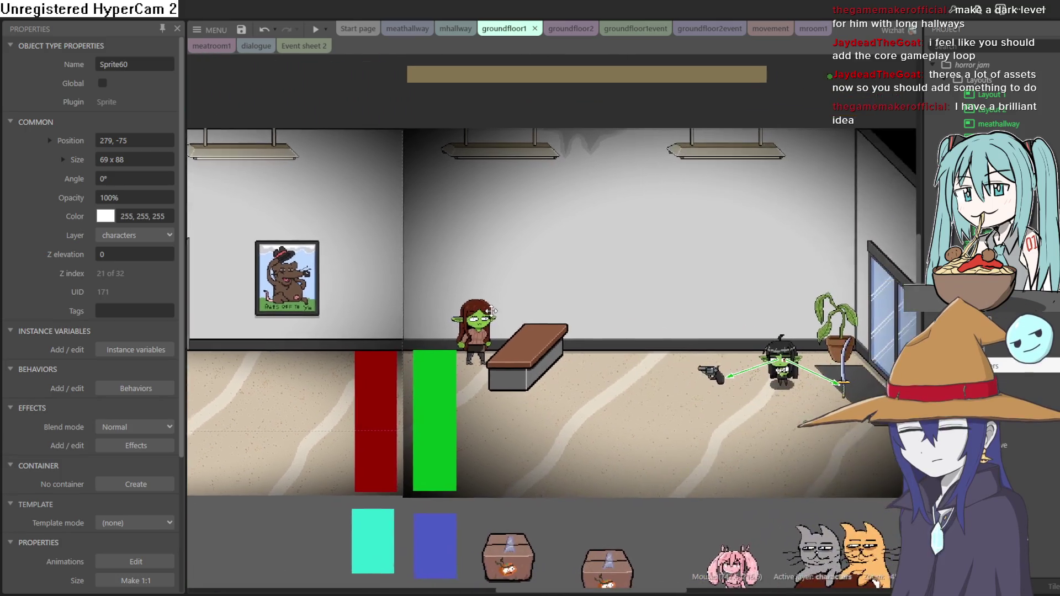
pyautogui.scroll(8, 693, 315)
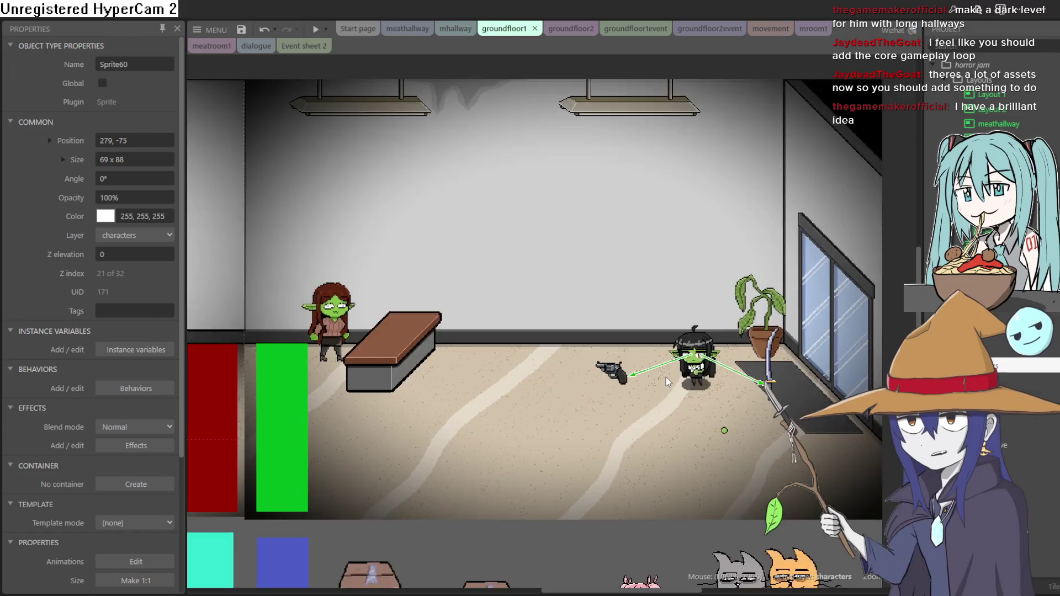
pyautogui.scroll(3, 673, 366)
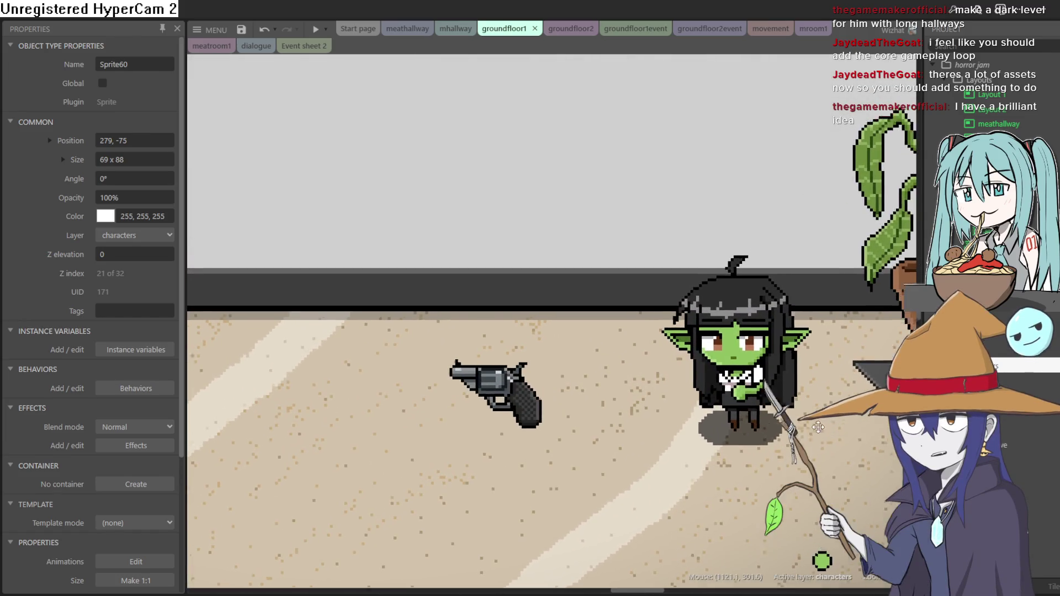
pyautogui.hscroll(2, 772, 425)
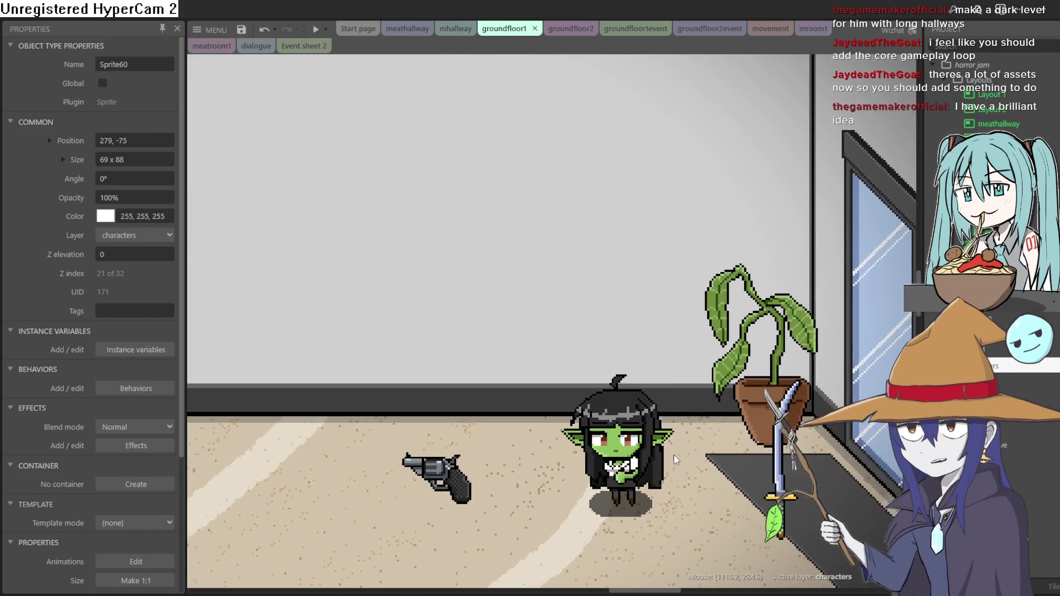
pyautogui.scroll(-1, 678, 447)
pyautogui.scroll(-2, 685, 441)
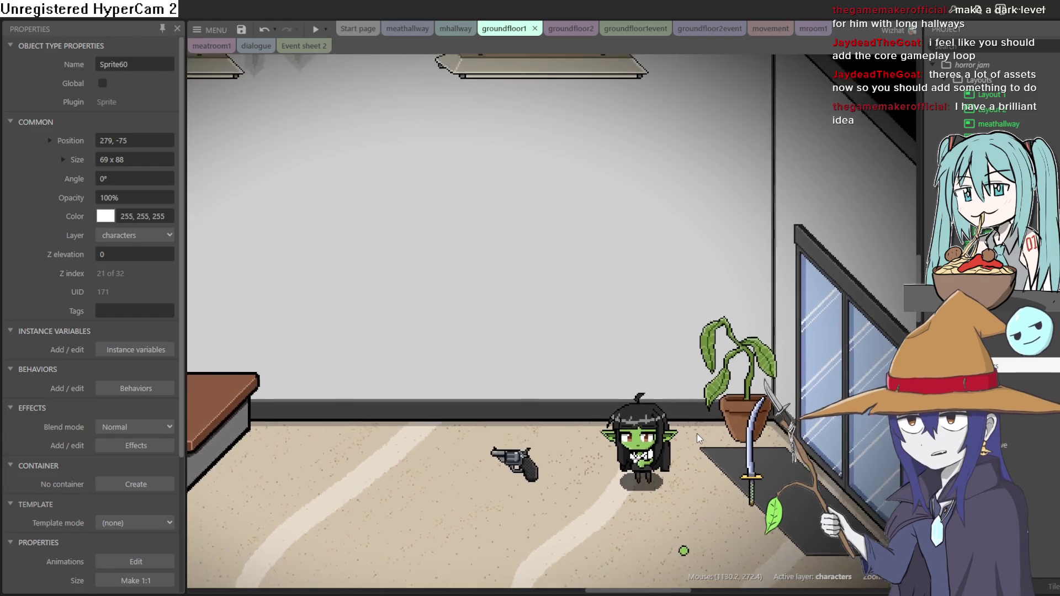
pyautogui.scroll(-3, 696, 432)
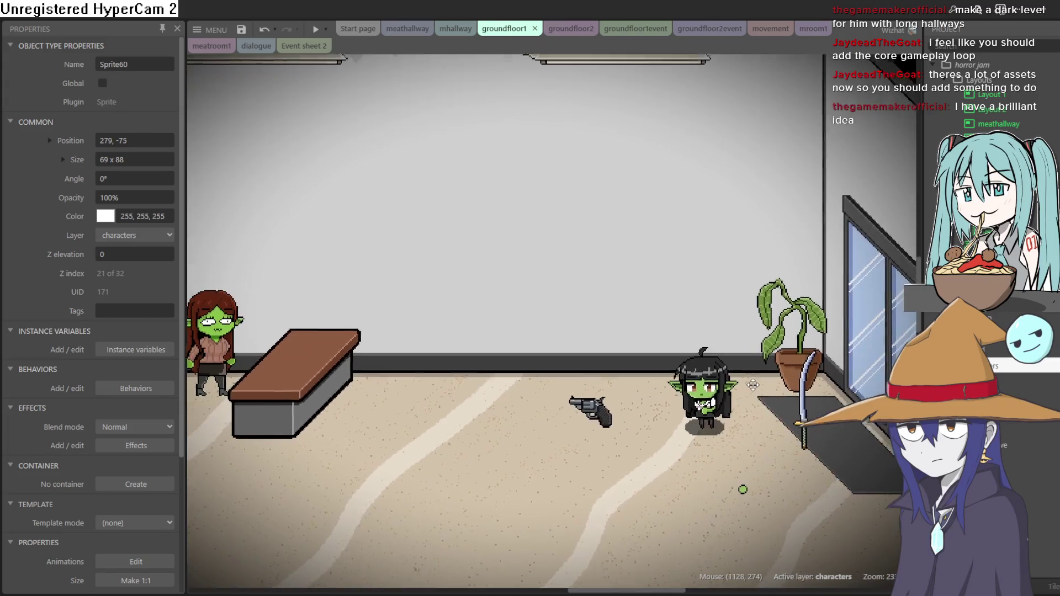
pyautogui.moveTo(752, 386)
pyautogui.mouseDown()
pyautogui.moveTo(780, 359)
pyautogui.moveTo(753, 457)
pyautogui.mouseUp()
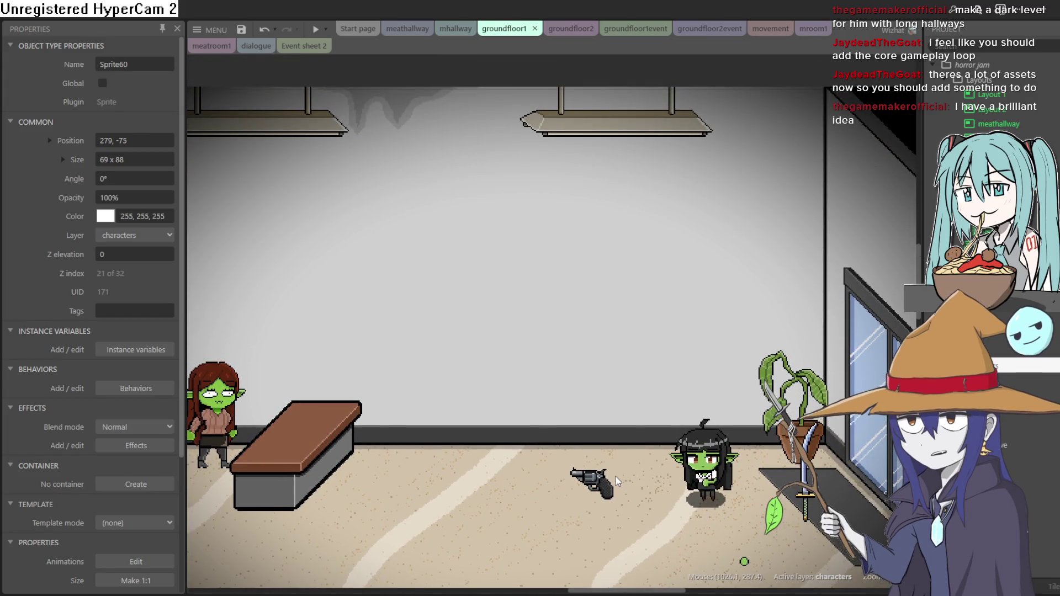
# Set the flipped revolver right beside the goblin, then select the officelobby1 background
pyautogui.scroll(2, 627, 425)
pyautogui.scroll(1, 637, 343)
pyautogui.moveTo(608, 362)
pyautogui.mouseDown()
pyautogui.moveTo(750, 334)
pyautogui.moveTo(749, 352)
pyautogui.moveTo(721, 342)
pyautogui.moveTo(652, 349)
pyautogui.moveTo(652, 359)
pyautogui.mouseUp()
pyautogui.scroll(1, 750, 334)
pyautogui.scroll(-5, 652, 359)
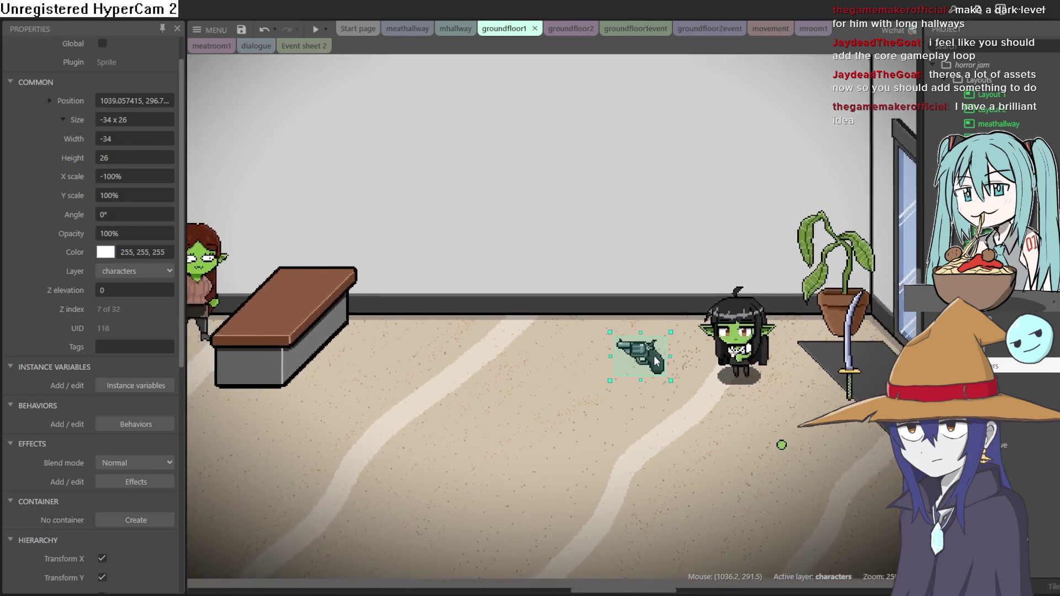
pyautogui.scroll(-6, 655, 362)
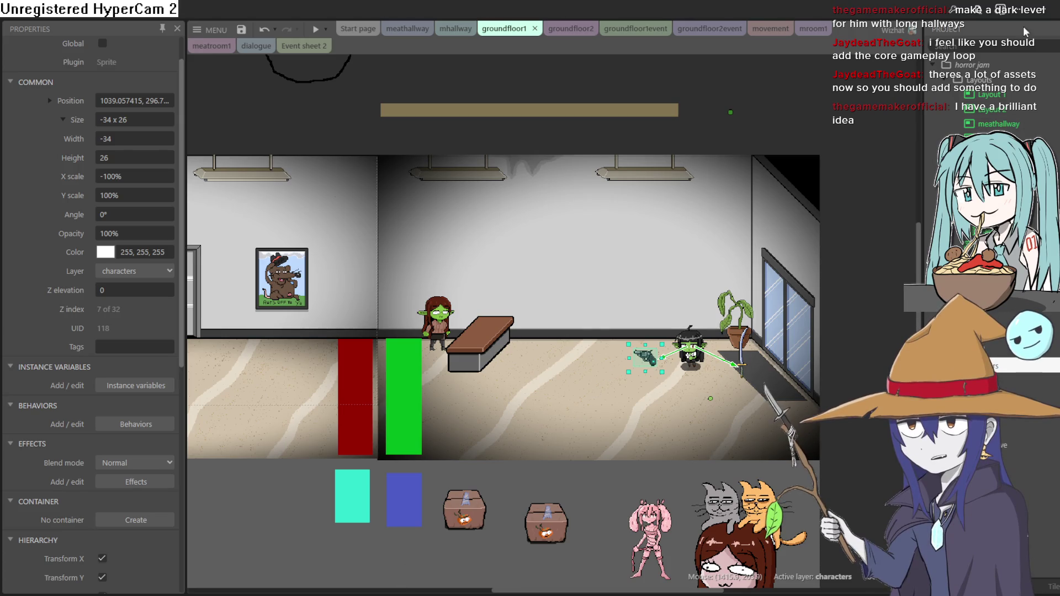
pyautogui.click(683, 250)
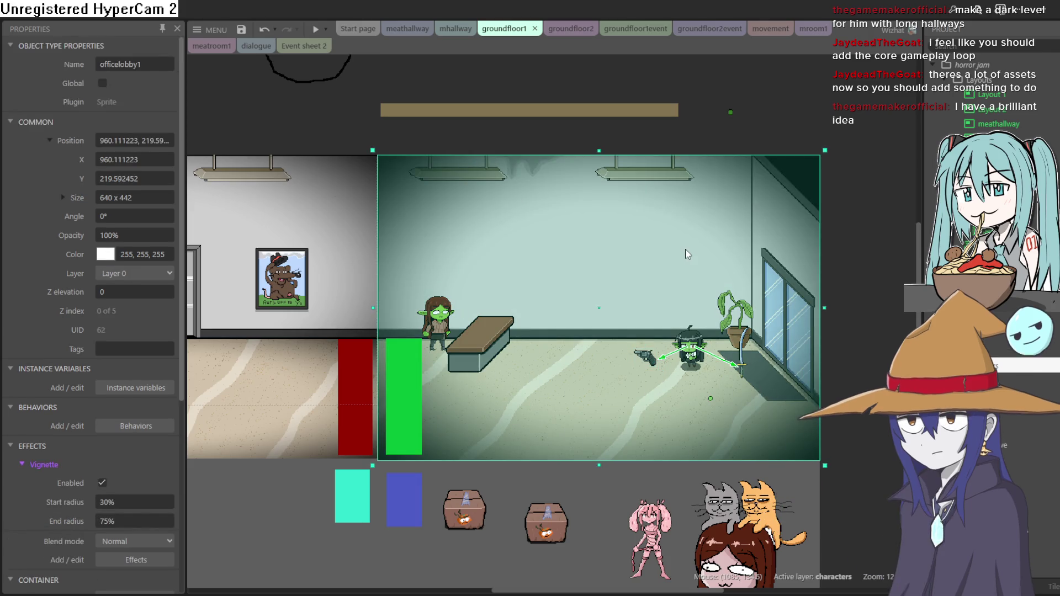
pyautogui.doubleClick(685, 249)
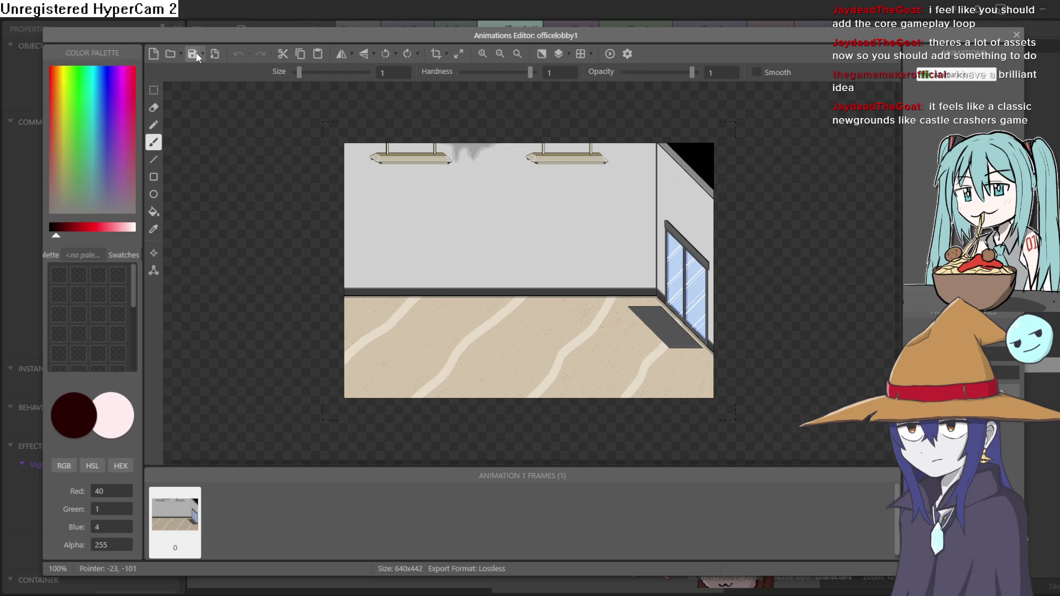
pyautogui.click(197, 57)
pyautogui.click(1017, 34)
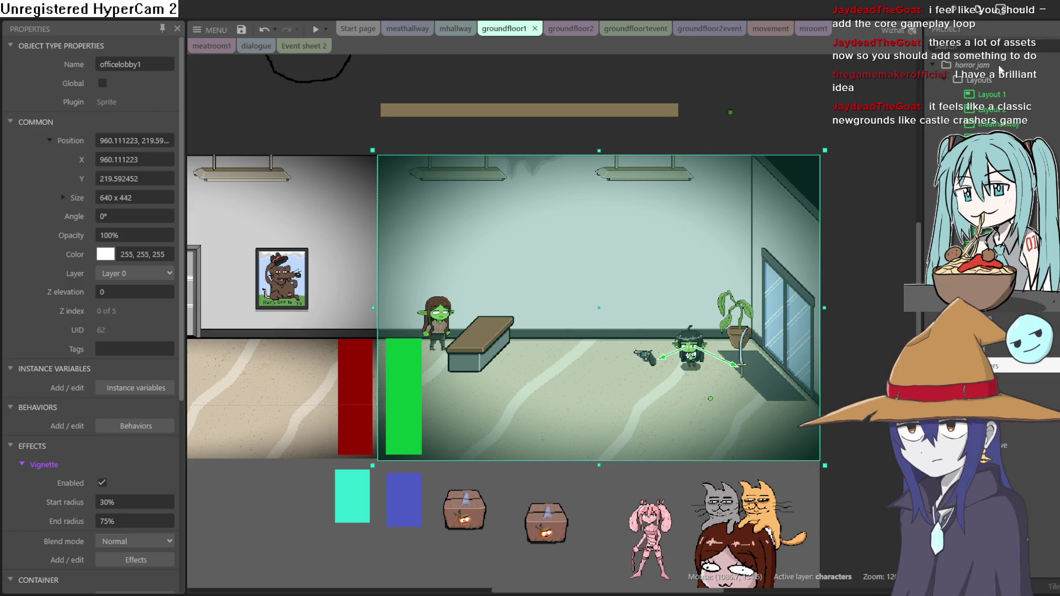
# Place the grey door wall in the office hallway and position its copy beside it near the elevator
pyautogui.scroll(-3, 831, 237)
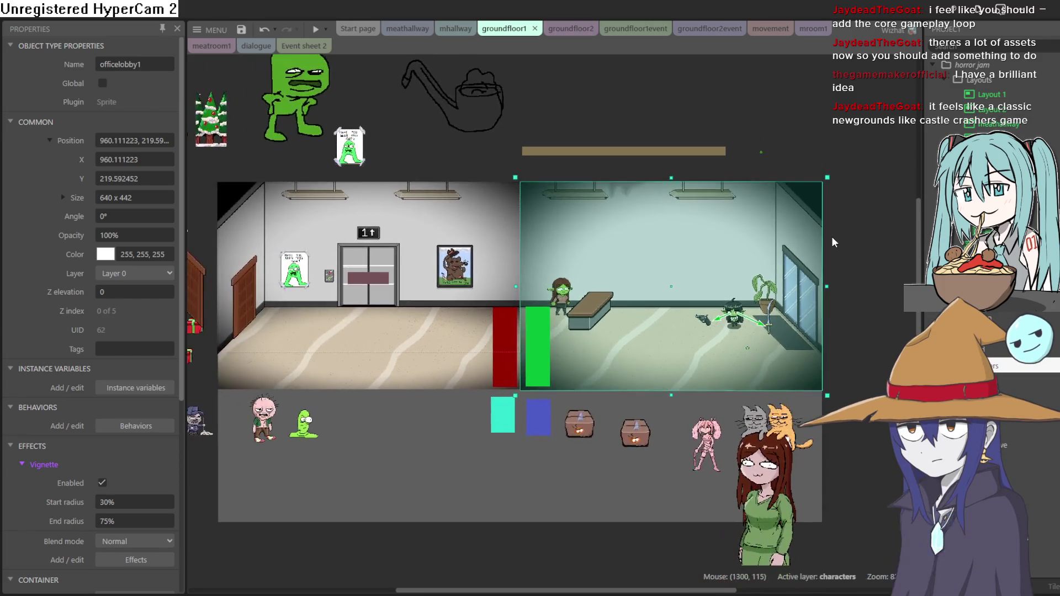
pyautogui.moveTo(353, 144)
pyautogui.mouseDown()
pyautogui.moveTo(388, 147)
pyautogui.moveTo(377, 146)
pyautogui.mouseUp()
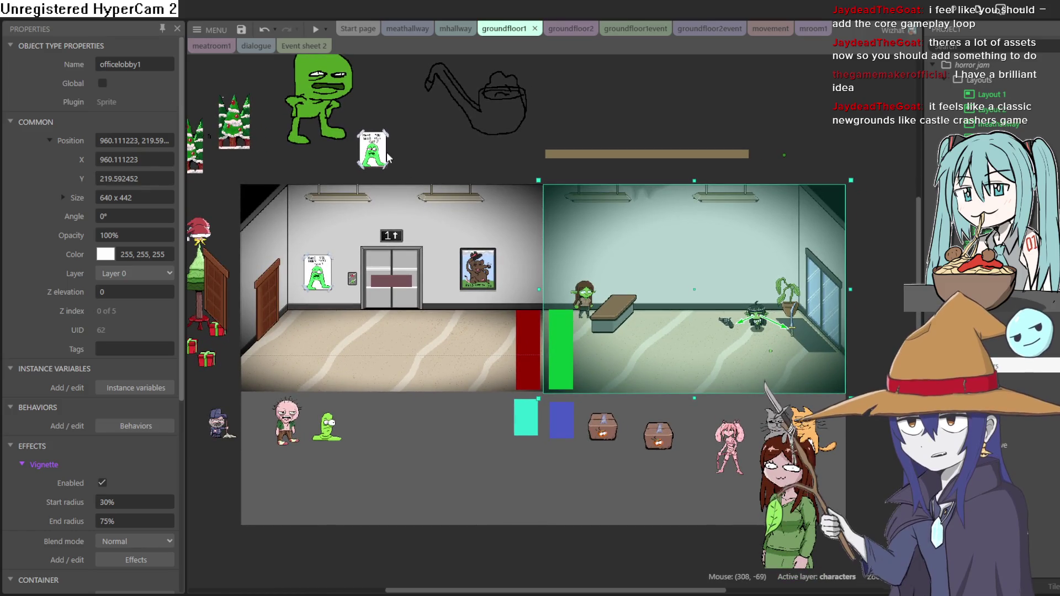
pyautogui.moveTo(445, 148)
pyautogui.mouseDown()
pyautogui.moveTo(504, 173)
pyautogui.moveTo(634, 165)
pyautogui.mouseUp()
pyautogui.moveTo(346, 305); pyautogui.dragTo(592, 295)
pyautogui.moveTo(418, 251)
pyautogui.mouseDown()
pyautogui.moveTo(693, 309)
pyautogui.moveTo(666, 270)
pyautogui.moveTo(590, 242)
pyautogui.mouseUp()
pyautogui.moveTo(518, 224)
pyautogui.mouseDown()
pyautogui.moveTo(565, 256)
pyautogui.moveTo(524, 221)
pyautogui.moveTo(561, 245)
pyautogui.moveTo(567, 219)
pyautogui.moveTo(522, 237)
pyautogui.moveTo(523, 248)
pyautogui.moveTo(487, 240)
pyautogui.mouseUp()
pyautogui.scroll(5, 524, 248)
pyautogui.moveTo(508, 235); pyautogui.dragTo(528, 234)
pyautogui.click(415, 370)
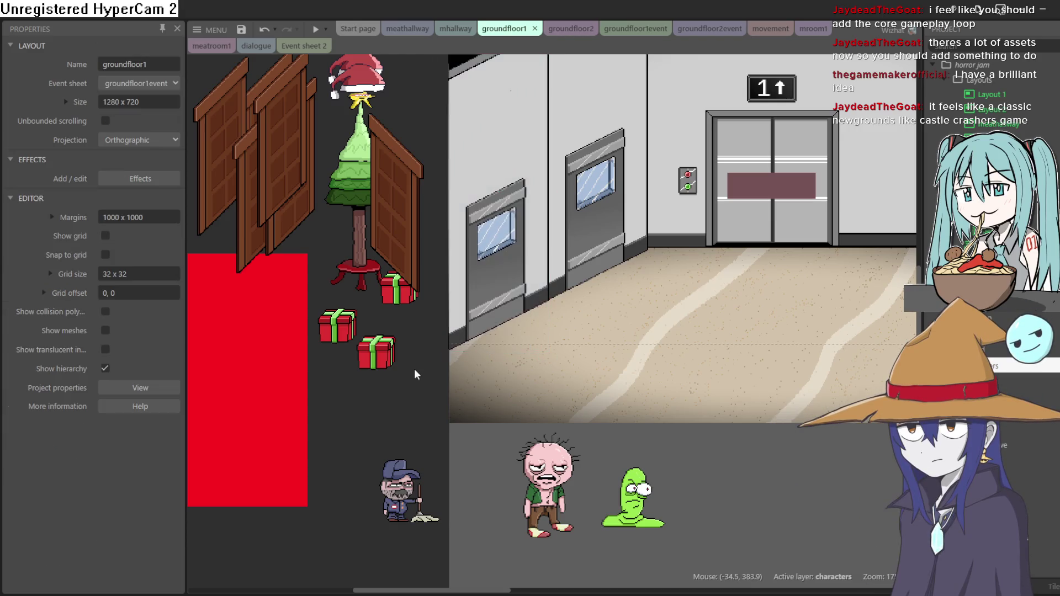
# Preview the game, walking the goblin left past the doors and back toward the elevator
pyautogui.click(315, 28)
pyautogui.press('Left')
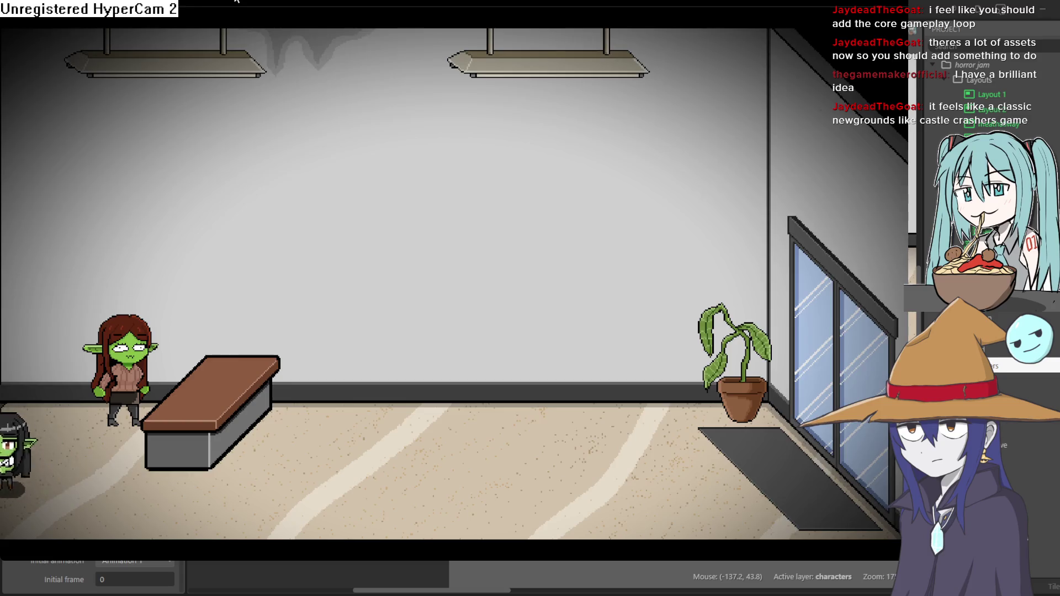
pyautogui.press('Left')
pyautogui.press('Left')
pyautogui.press('Up')
pyautogui.press('Down')
pyautogui.press('Right')
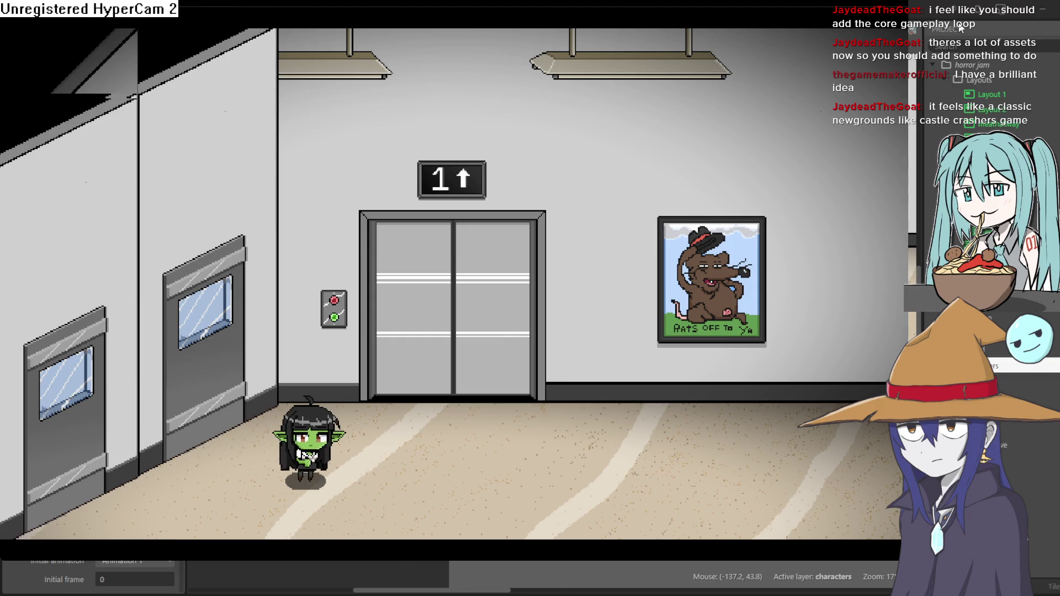
pyautogui.click(961, 29)
# Move the grey door wall left out of the corridor
pyautogui.click(303, 309)
pyautogui.click(516, 237)
pyautogui.moveTo(412, 287)
pyautogui.mouseDown()
pyautogui.moveTo(379, 303)
pyautogui.moveTo(276, 312)
pyautogui.moveTo(237, 332)
pyautogui.moveTo(191, 282)
pyautogui.moveTo(362, 314)
pyautogui.mouseUp()
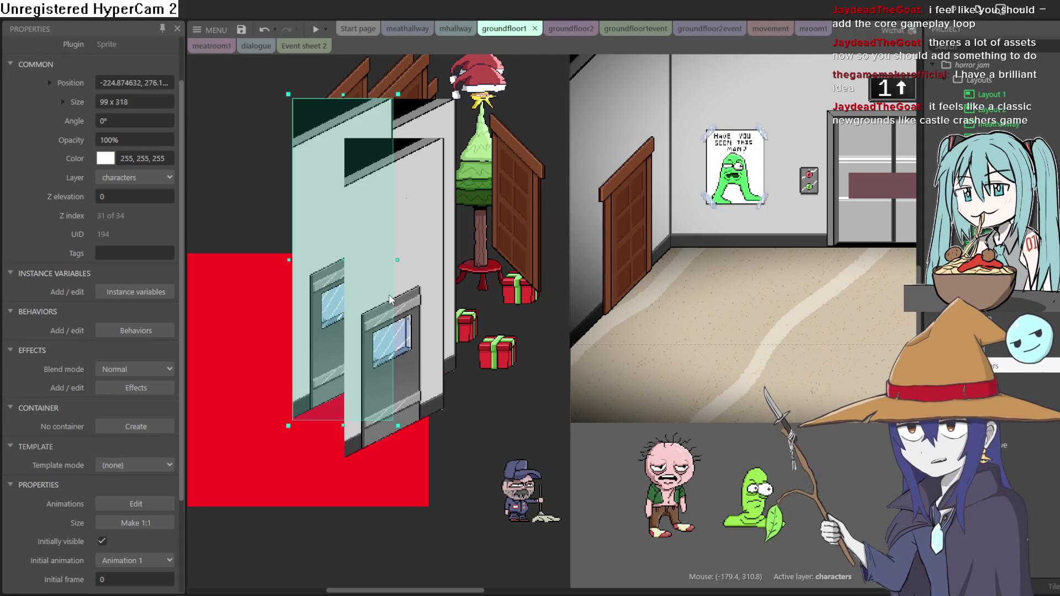
# Pan the layout over to the lobby and select the tiny green Sprite34 marker near the ceiling
pyautogui.scroll(-2, 472, 262)
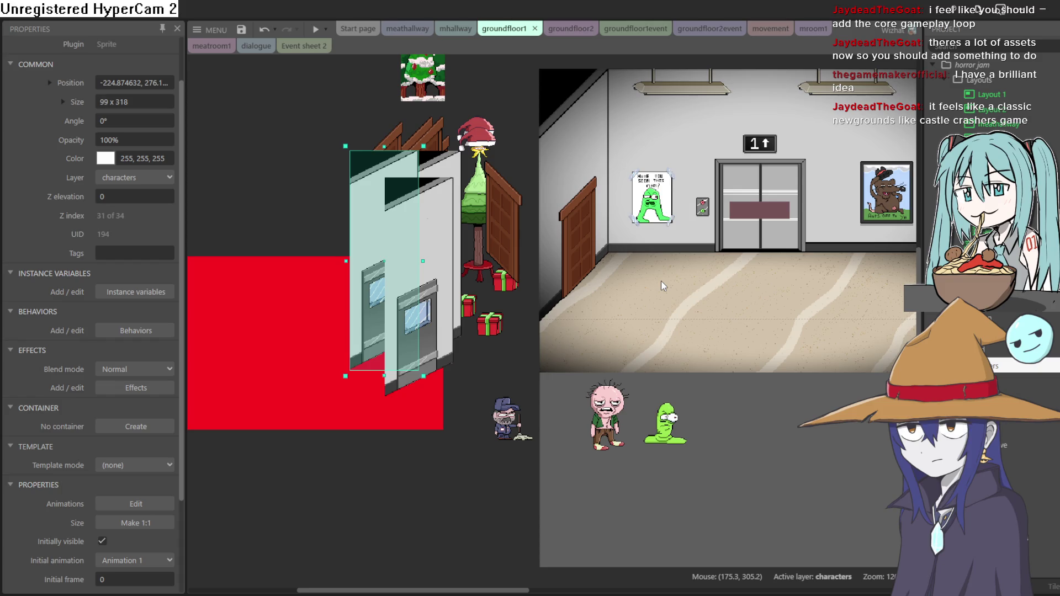
pyautogui.moveTo(757, 259); pyautogui.dragTo(536, 297)
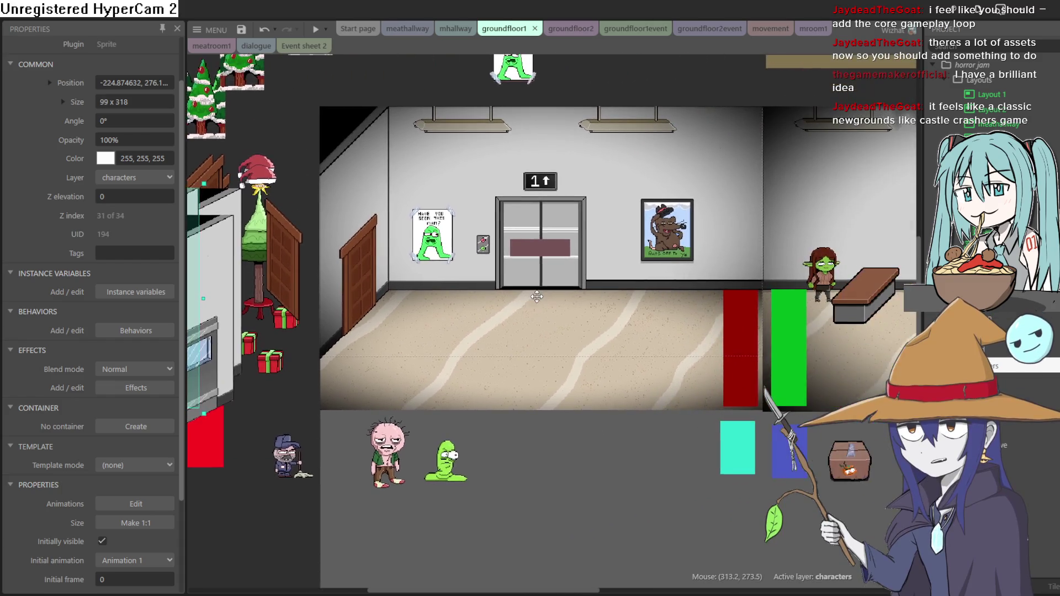
pyautogui.hscroll(6, 536, 296)
pyautogui.scroll(1, 607, 296)
pyautogui.moveTo(661, 296); pyautogui.dragTo(626, 310)
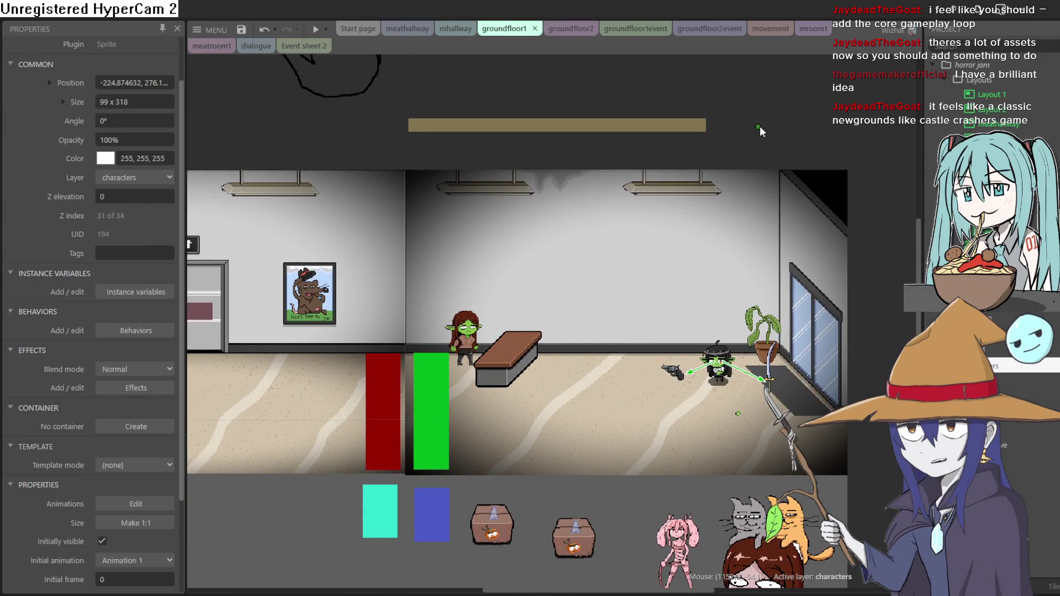
pyautogui.click(758, 126)
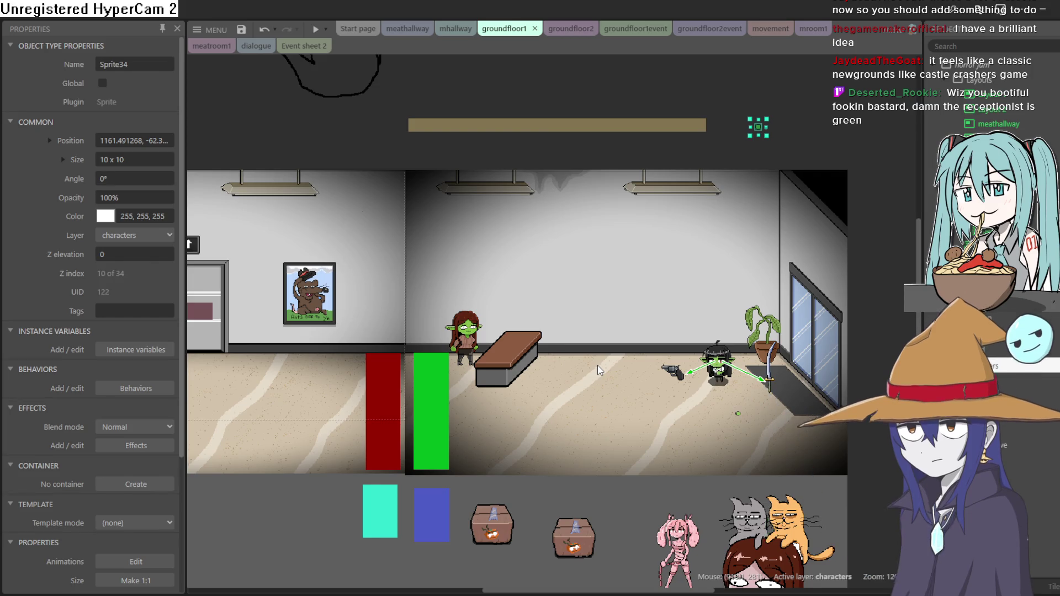
pyautogui.scroll(3, 595, 365)
pyautogui.scroll(5, 424, 325)
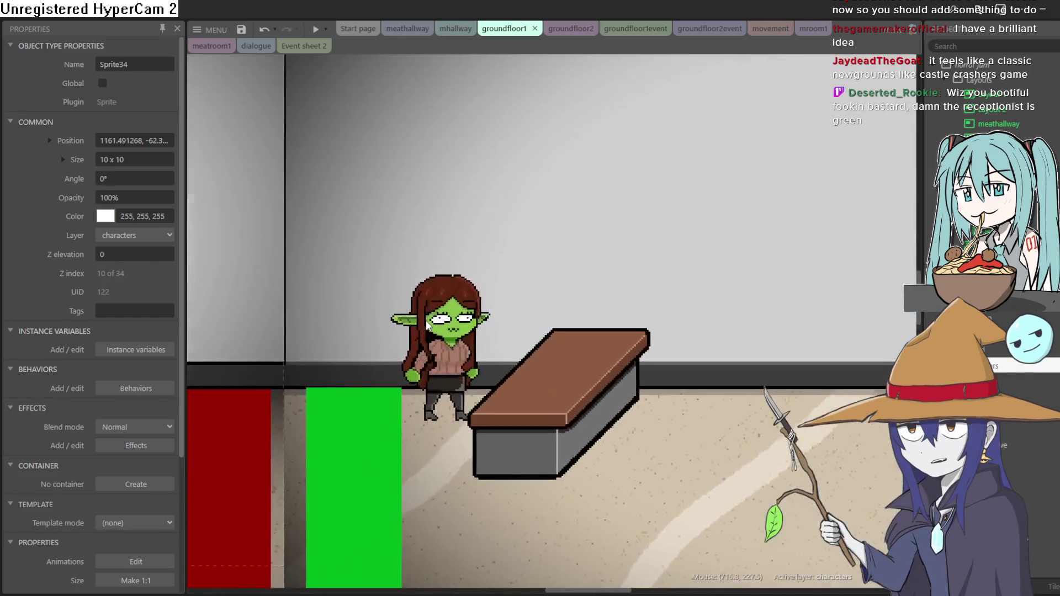
pyautogui.scroll(-4, 521, 350)
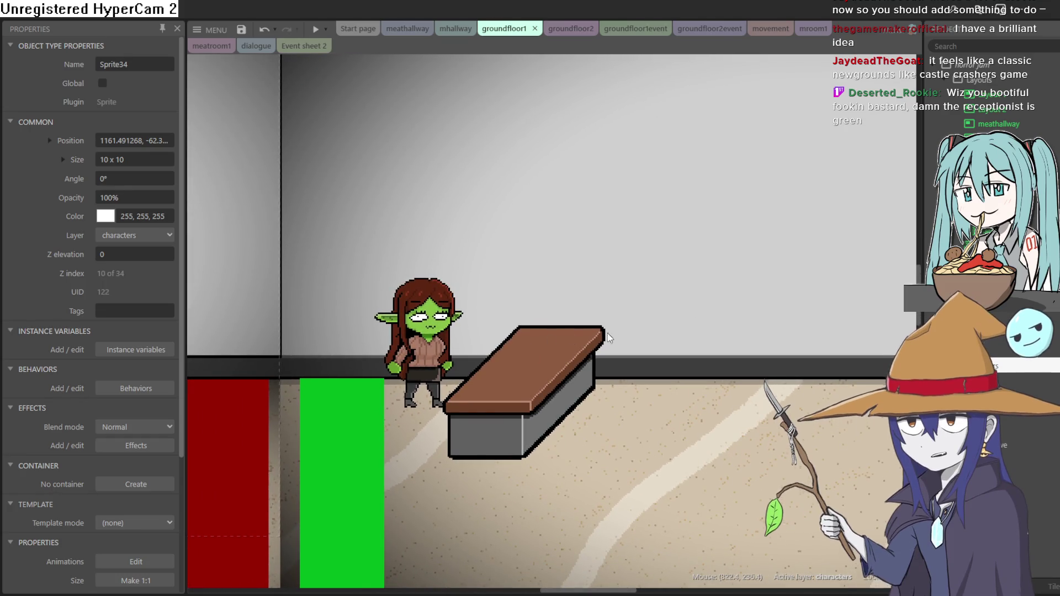
pyautogui.scroll(-5, 648, 336)
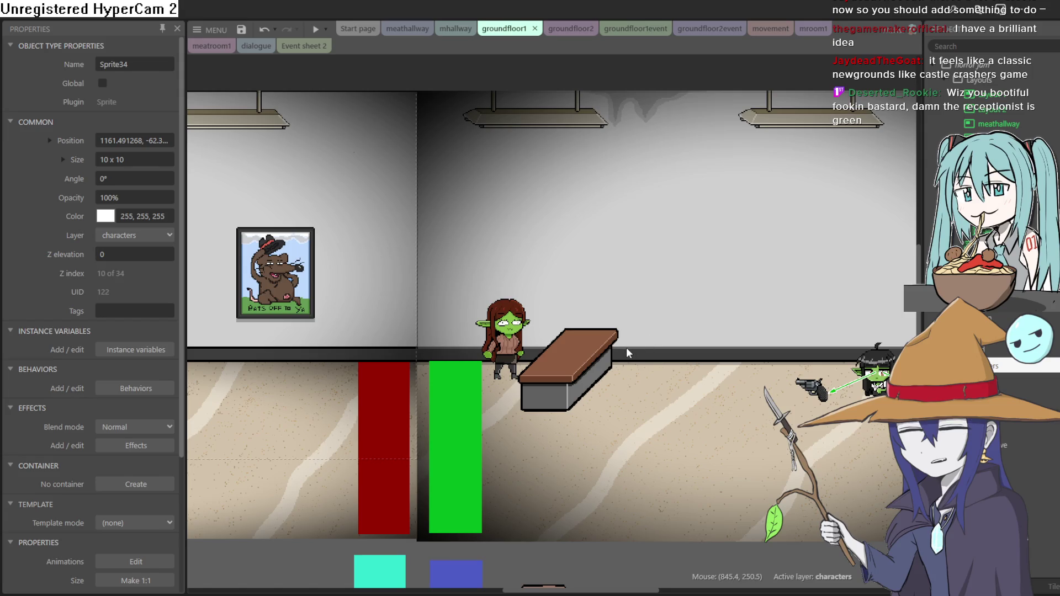
pyautogui.scroll(-4, 626, 346)
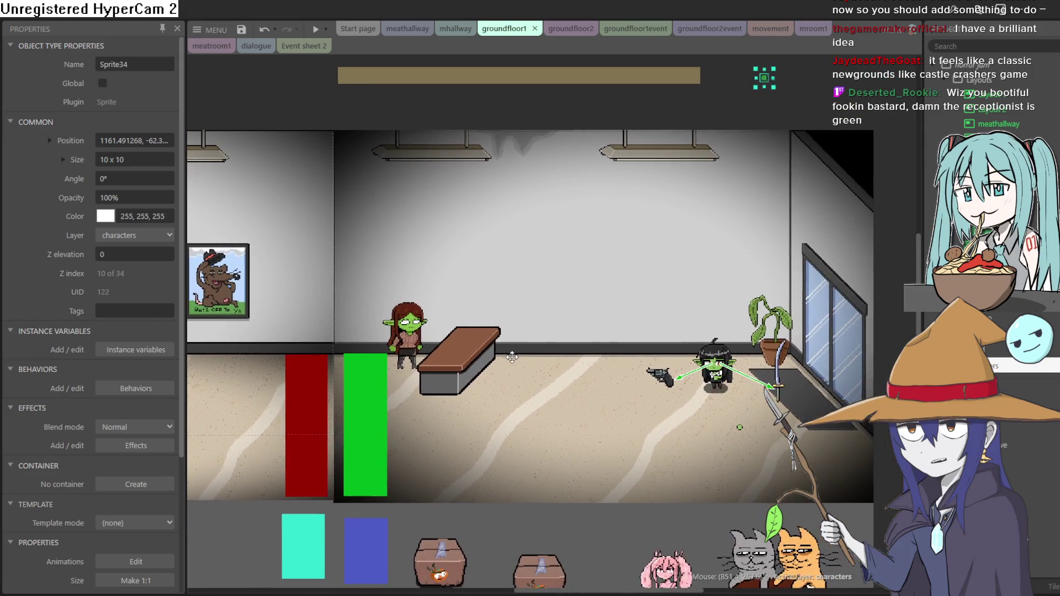
pyautogui.moveTo(512, 357)
pyautogui.mouseDown()
pyautogui.moveTo(585, 353)
pyautogui.moveTo(544, 354)
pyautogui.moveTo(607, 374)
pyautogui.mouseUp()
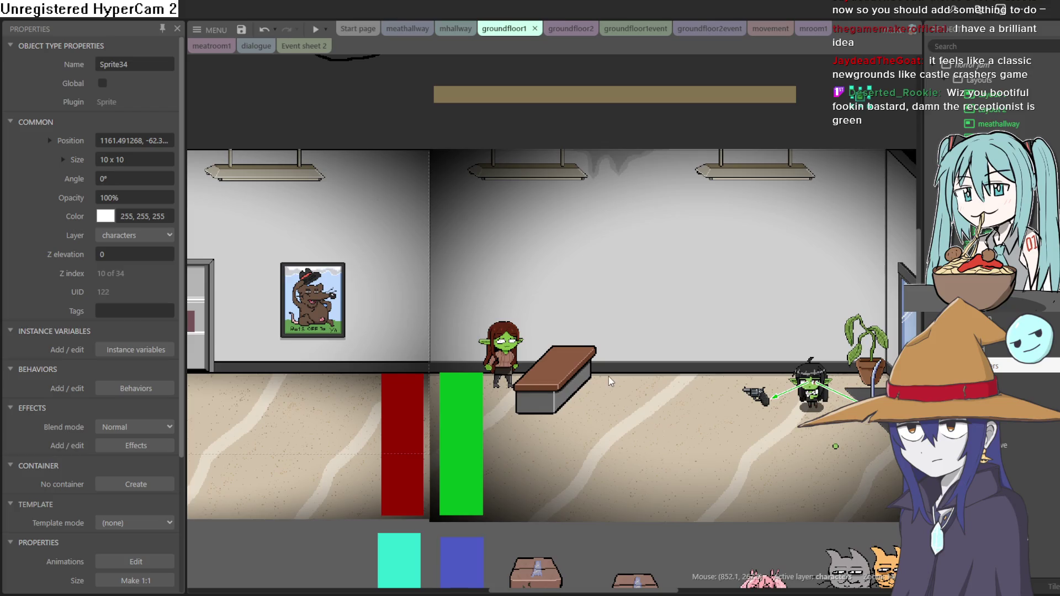
pyautogui.scroll(3, 609, 371)
pyautogui.scroll(-2, 617, 368)
pyautogui.scroll(3, 591, 365)
pyautogui.scroll(-2, 645, 328)
pyautogui.scroll(-2, 641, 325)
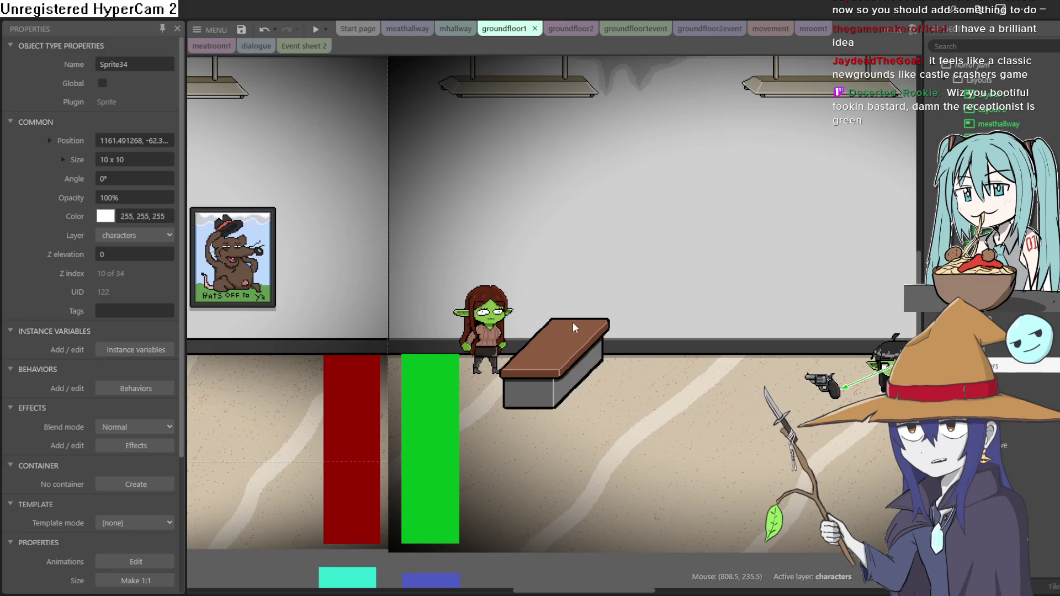
pyautogui.moveTo(683, 328)
pyautogui.mouseDown()
pyautogui.moveTo(486, 329)
pyautogui.moveTo(499, 332)
pyautogui.mouseUp()
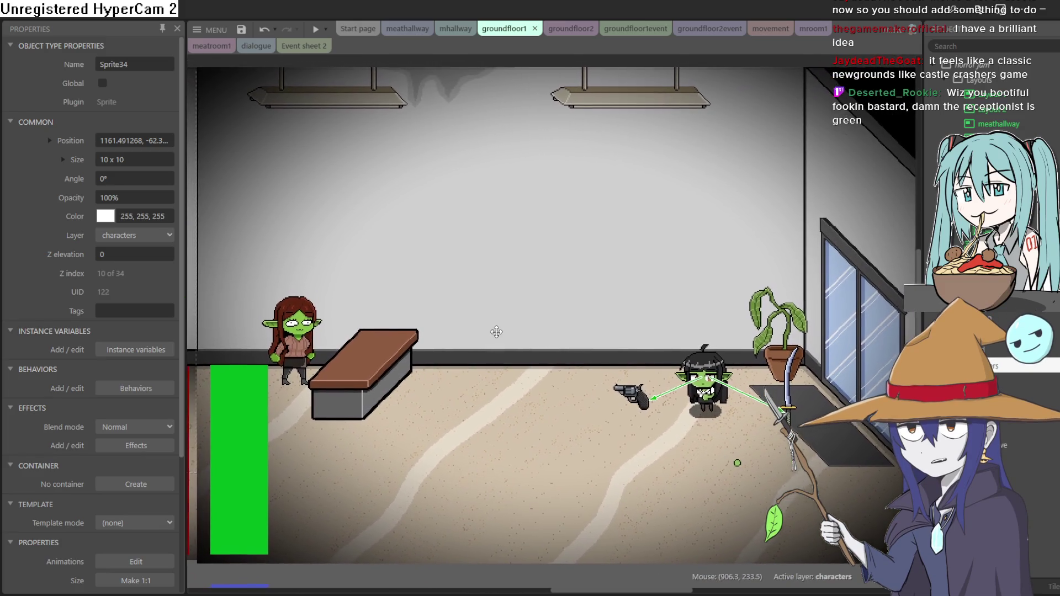
# Preview the game, walking the player goblin left beside the receptionist
pyautogui.click(309, 29)
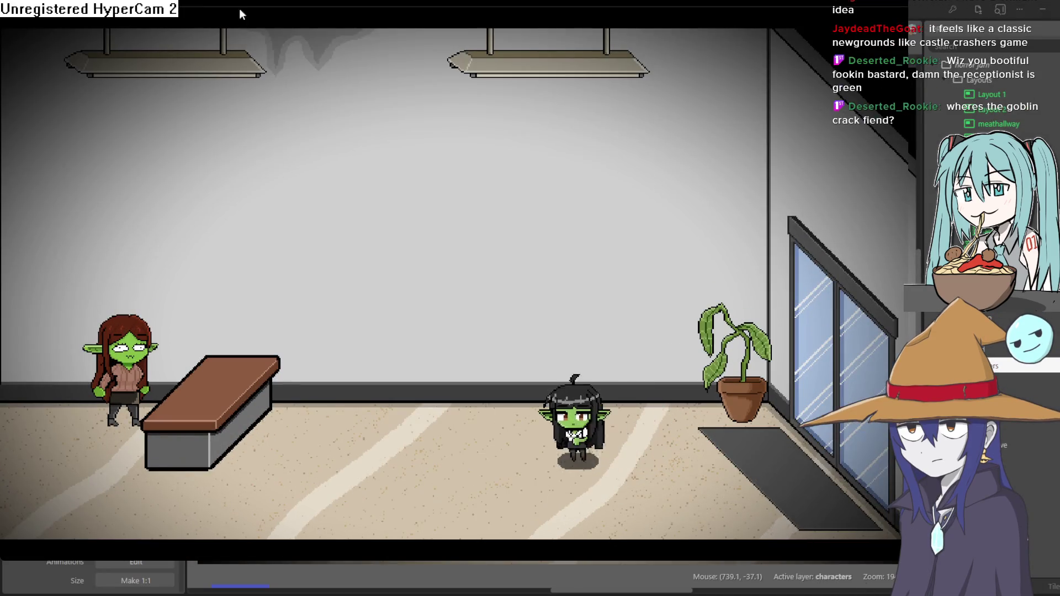
pyautogui.press('Left')
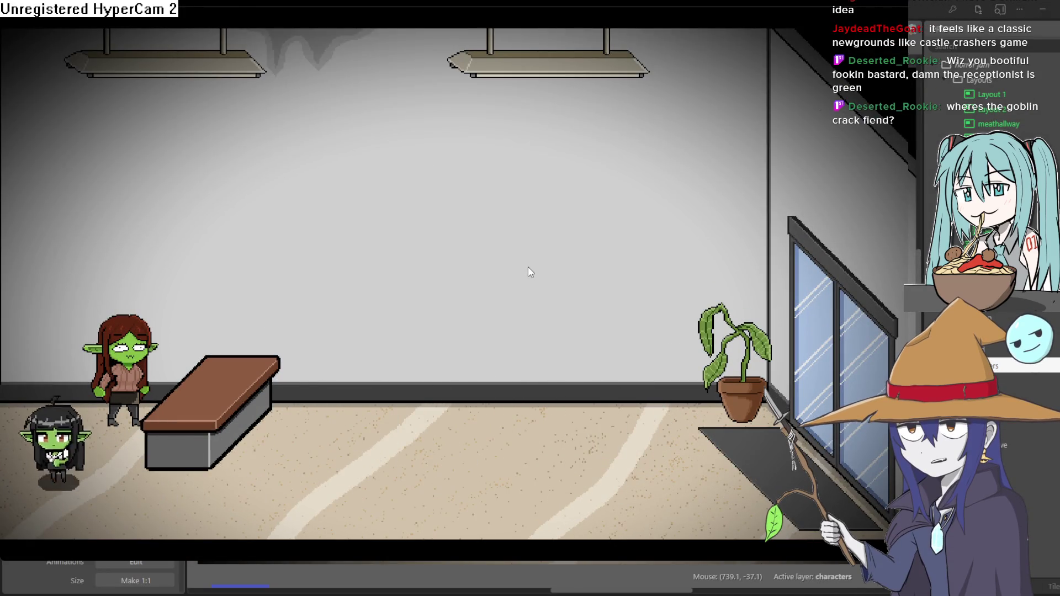
pyautogui.press('Left')
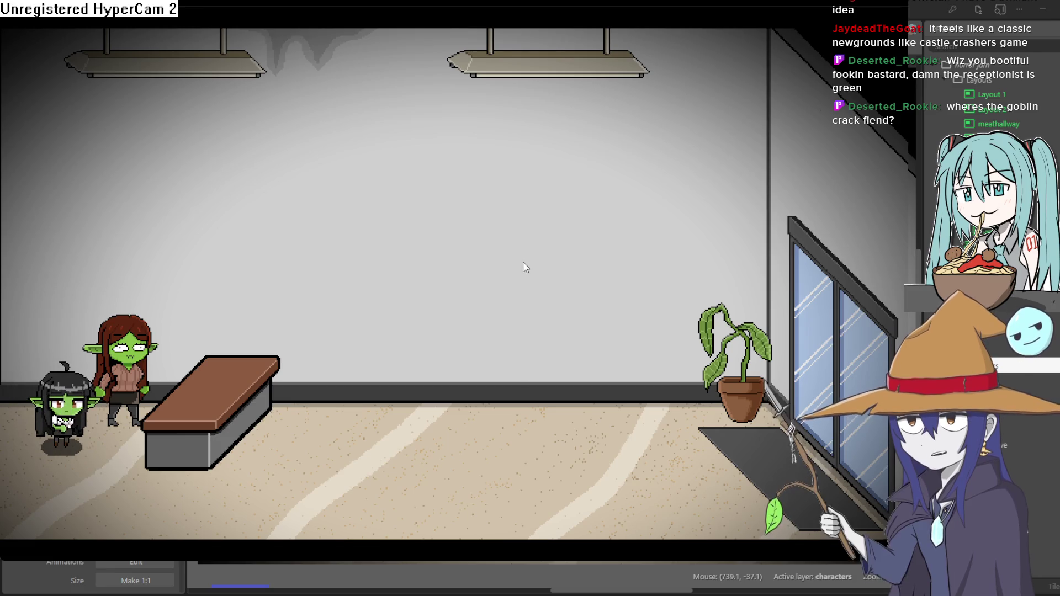
pyautogui.click(959, 16)
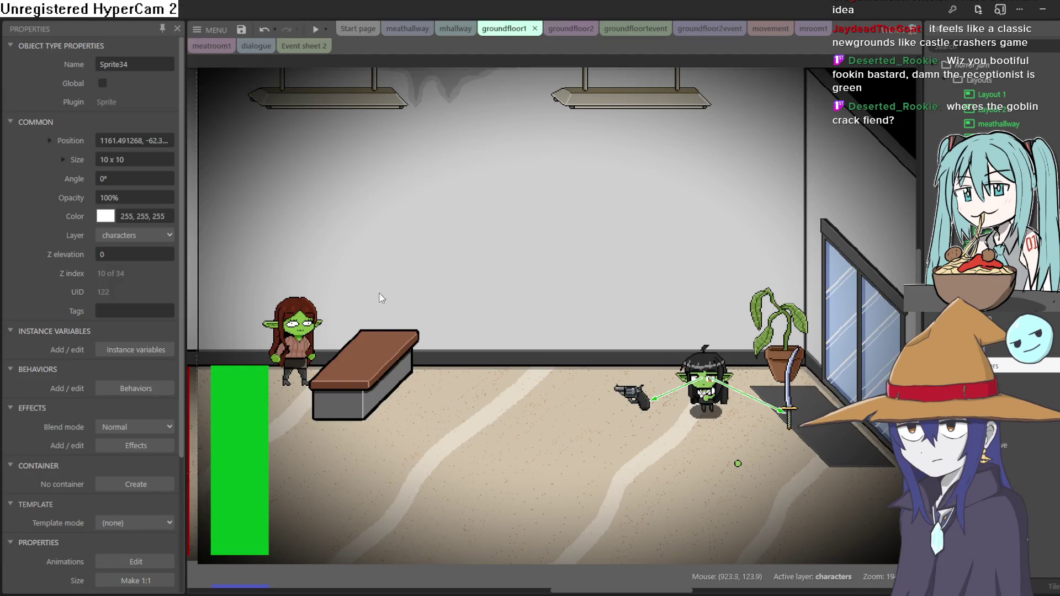
# Compare the receptionist's goblin frame 0 with human frame 1 in the Animations Editor, then replay
pyautogui.doubleClick(298, 335)
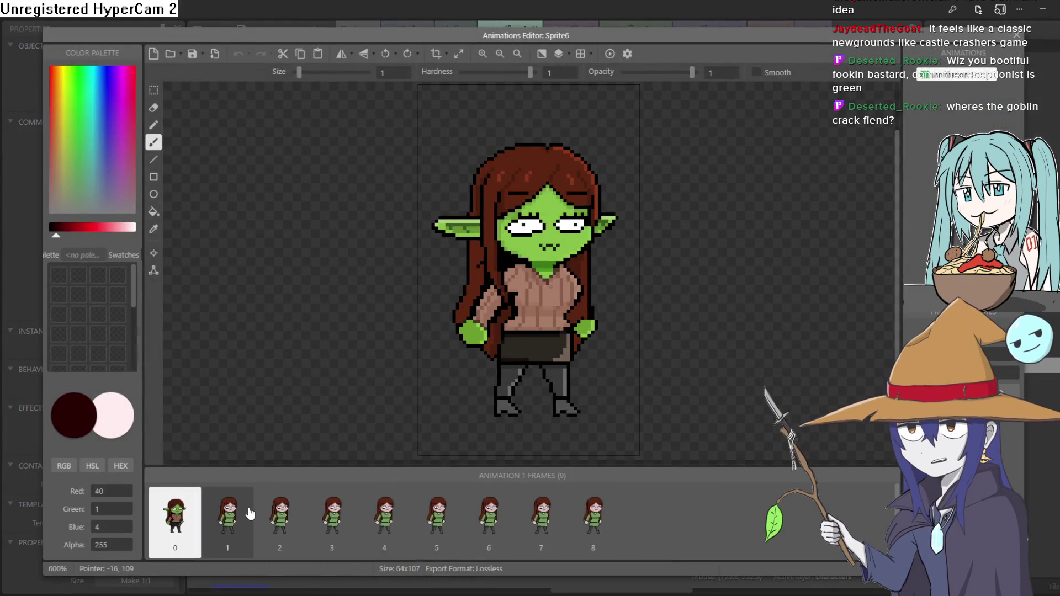
pyautogui.click(250, 514)
pyautogui.click(171, 525)
pyautogui.click(213, 529)
pyautogui.click(176, 525)
pyautogui.click(215, 524)
pyautogui.click(179, 524)
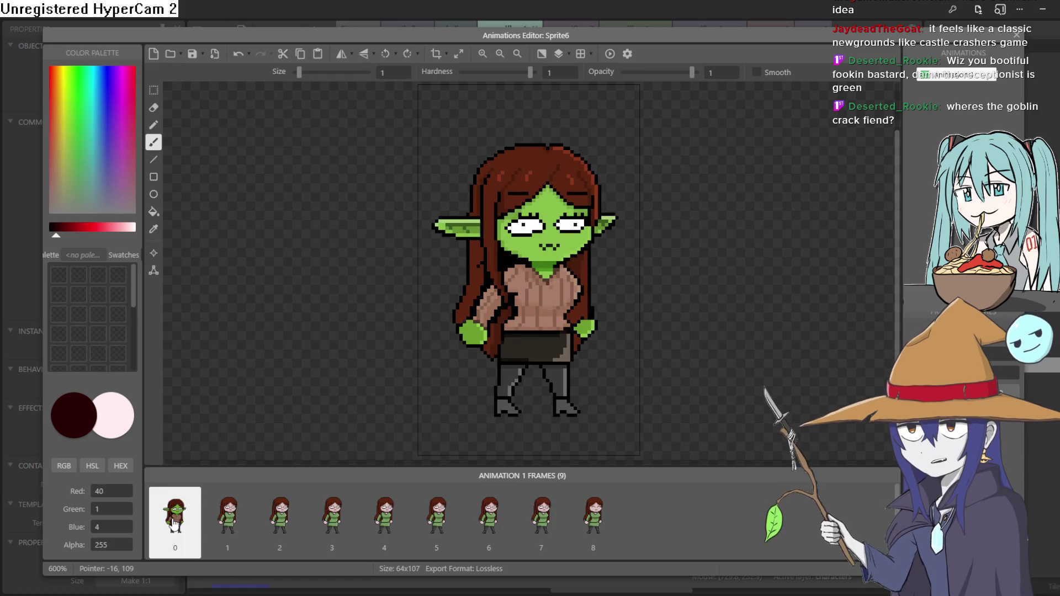
pyautogui.click(225, 523)
pyautogui.click(175, 524)
pyautogui.click(1016, 34)
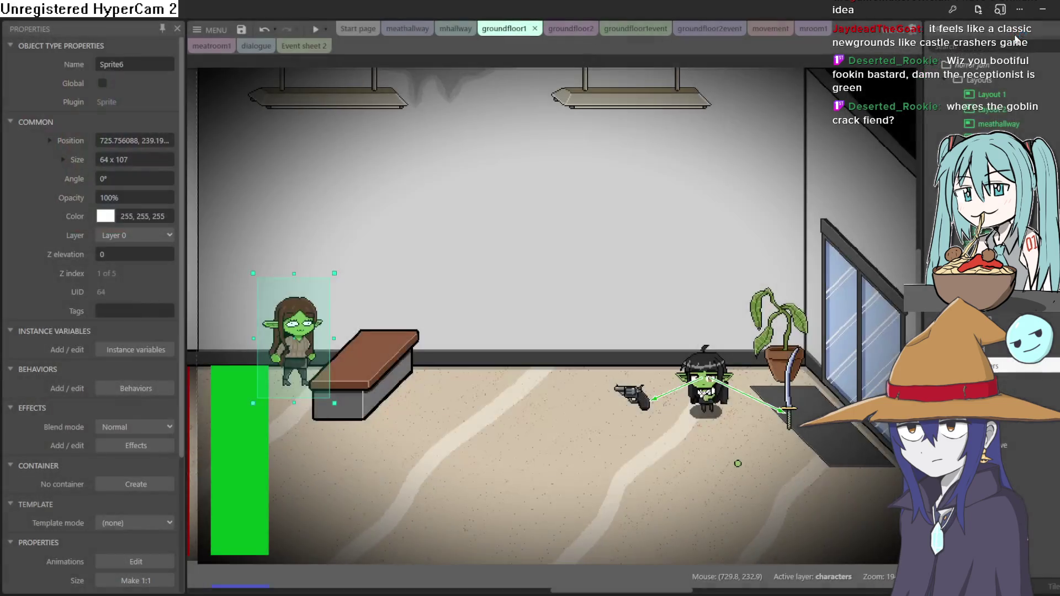
pyautogui.click(315, 31)
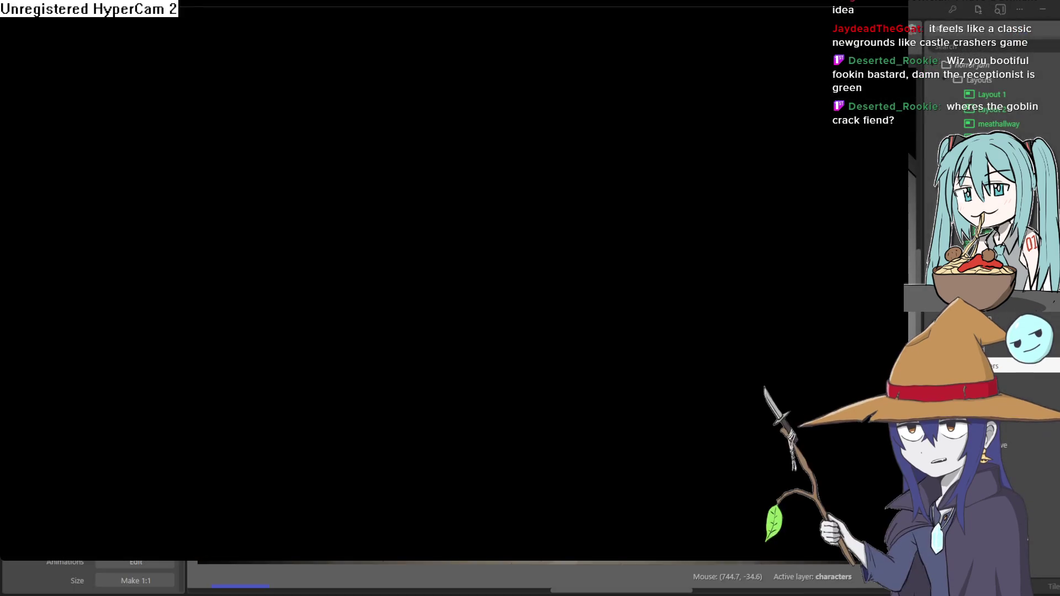
# Crawl the goblin left and right across the lobby floor past the plant to the doormat
pyautogui.press('Left')
pyautogui.press('Down')
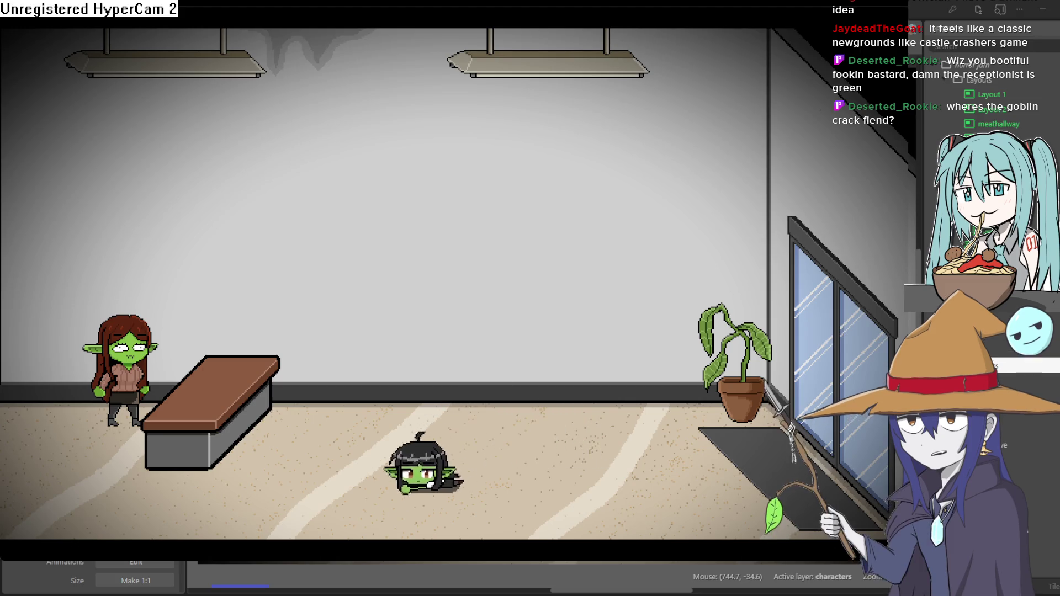
pyautogui.press('Left')
pyautogui.press('Up')
pyautogui.press('Right')
pyautogui.press('Down')
pyautogui.press('Right')
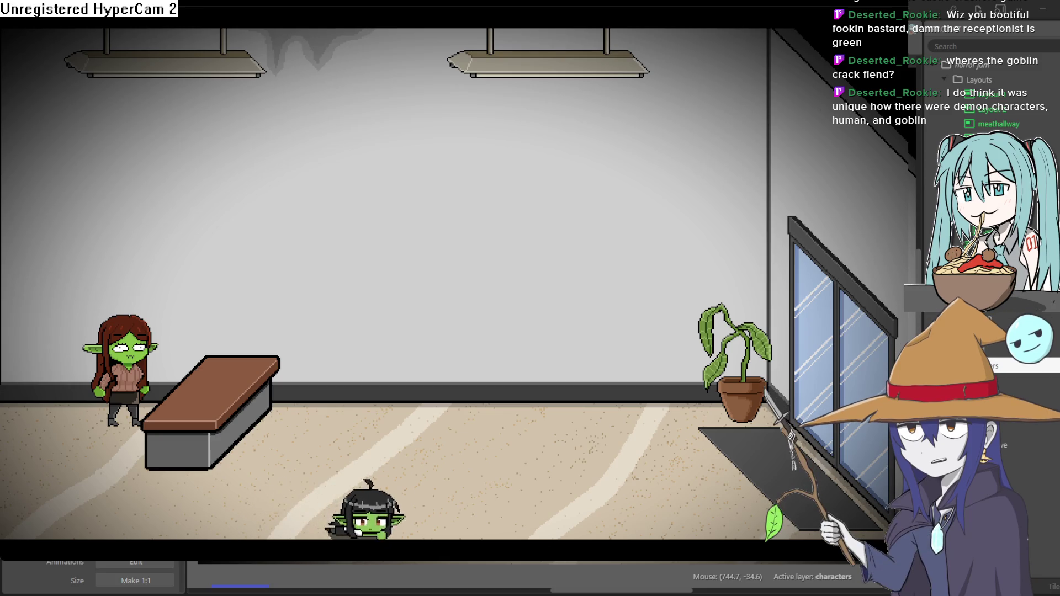
pyautogui.press('Up')
pyautogui.press('Down')
pyautogui.press('Right')
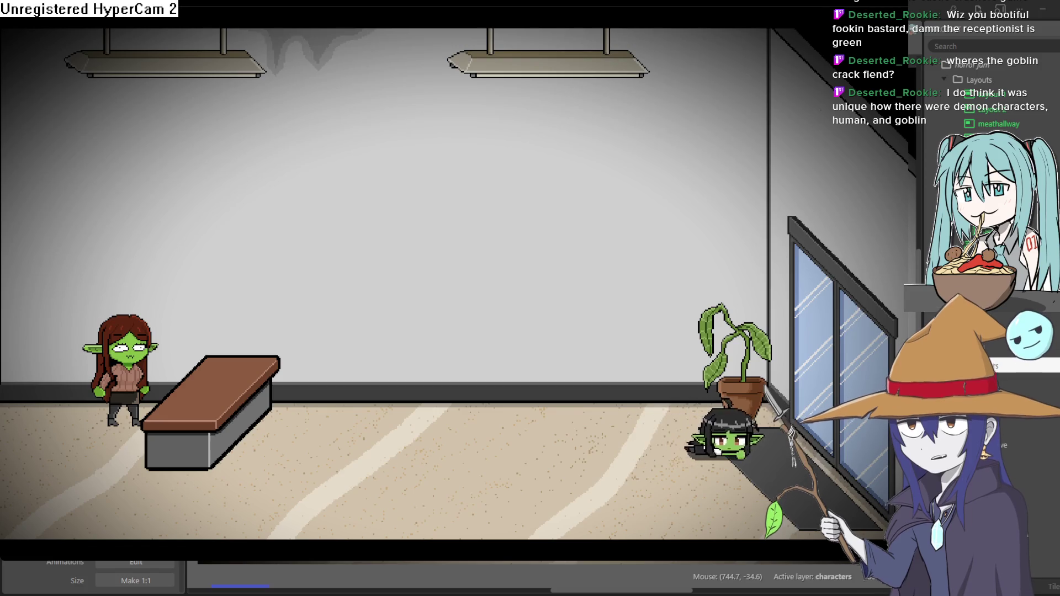
# Walk the goblin through the elevator hallway into the Christmas-tree room, then close the preview
pyautogui.press('Left')
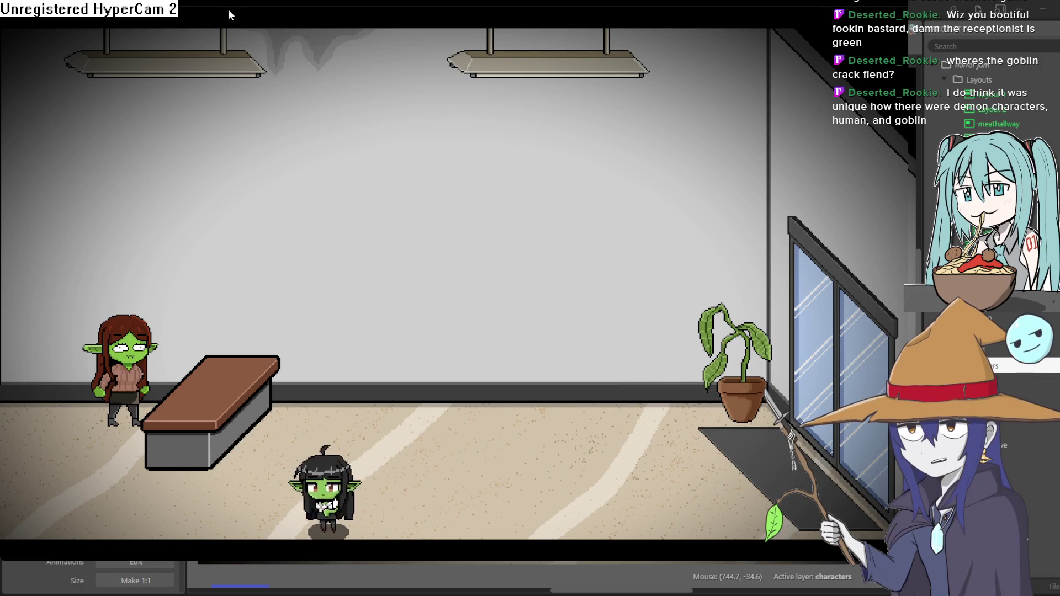
pyautogui.press('Left')
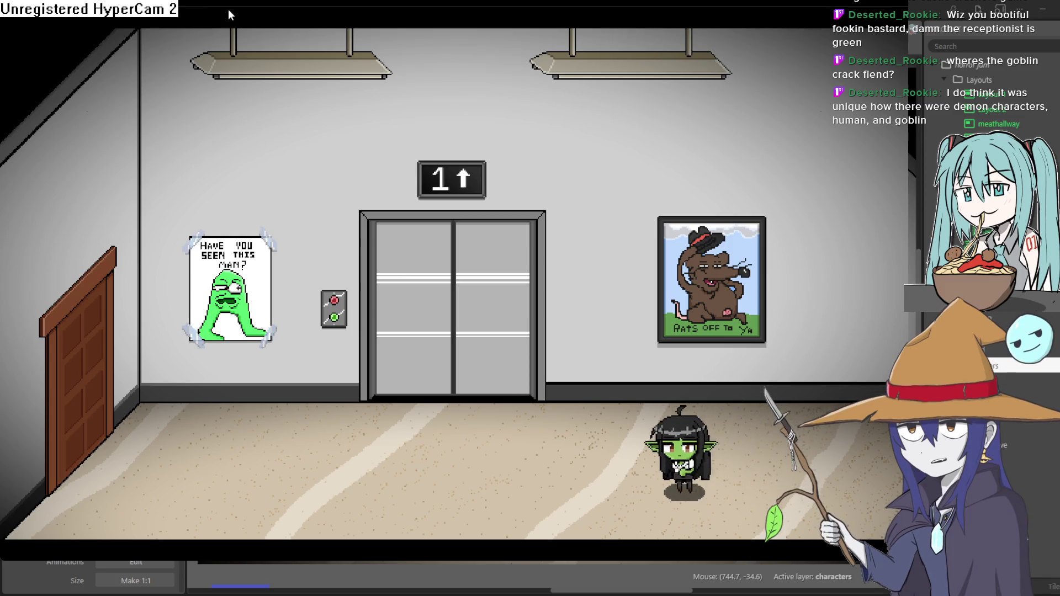
pyautogui.press('Left')
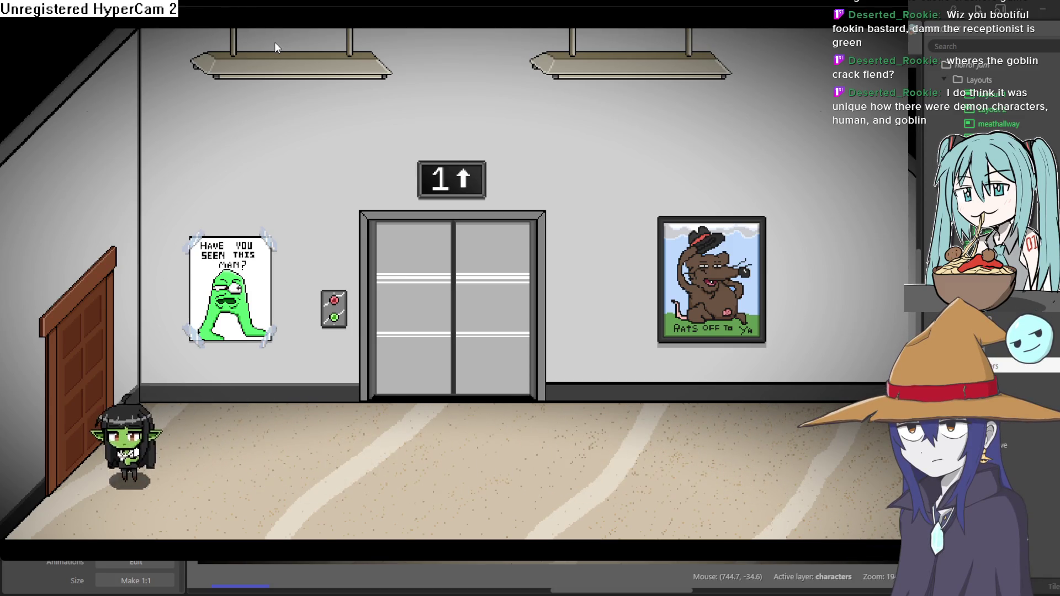
pyautogui.press('Left')
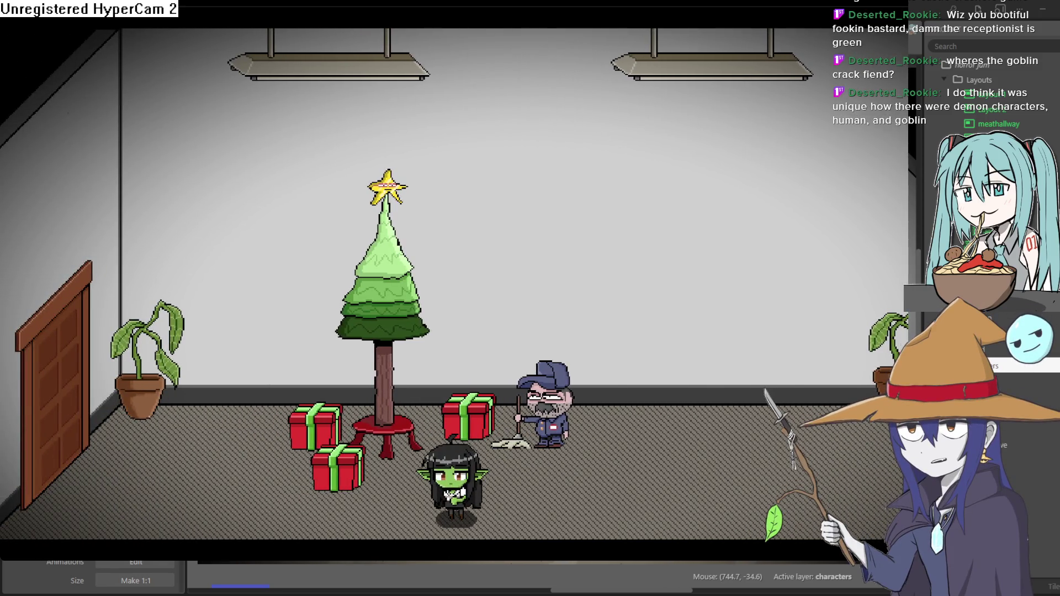
pyautogui.click(533, 314)
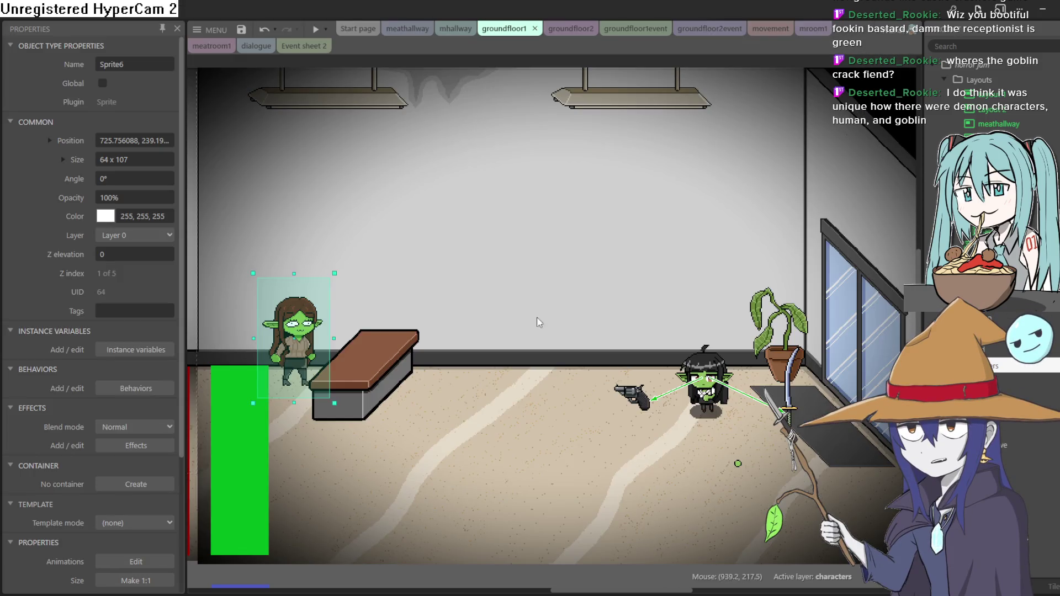
# Duplicate randomguy's only animation frame into a second frame
pyautogui.scroll(5, 533, 314)
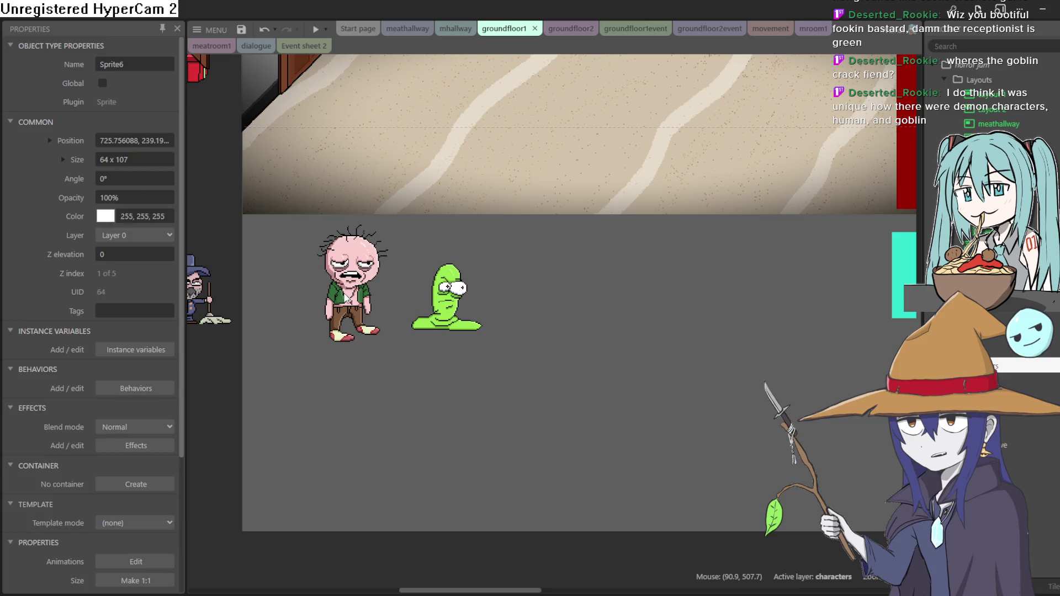
pyautogui.doubleClick(346, 292)
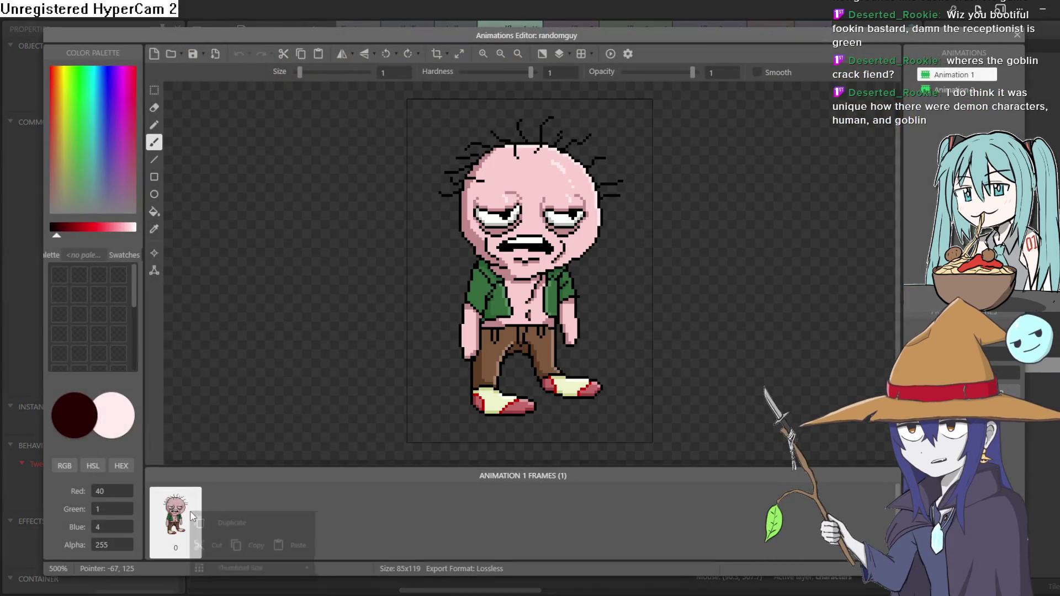
pyautogui.rightClick(192, 509)
pyautogui.click(235, 522)
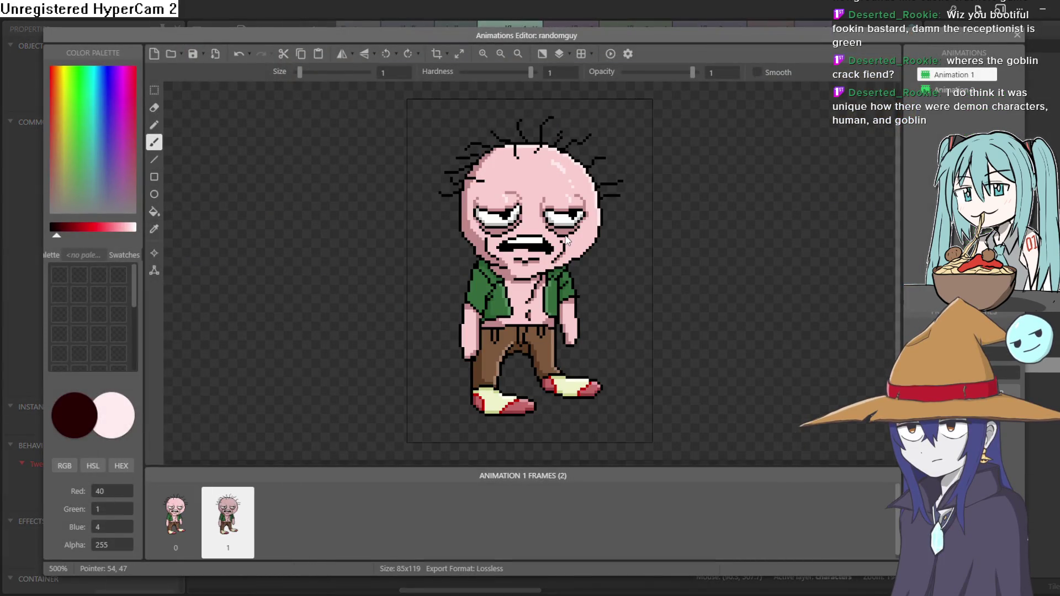
pyautogui.scroll(5, 566, 234)
pyautogui.scroll(-2, 565, 235)
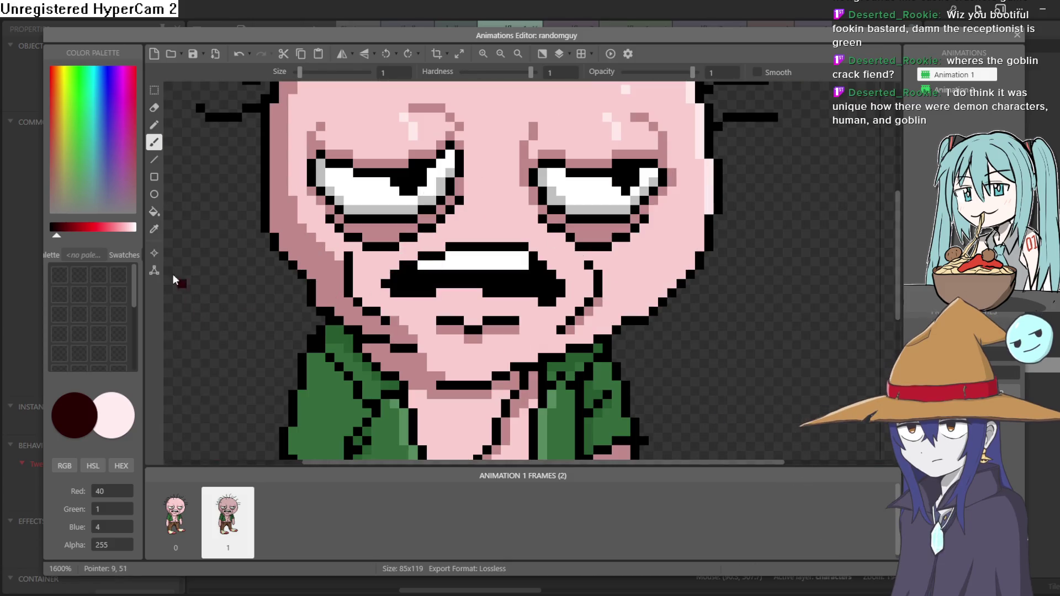
pyautogui.scroll(5, 441, 220)
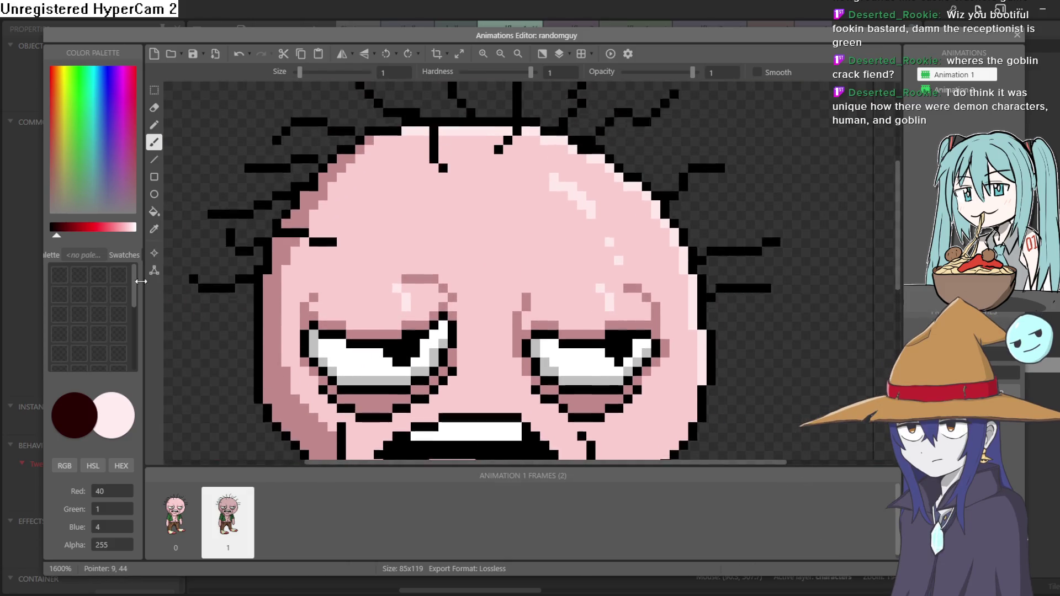
# Flood-fill the pink head with a mid green
pyautogui.click(74, 153)
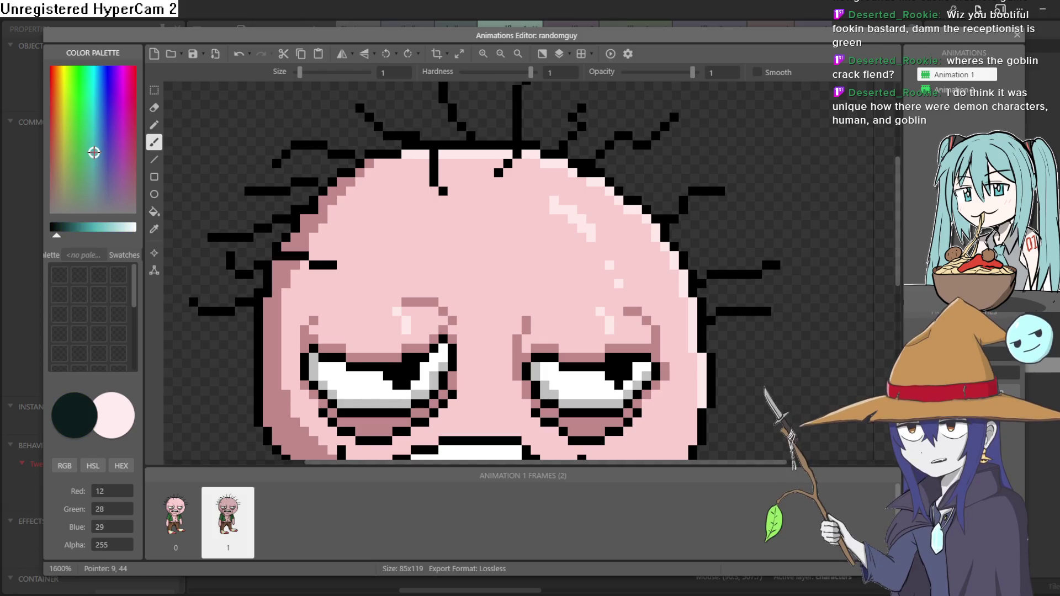
pyautogui.click(79, 228)
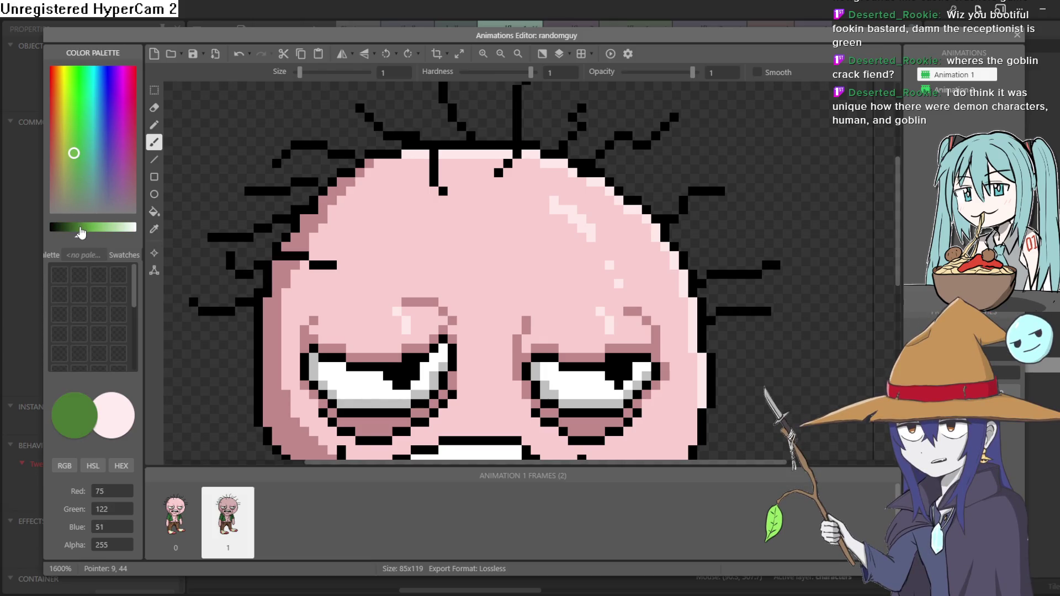
pyautogui.click(154, 212)
pyautogui.click(482, 236)
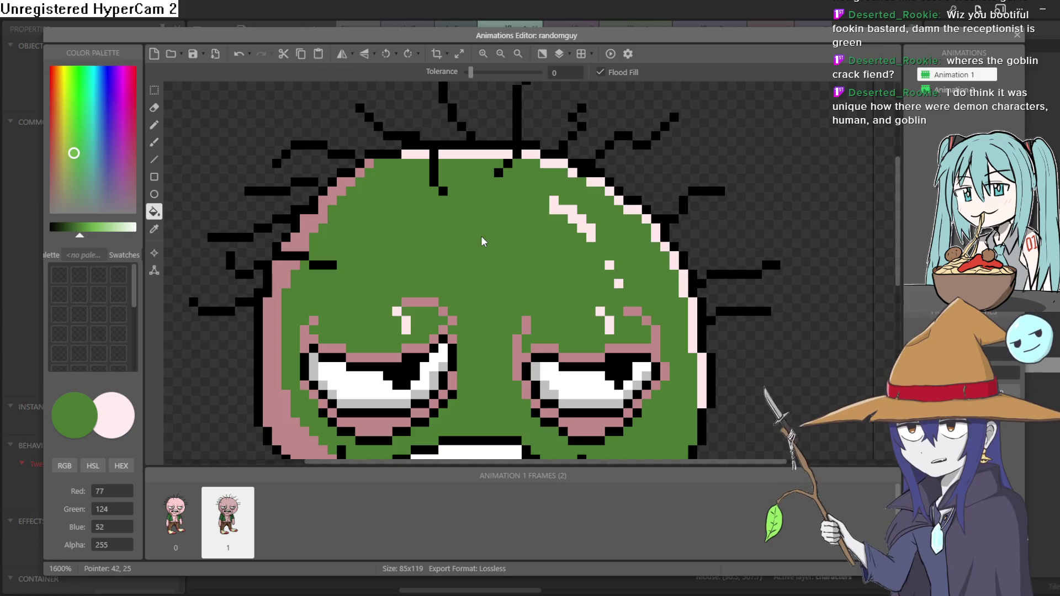
pyautogui.scroll(-5, 505, 234)
# Fill the head's pink left and upper-left edges with a deeper green
pyautogui.moveTo(81, 240); pyautogui.dragTo(71, 239)
pyautogui.click(328, 291)
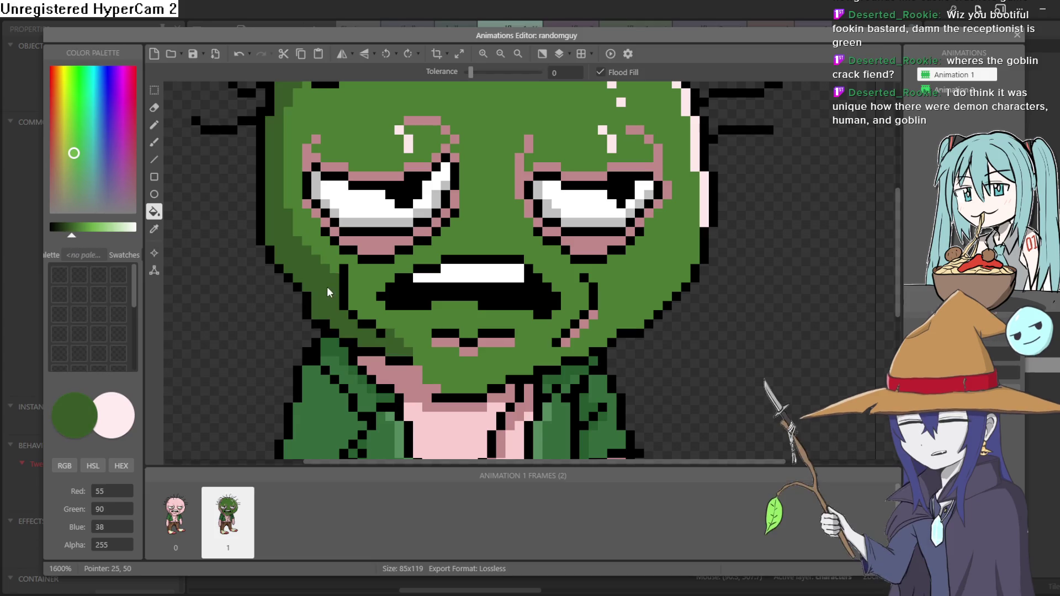
pyautogui.scroll(2, 344, 352)
pyautogui.click(323, 181)
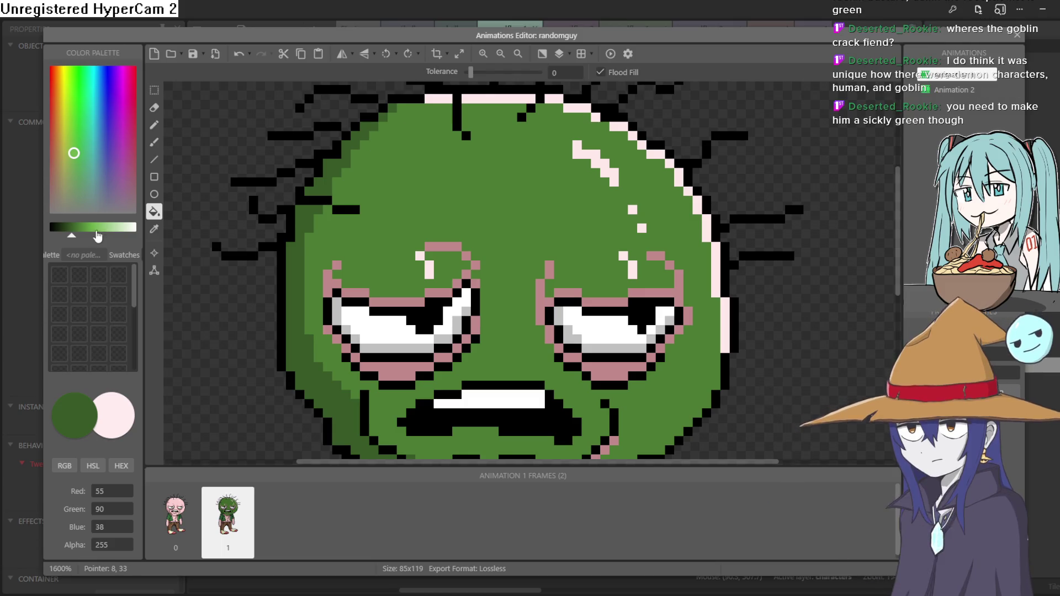
# Fill the pink top strip and right outline of the head with pale green
pyautogui.moveTo(72, 236); pyautogui.dragTo(103, 236)
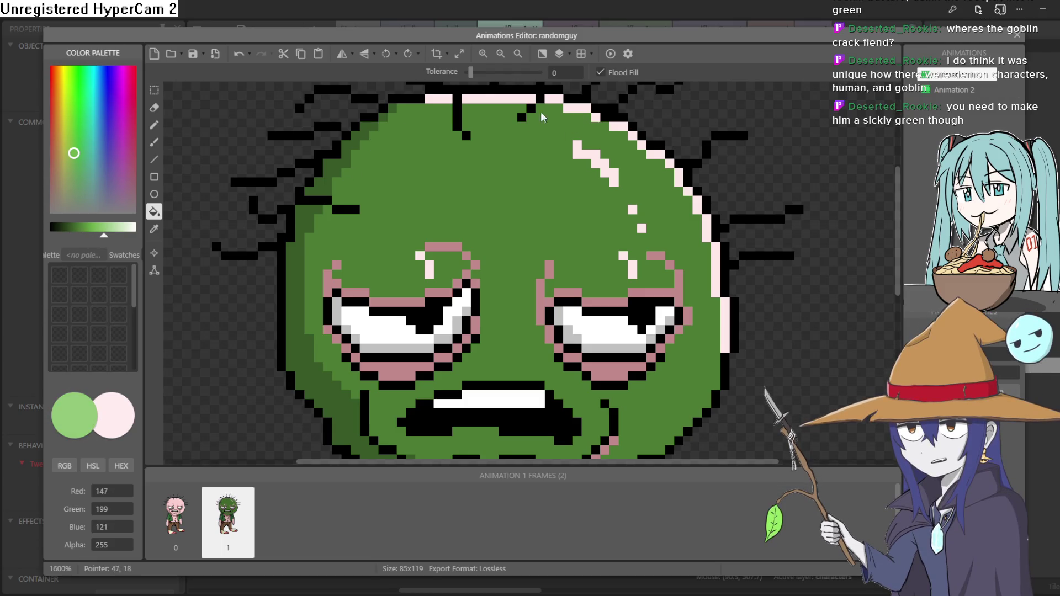
pyautogui.click(428, 100)
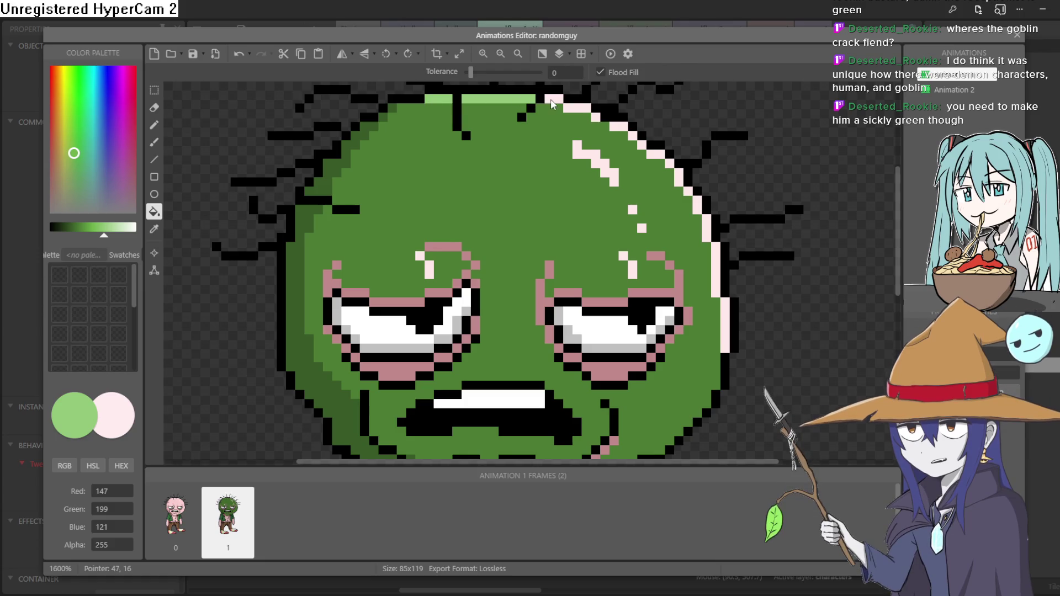
pyautogui.click(573, 109)
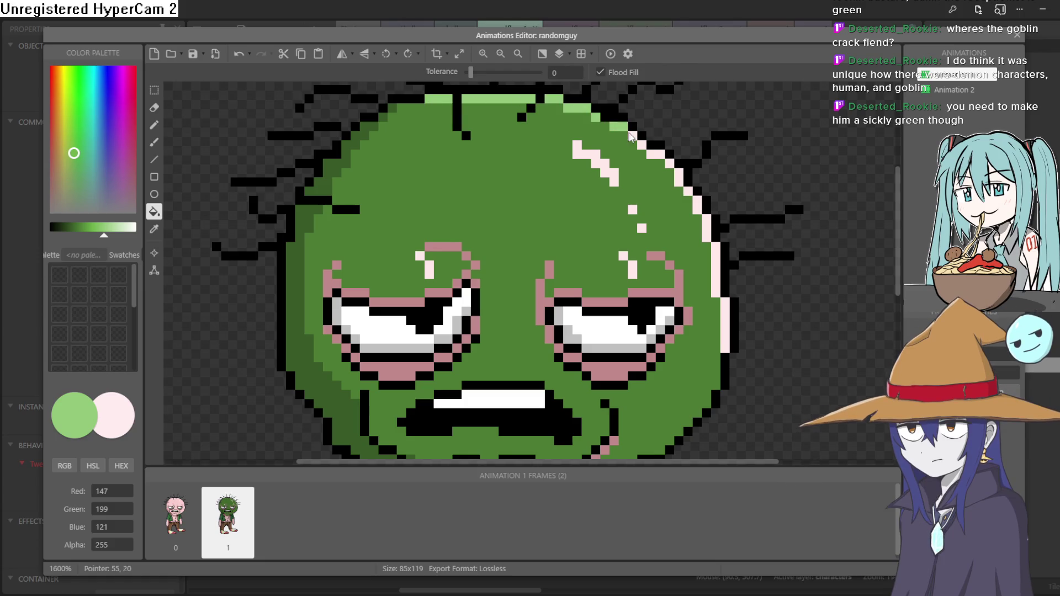
pyautogui.click(678, 176)
pyautogui.click(697, 208)
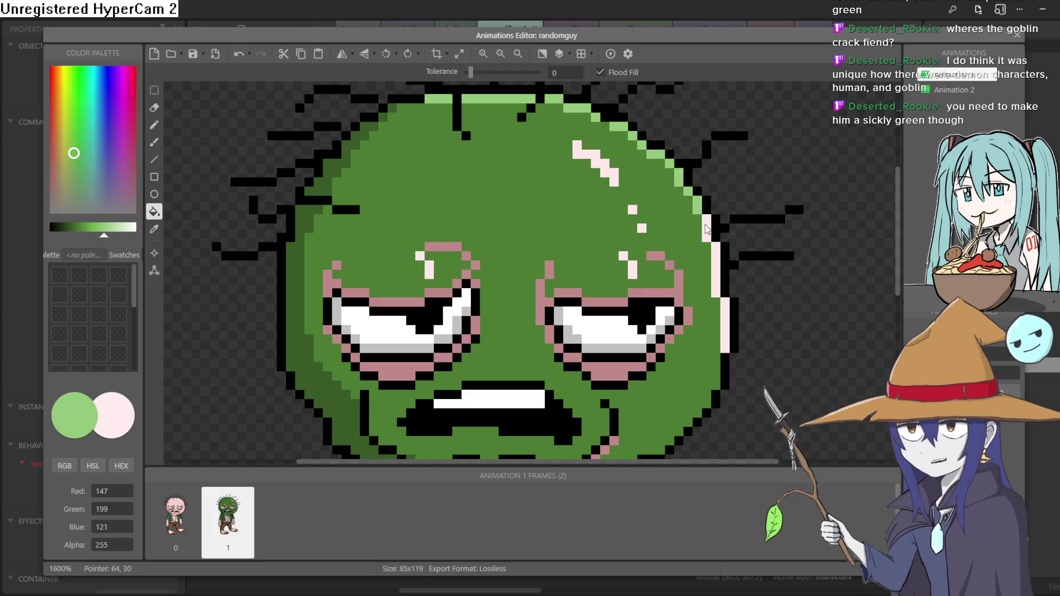
pyautogui.click(713, 261)
pyautogui.click(724, 326)
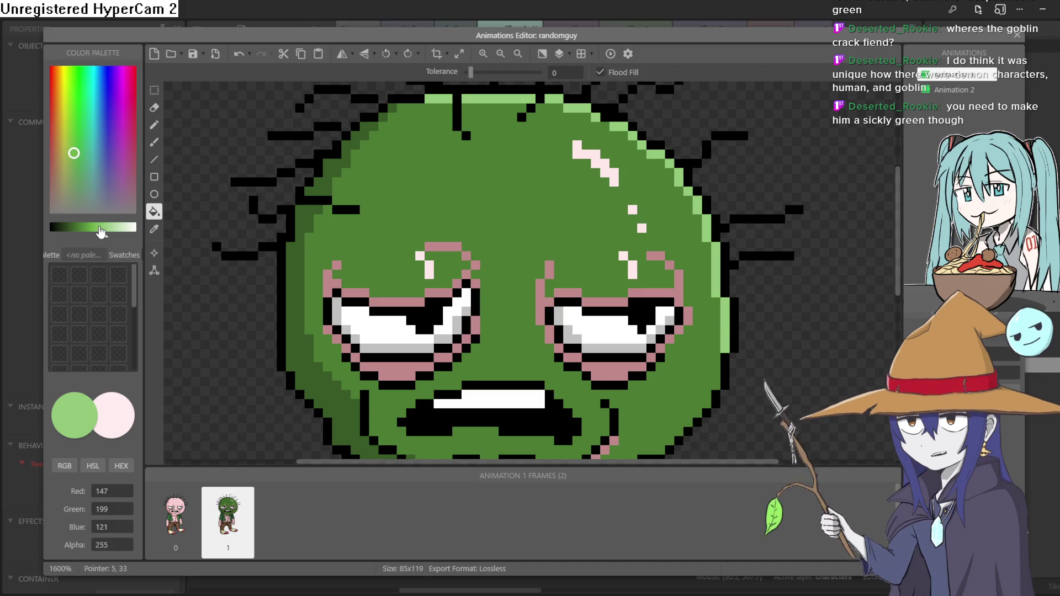
# Sample the head green, lighten it slightly, and fill the pink pixels above and beside the left eye
pyautogui.click(154, 229)
pyautogui.click(460, 213)
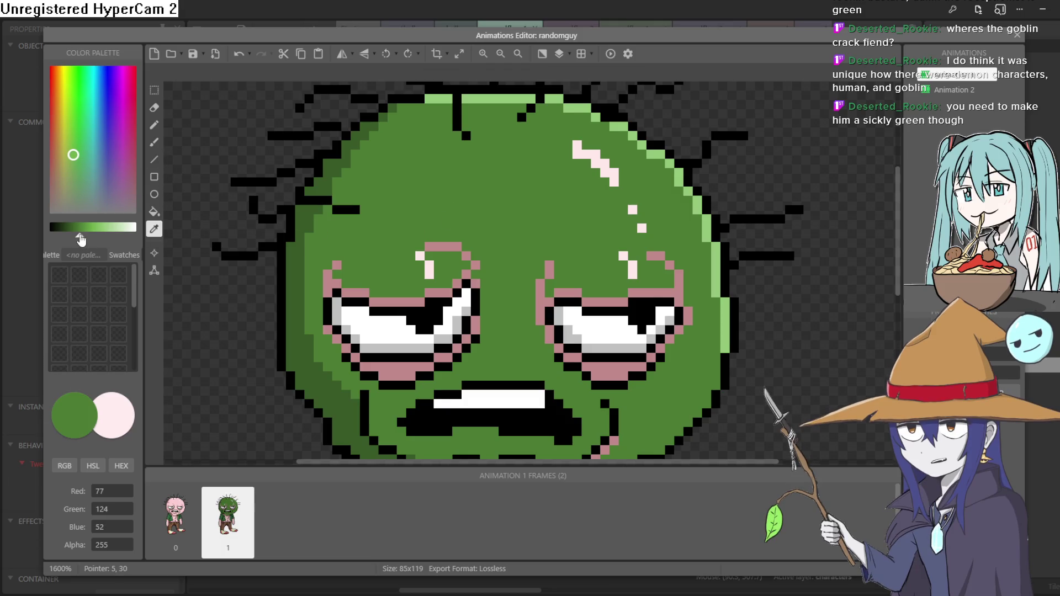
pyautogui.moveTo(81, 237); pyautogui.dragTo(86, 236)
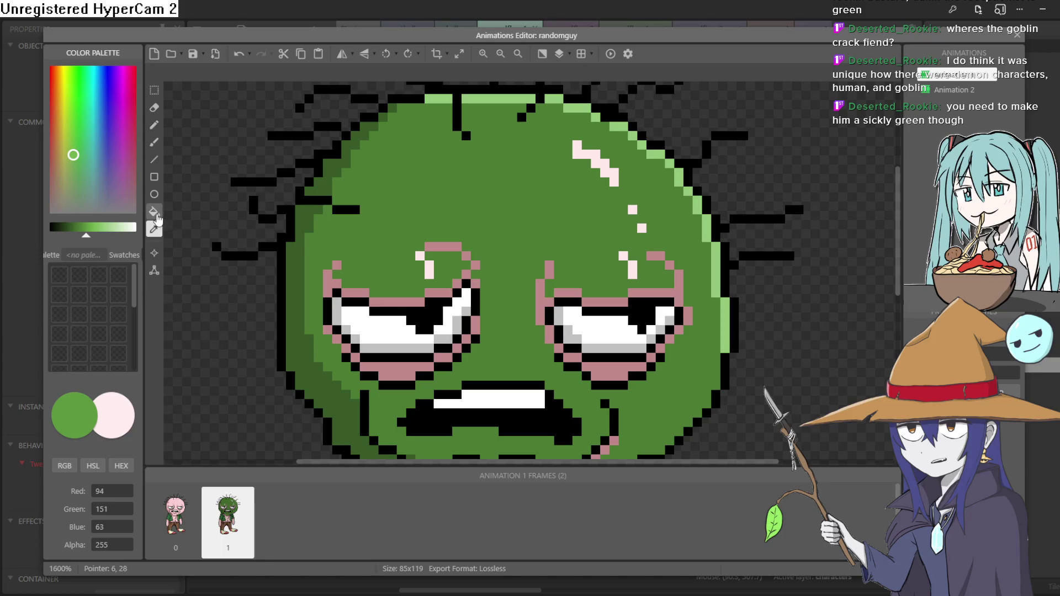
pyautogui.click(155, 215)
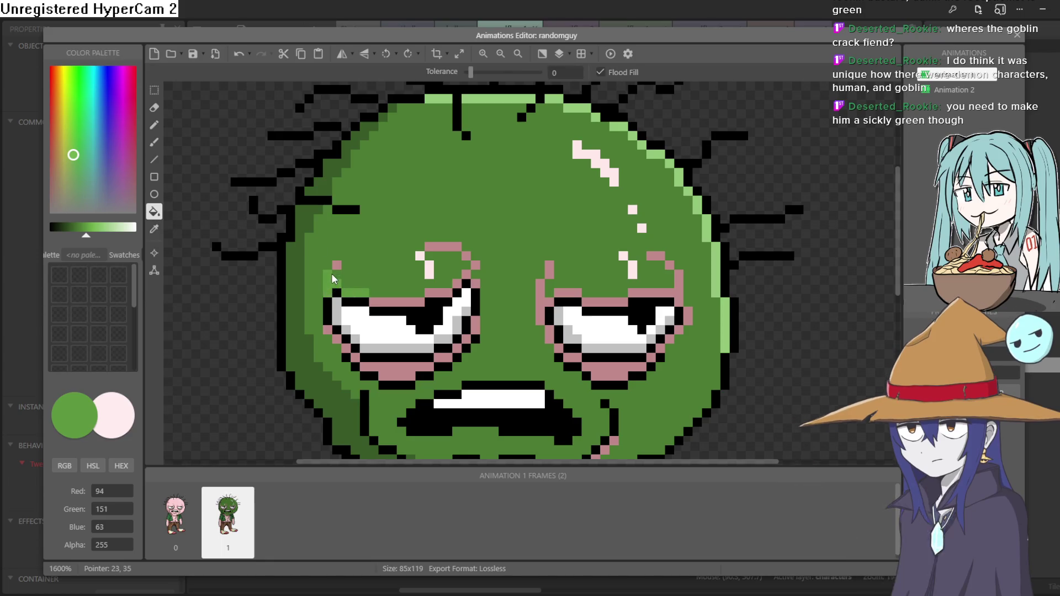
pyautogui.click(334, 266)
pyautogui.click(465, 275)
pyautogui.click(473, 265)
pyautogui.click(464, 257)
pyautogui.click(459, 248)
pyautogui.click(476, 281)
pyautogui.click(475, 324)
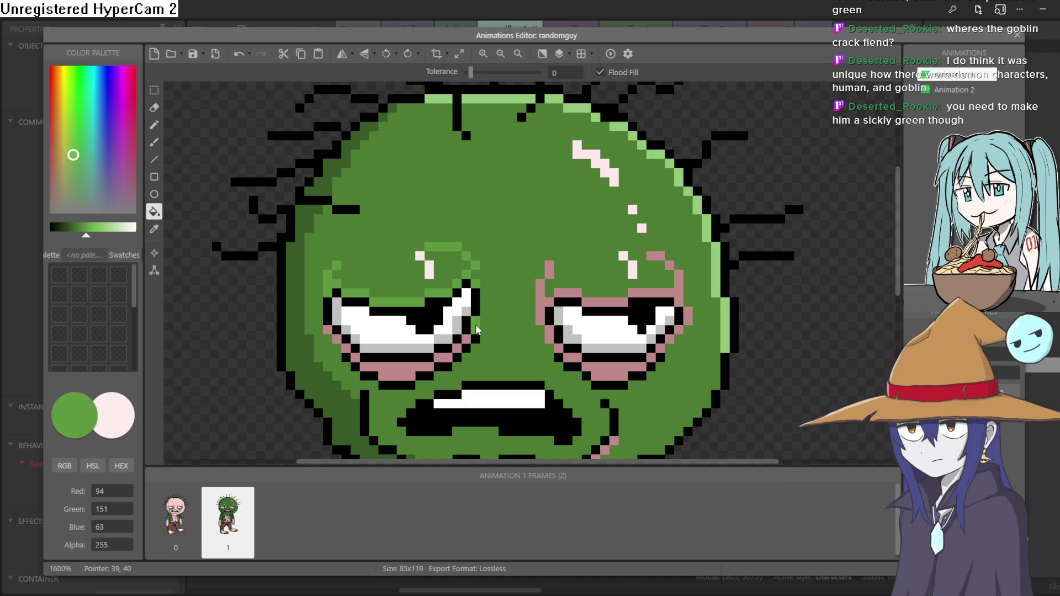
# Fill the pink band under the left eye and the column left of the right eye green
pyautogui.click(465, 338)
pyautogui.click(459, 349)
pyautogui.click(442, 356)
pyautogui.click(353, 356)
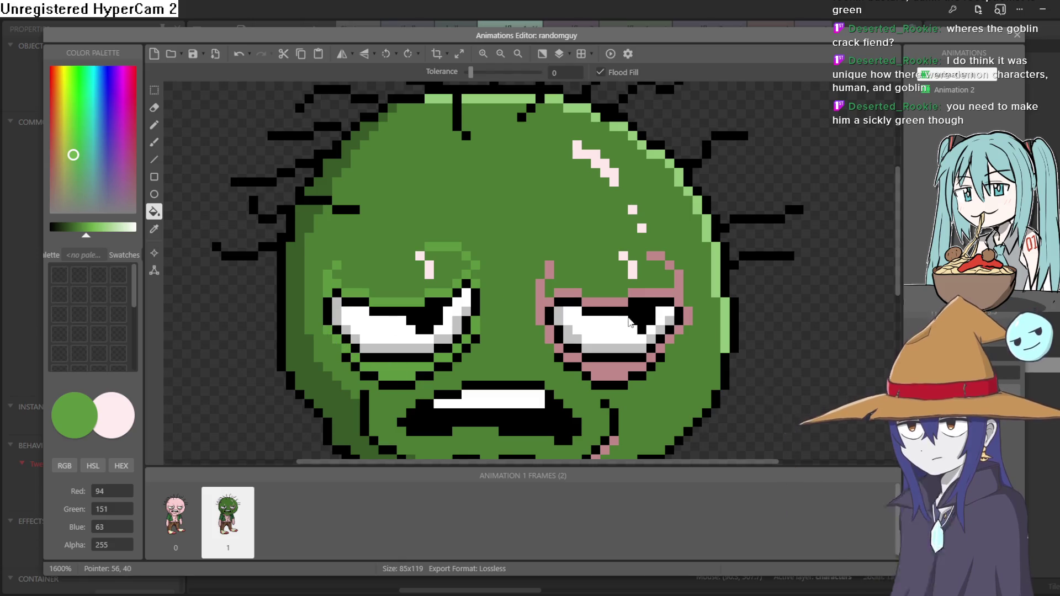
pyautogui.click(539, 301)
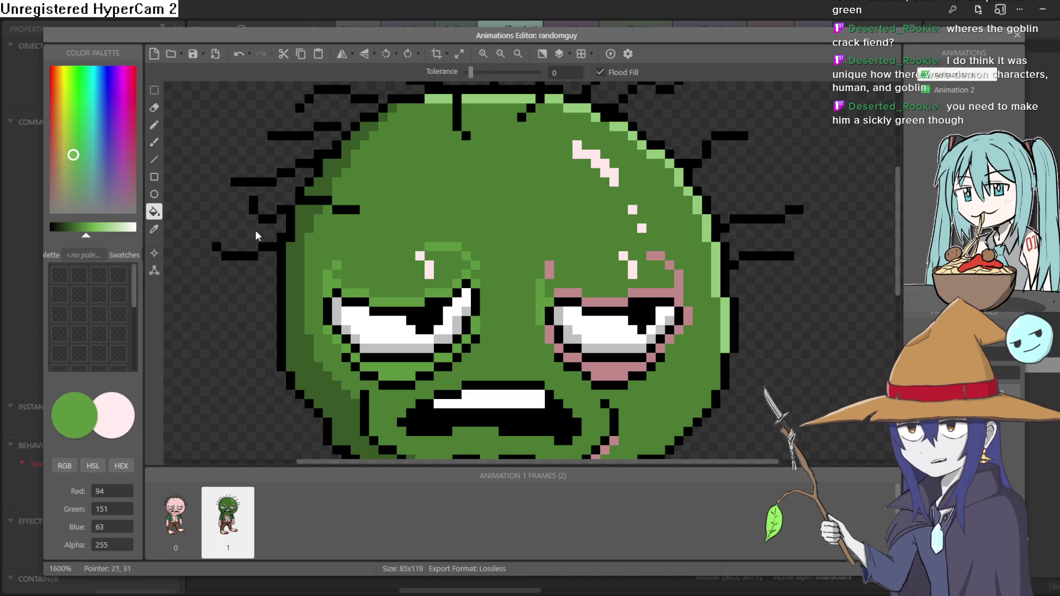
# Darken the green and reshade the light-green strips above, below and beside the left eye
pyautogui.click(154, 228)
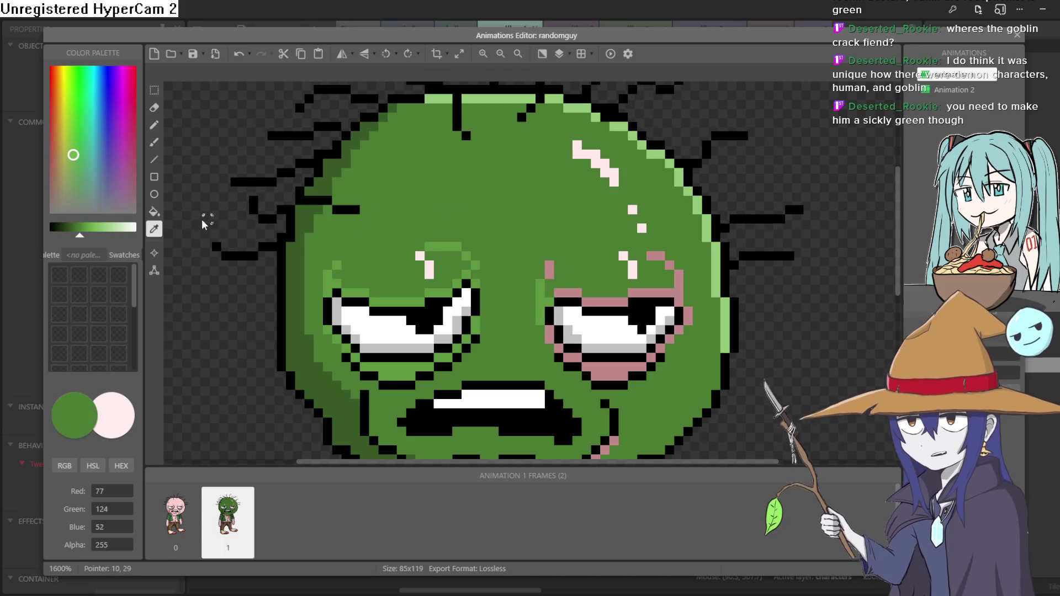
pyautogui.click(80, 239)
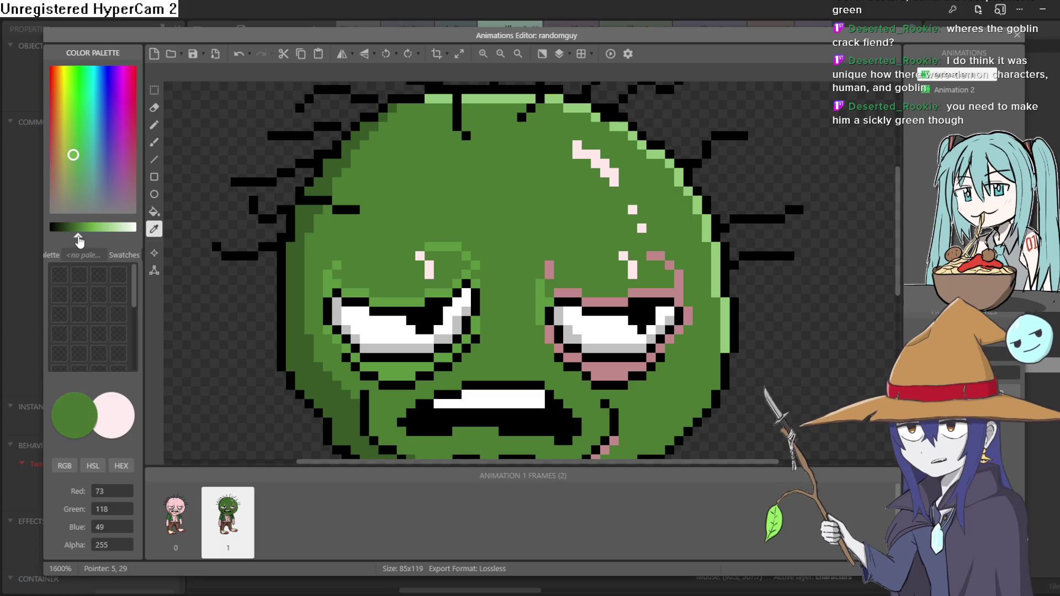
pyautogui.moveTo(78, 241); pyautogui.dragTo(77, 242)
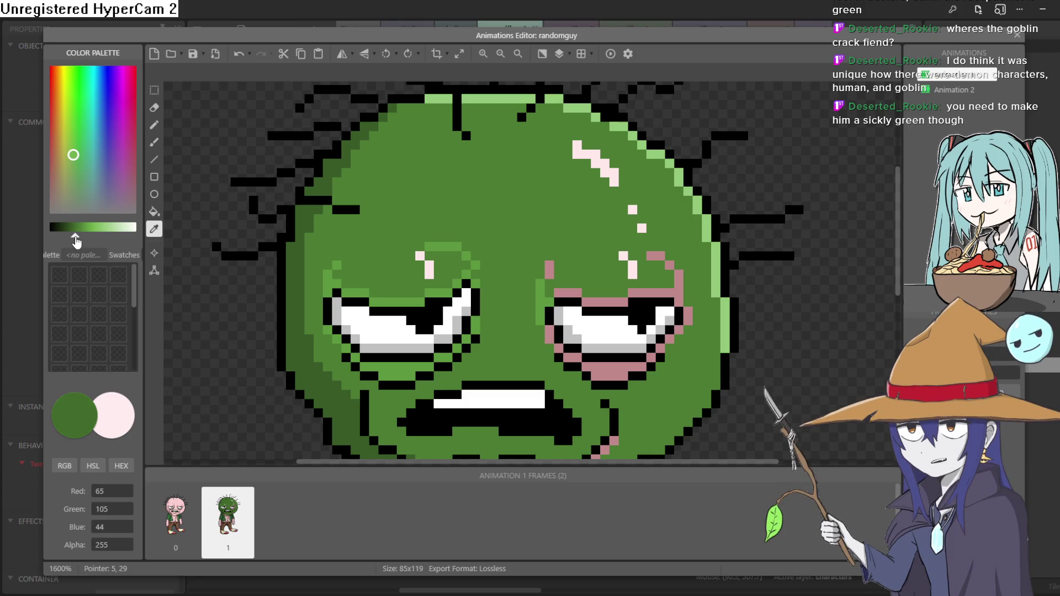
pyautogui.click(154, 212)
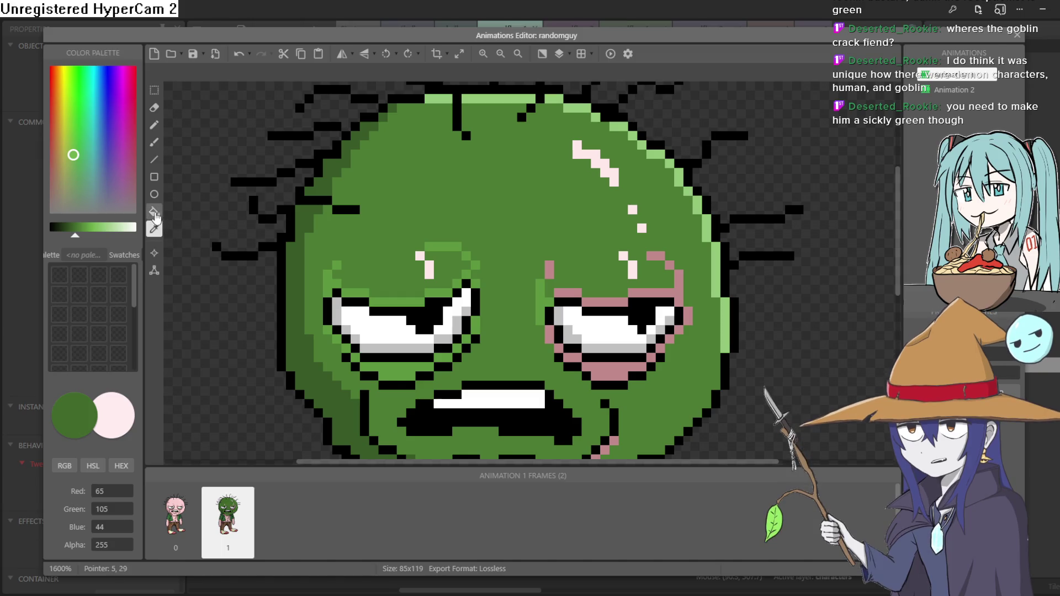
pyautogui.click(367, 303)
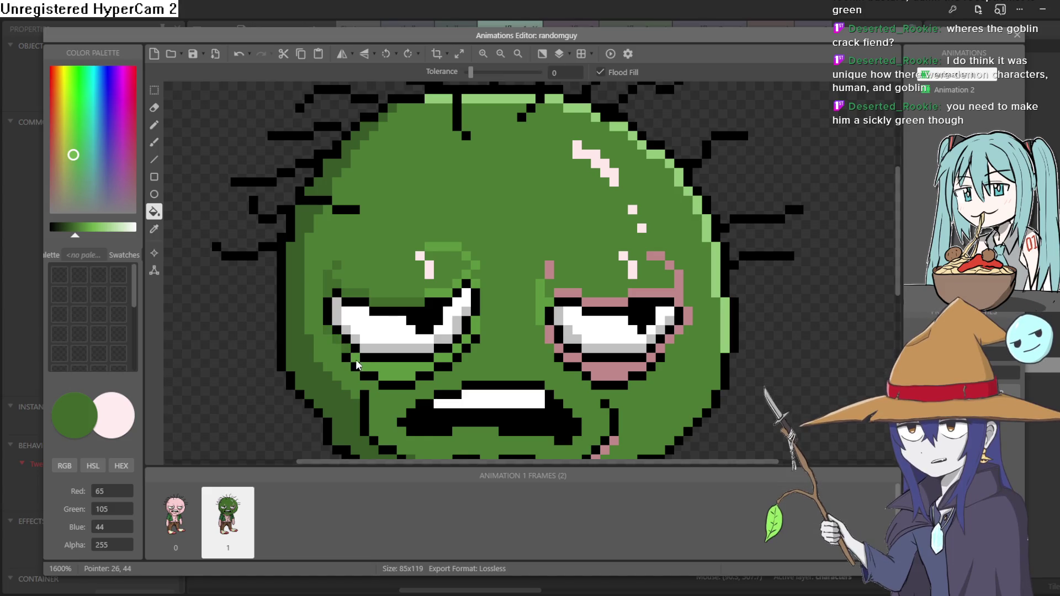
pyautogui.click(375, 363)
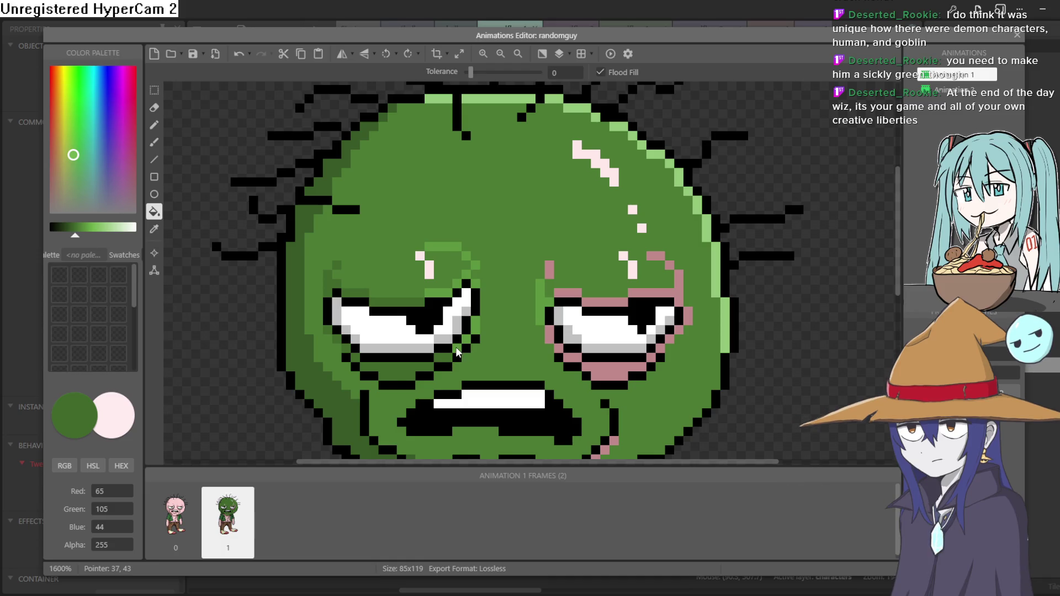
pyautogui.click(459, 287)
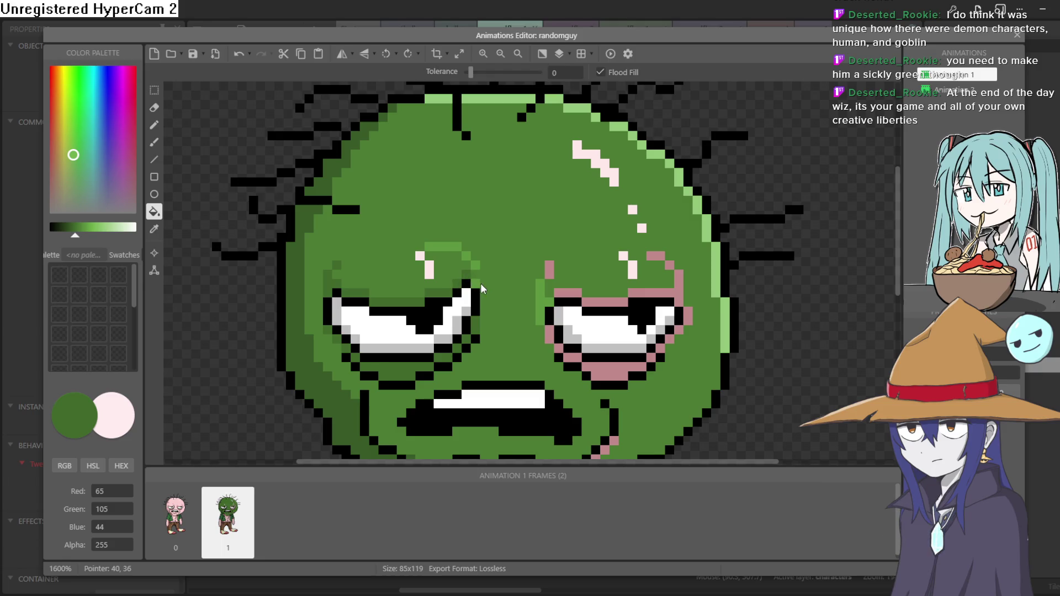
pyautogui.click(465, 258)
pyautogui.click(455, 247)
# Fill the pink brow, side and under-eye pixels around the right eye green
pyautogui.click(547, 270)
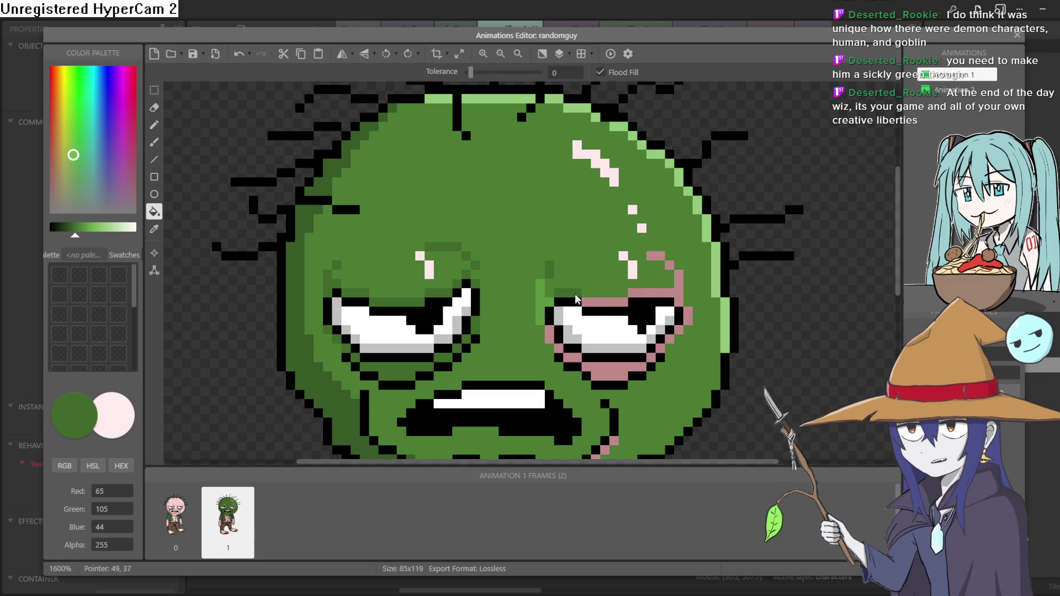
pyautogui.click(649, 289)
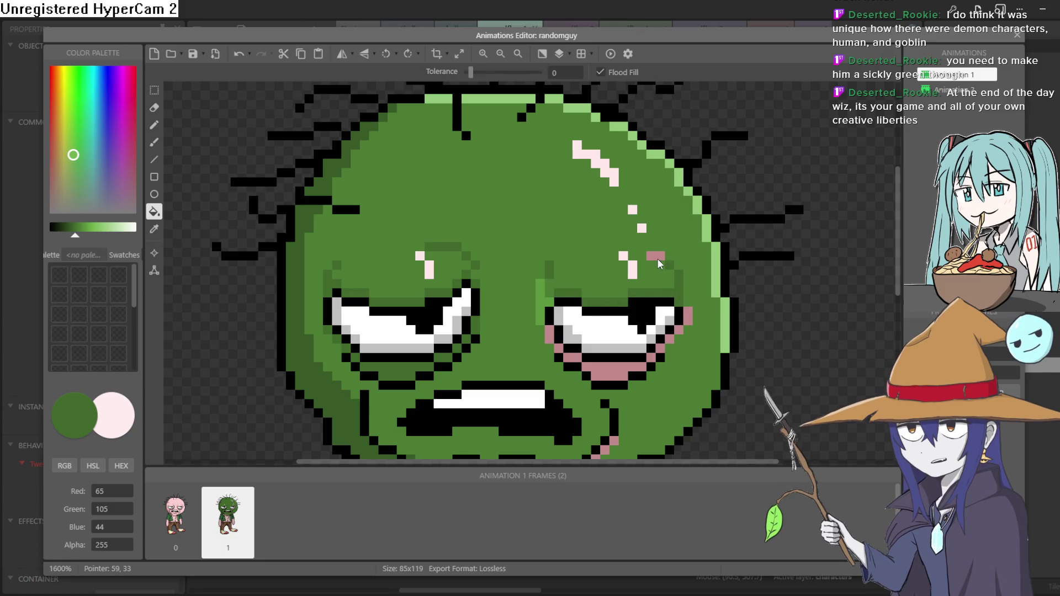
pyautogui.click(690, 316)
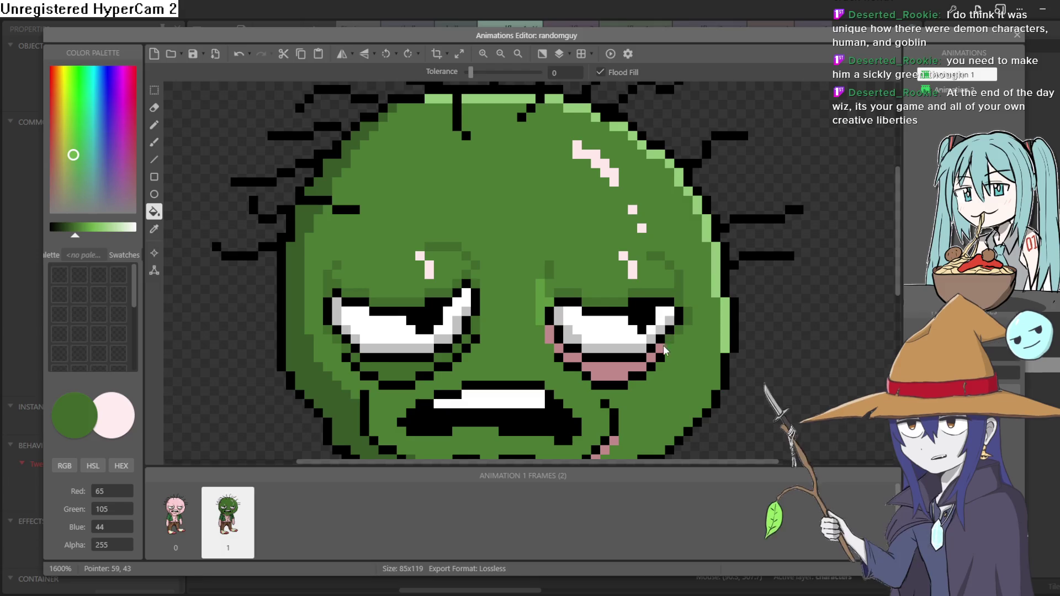
pyautogui.click(617, 366)
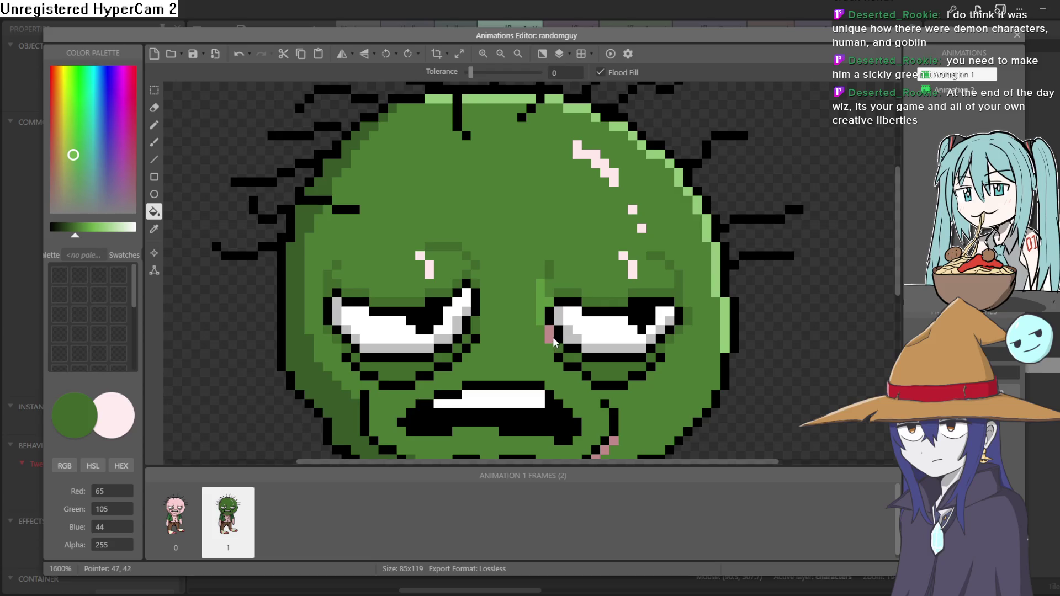
# Fill the pink lip and right-cheek pixels dark green
pyautogui.scroll(-3, 531, 304)
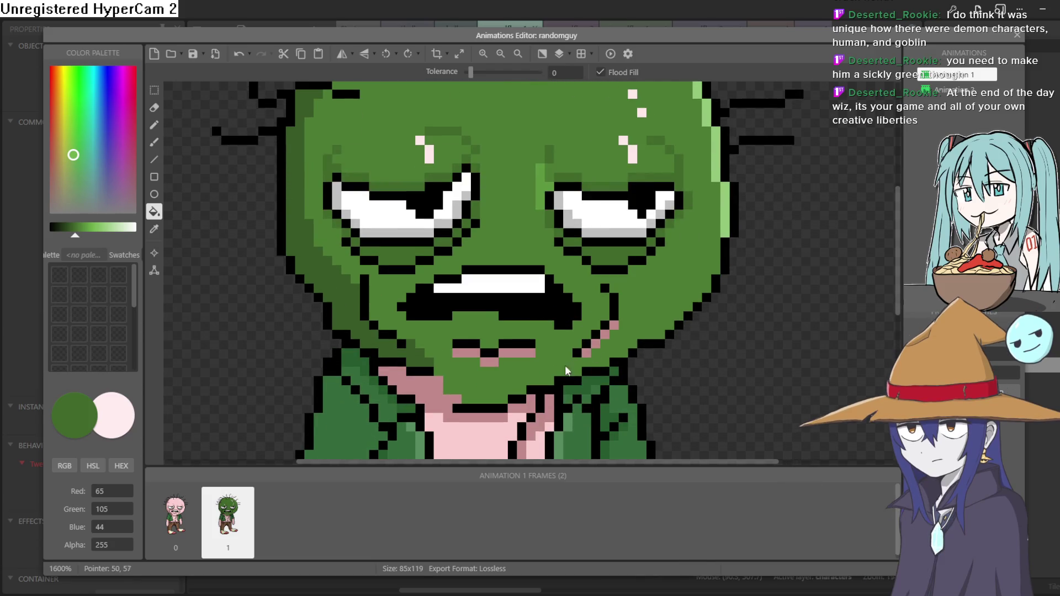
pyautogui.click(519, 355)
pyautogui.click(474, 354)
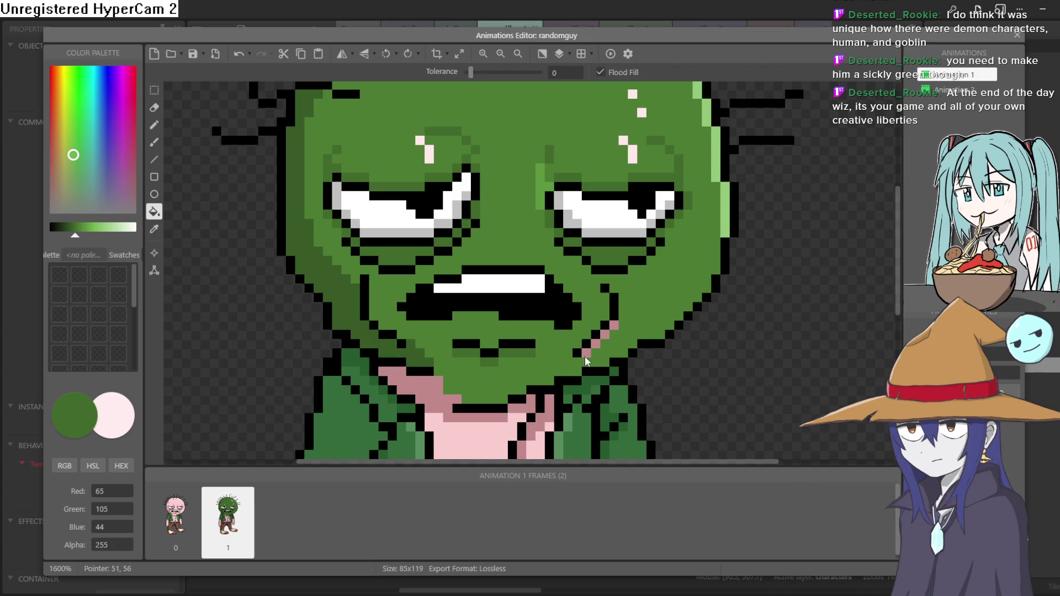
pyautogui.click(587, 352)
pyautogui.click(595, 343)
pyautogui.click(604, 334)
pyautogui.click(613, 325)
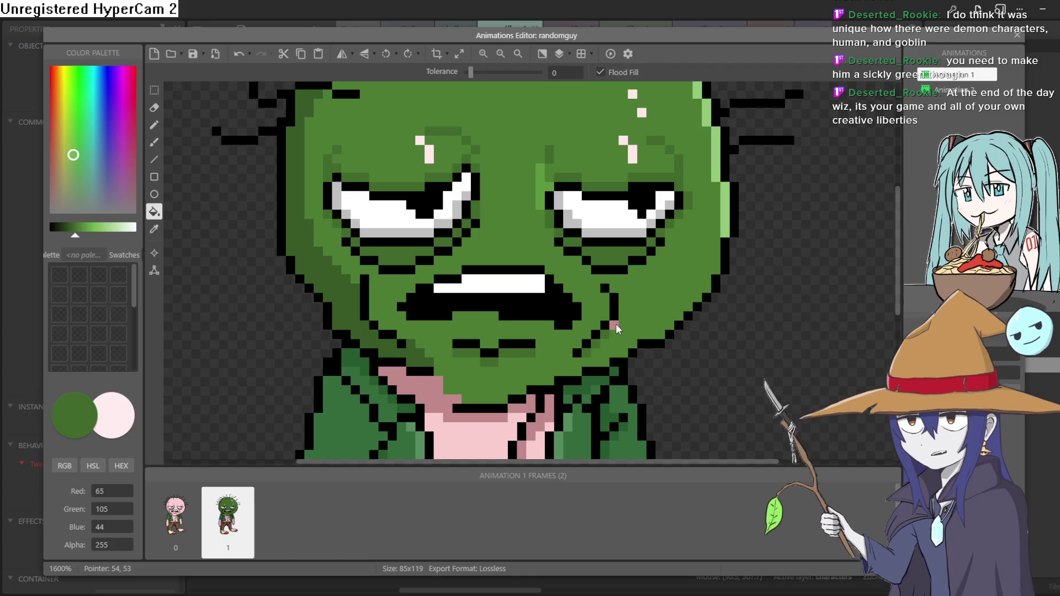
# Fill the dark-pink patch left of the chin green
pyautogui.click(442, 411)
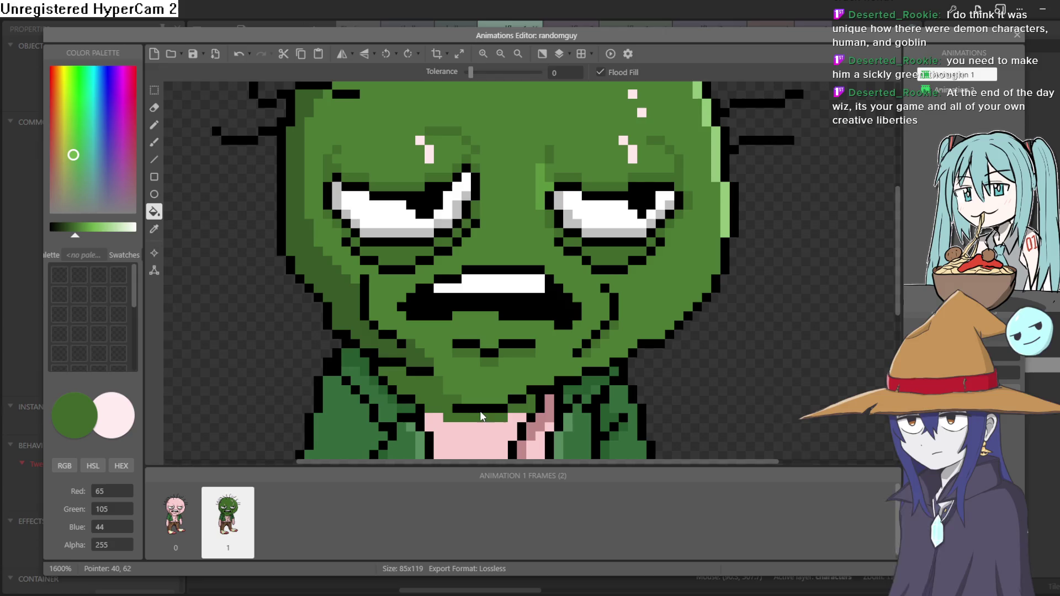
pyautogui.scroll(-2, 544, 436)
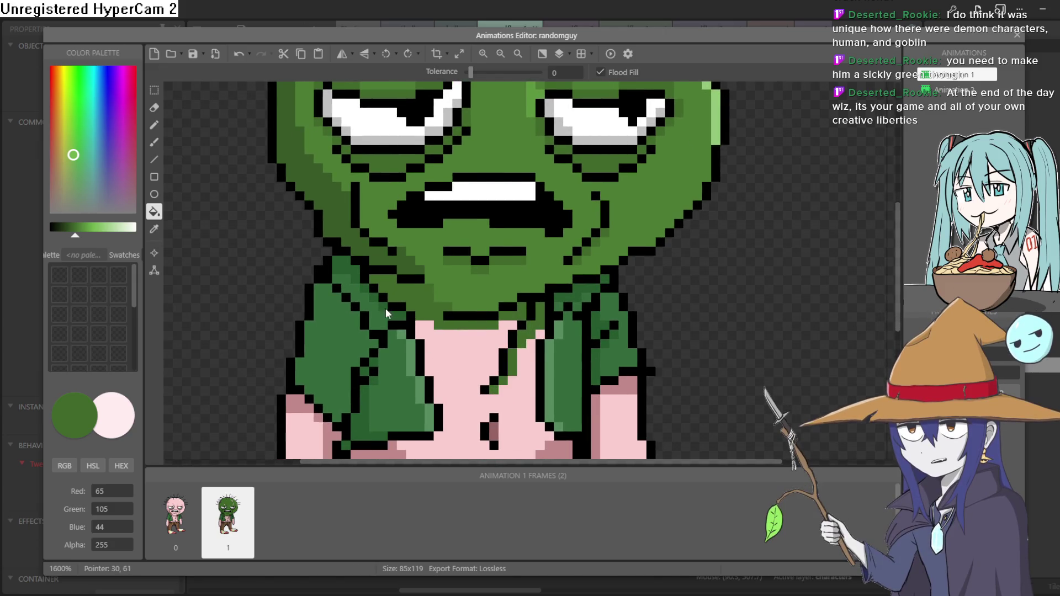
pyautogui.scroll(-1, 385, 309)
pyautogui.click(155, 230)
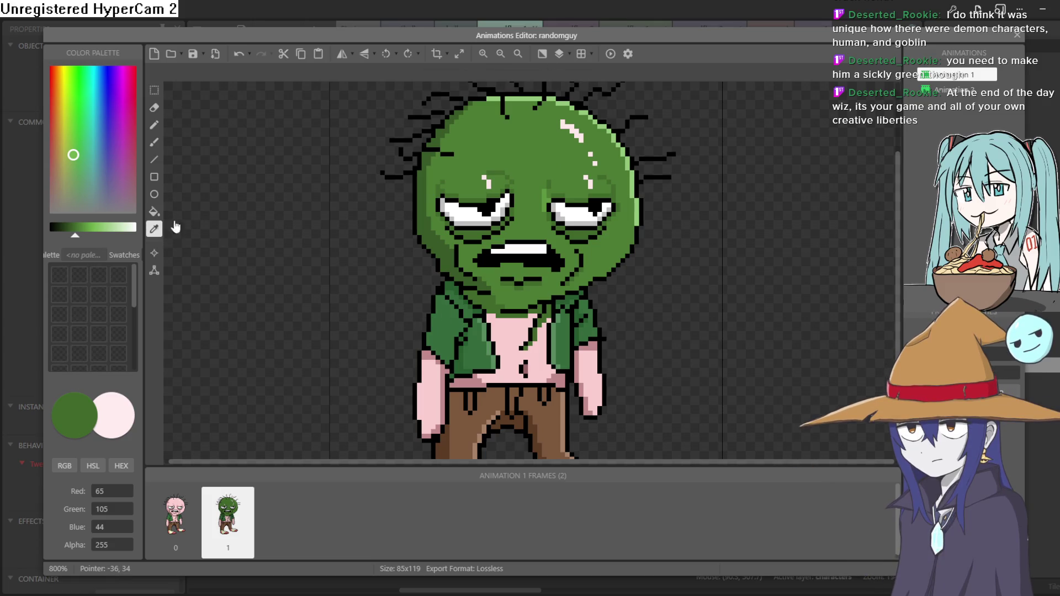
# Fill the goblin's pink shirt with the green sampled from its head
pyautogui.click(530, 164)
pyautogui.click(155, 213)
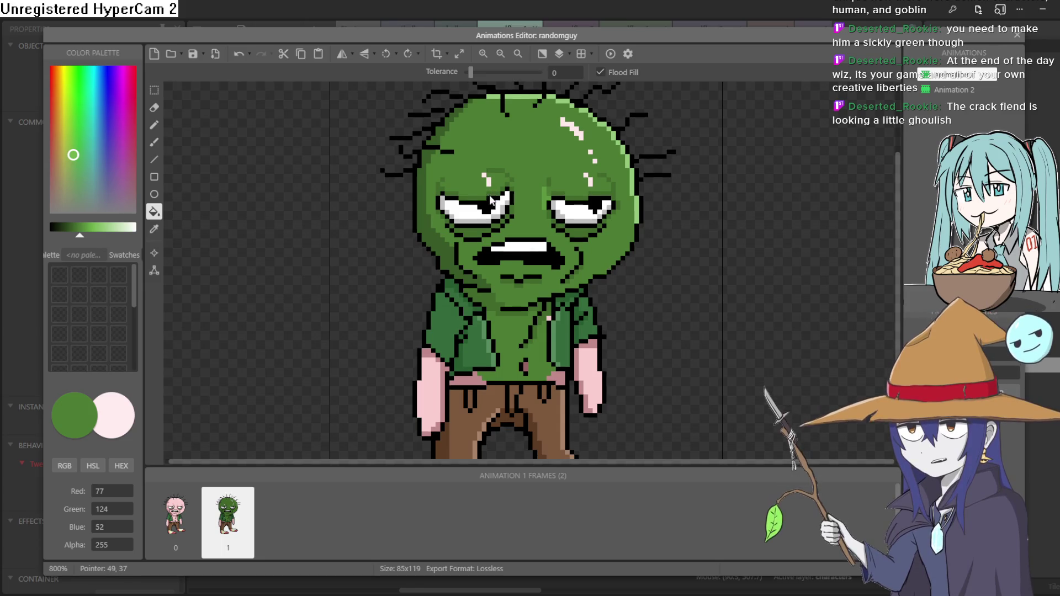
pyautogui.scroll(-3, 500, 295)
pyautogui.scroll(3, 493, 287)
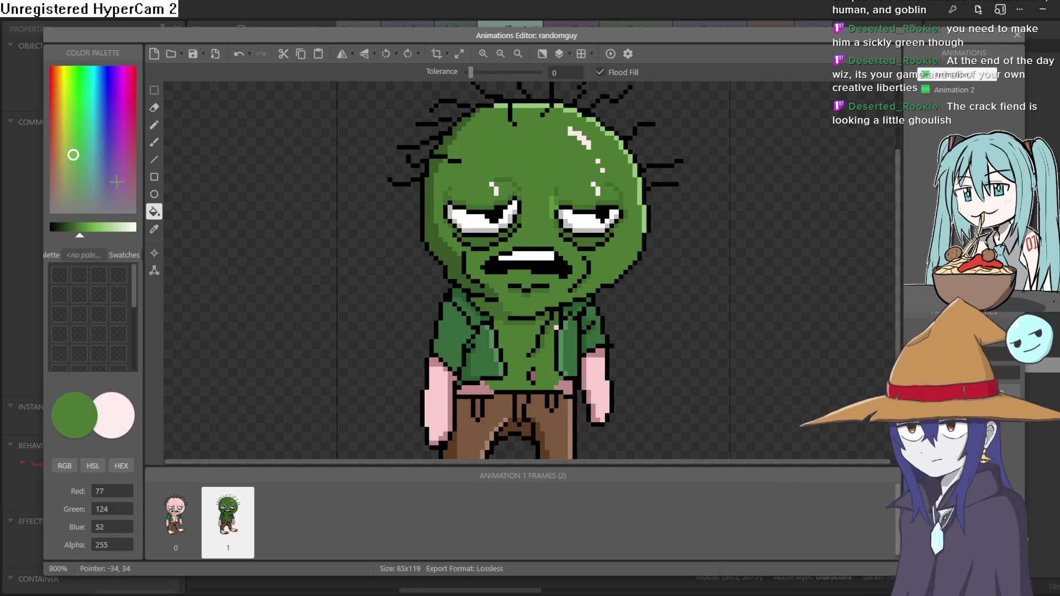
pyautogui.click(157, 142)
pyautogui.click(154, 126)
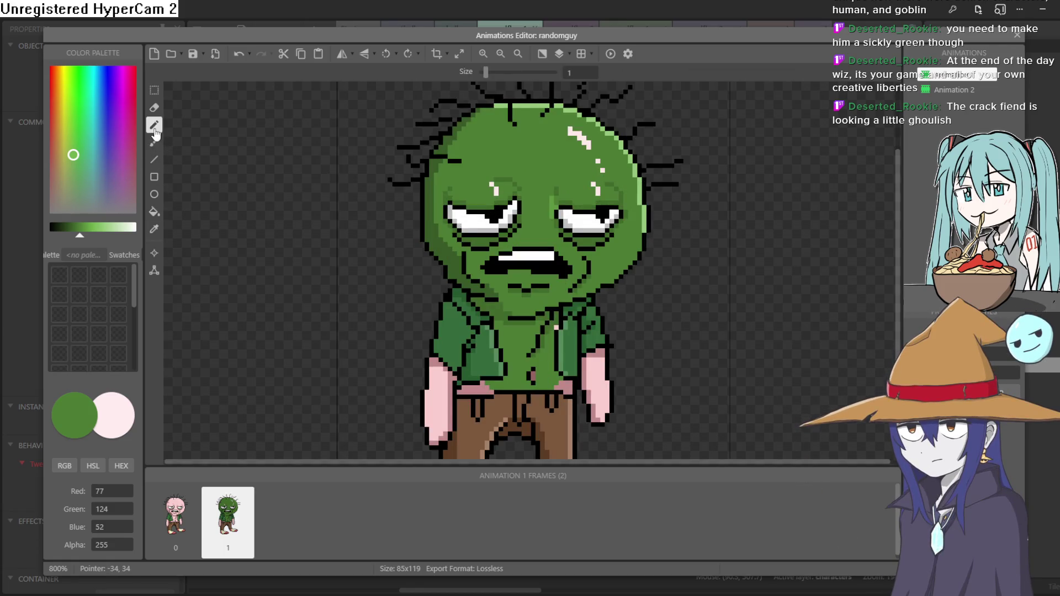
# Draw black pointed ear outlines on both sides of the head and fill them with the head's green
pyautogui.moveTo(79, 239); pyautogui.dragTo(29, 238)
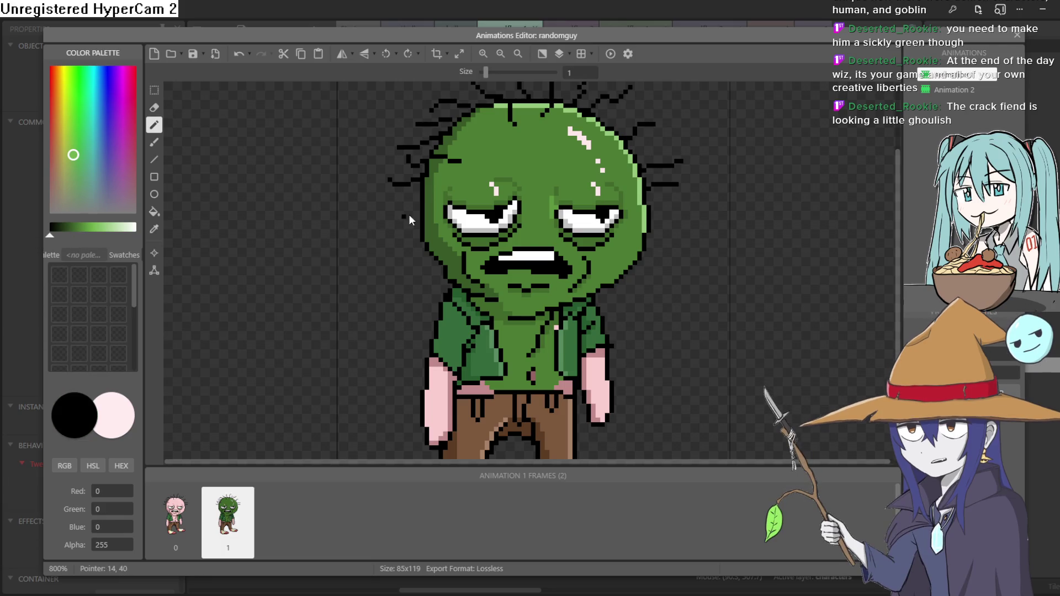
pyautogui.moveTo(418, 202)
pyautogui.mouseDown()
pyautogui.moveTo(343, 207)
pyautogui.moveTo(388, 237)
pyautogui.moveTo(426, 236)
pyautogui.mouseUp()
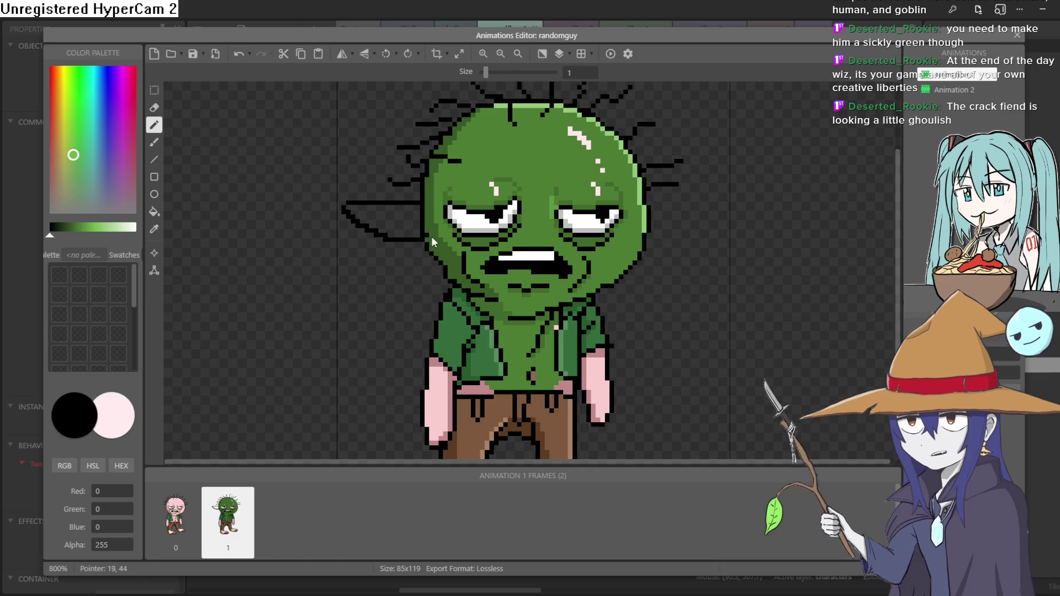
pyautogui.moveTo(684, 198); pyautogui.dragTo(647, 239)
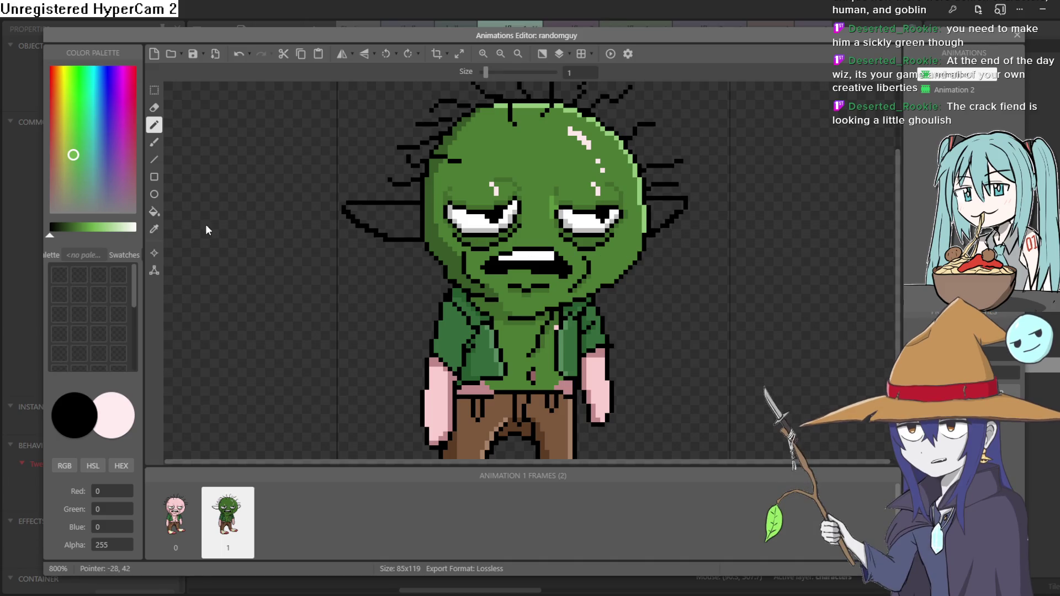
pyautogui.click(155, 228)
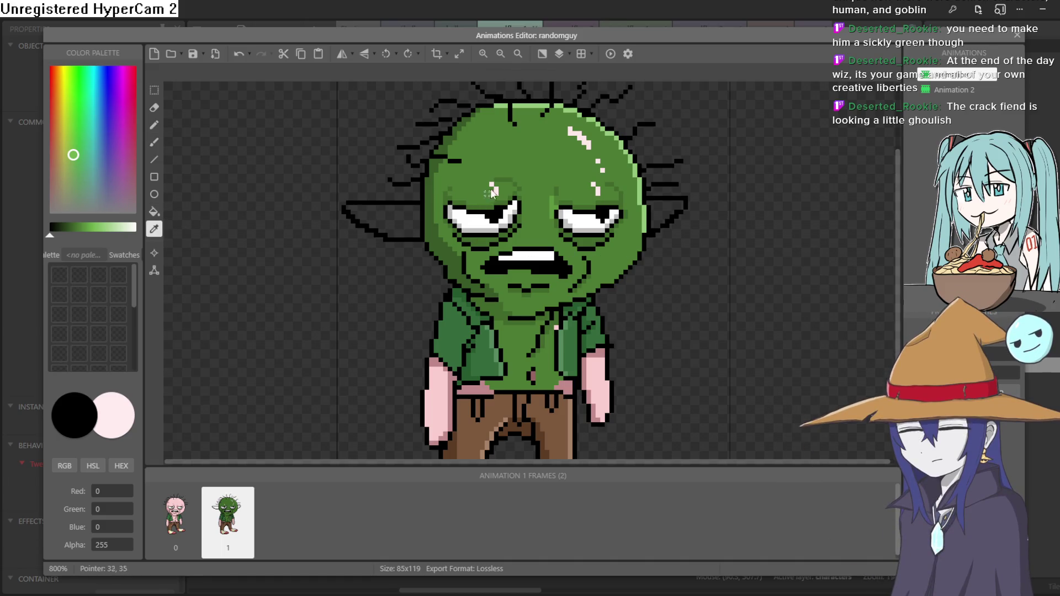
pyautogui.click(537, 154)
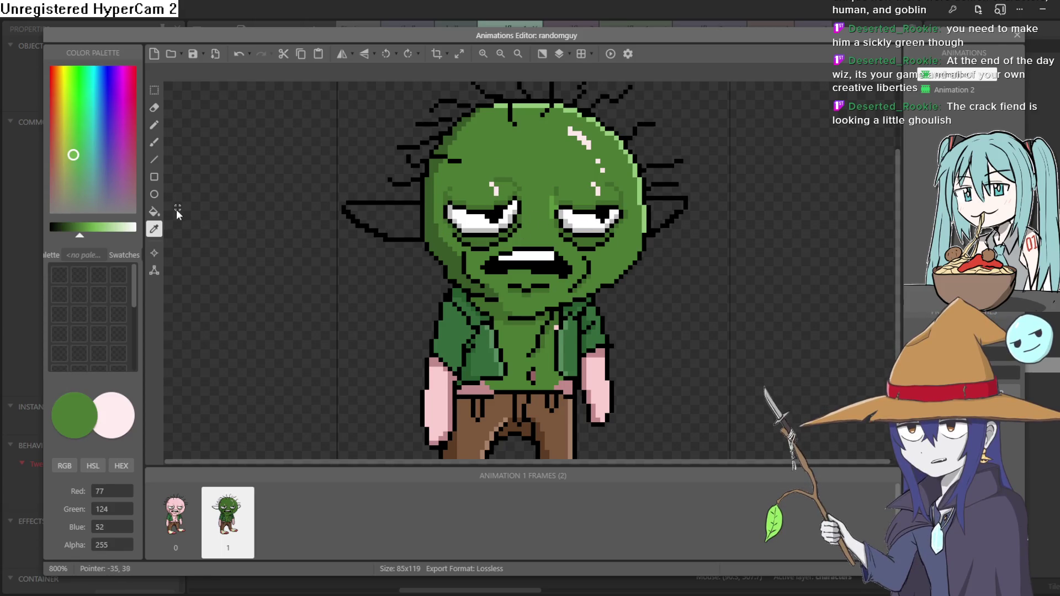
pyautogui.click(154, 210)
pyautogui.click(381, 222)
pyautogui.click(671, 214)
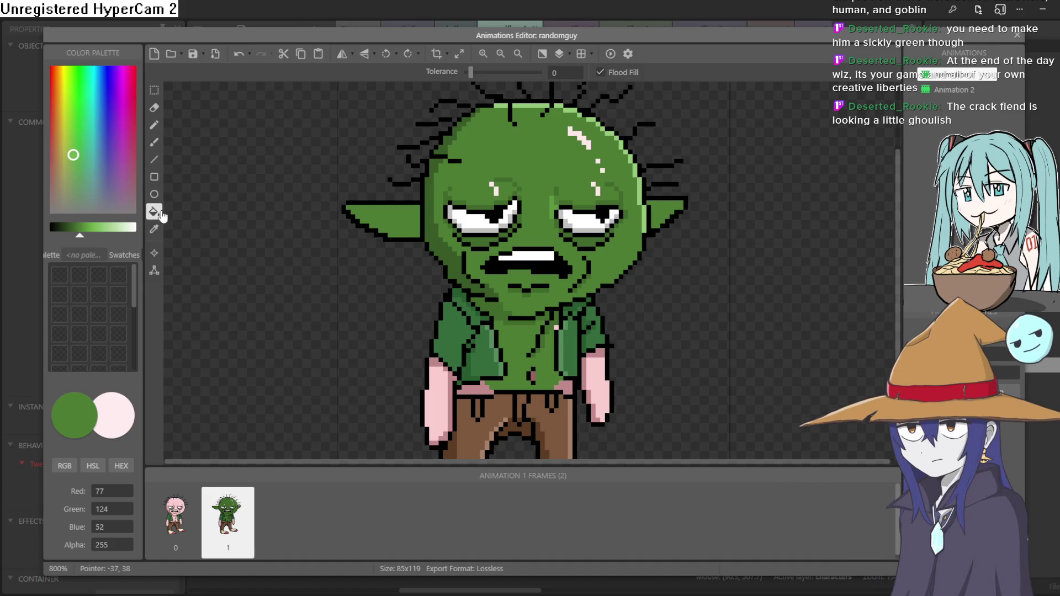
# Shade the left ear's lower edge and staircase outline with the face-edge dark green
pyautogui.click(154, 228)
pyautogui.click(416, 212)
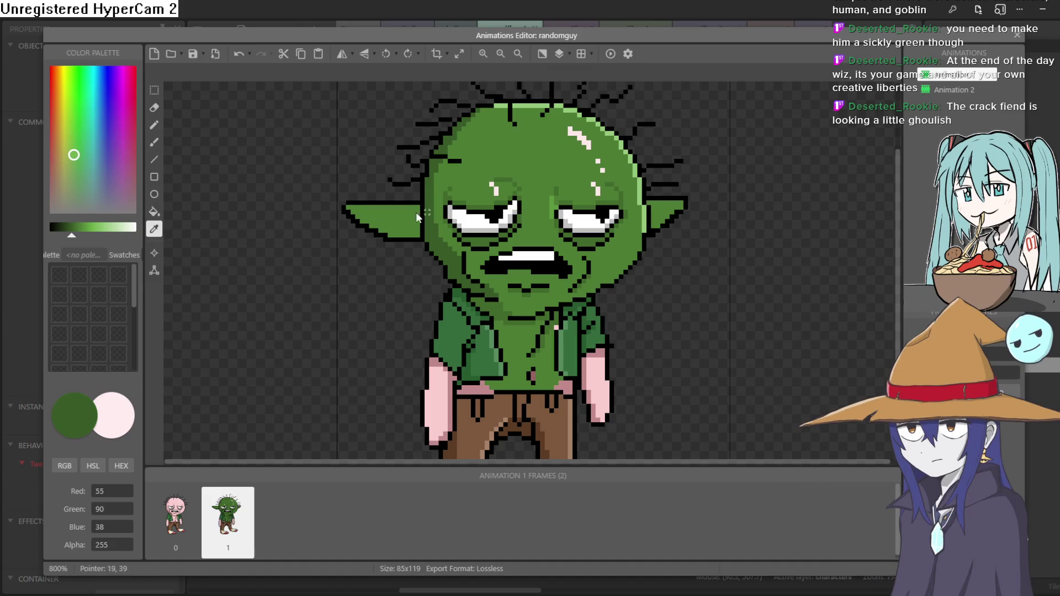
pyautogui.click(154, 141)
pyautogui.scroll(2, 407, 228)
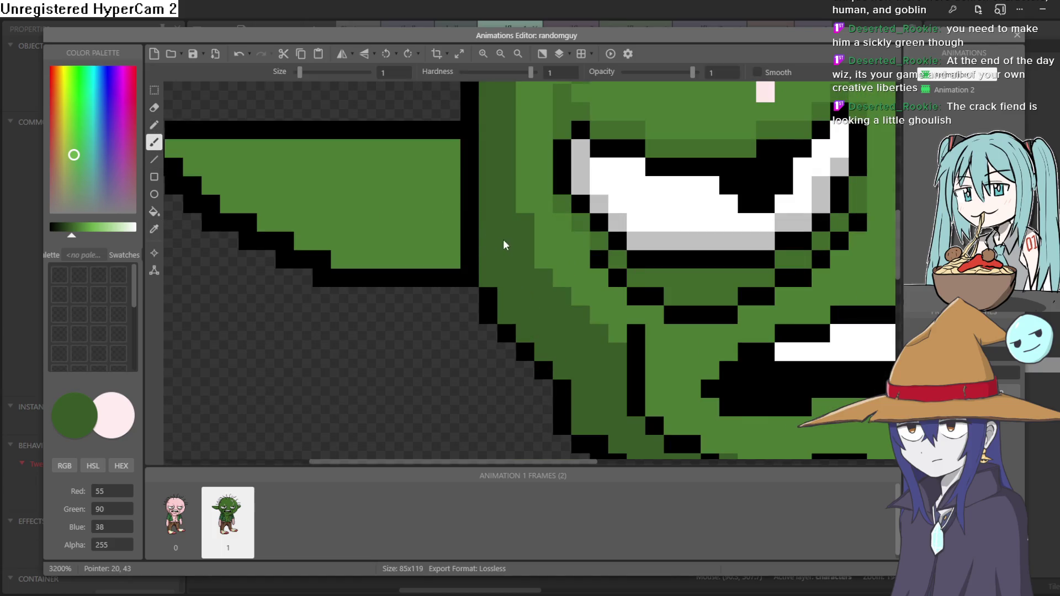
pyautogui.moveTo(501, 242); pyautogui.dragTo(517, 265)
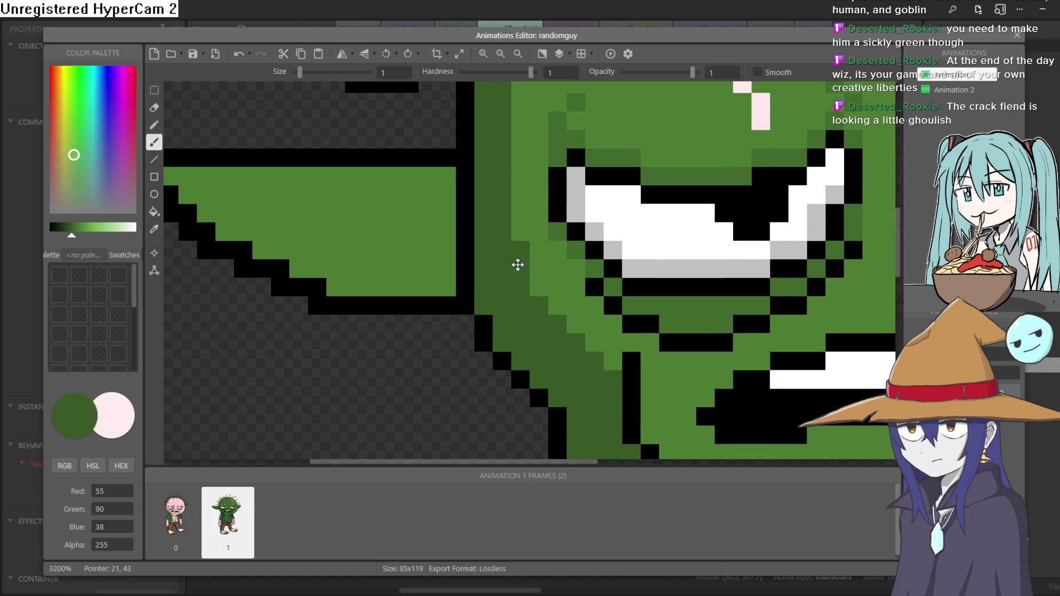
pyautogui.click(449, 191)
pyautogui.hotkey('ctrl', 'z')
pyautogui.hotkey('ctrl', 'z')
pyautogui.click(436, 286)
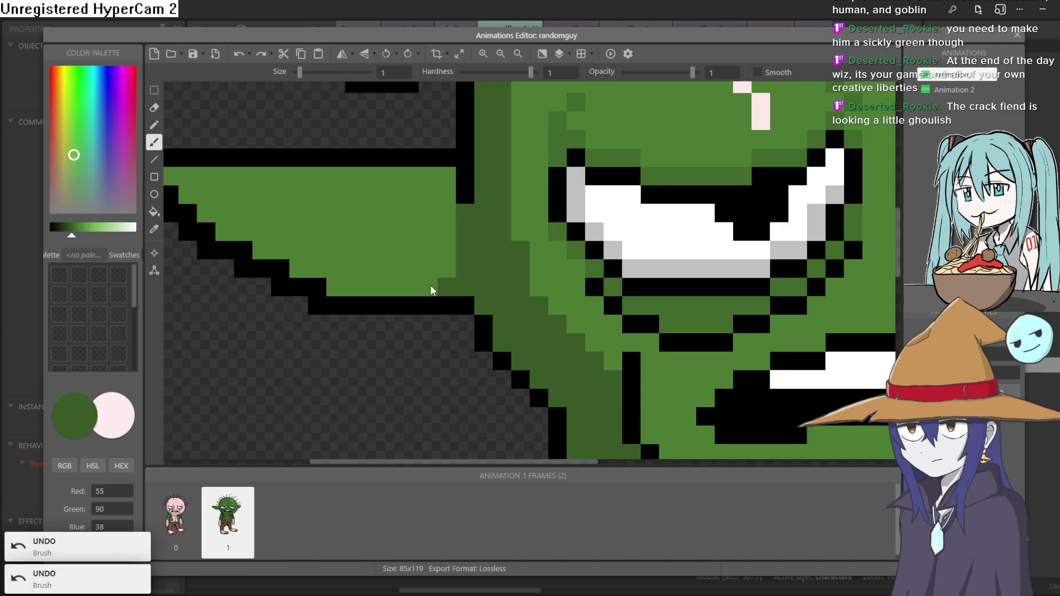
pyautogui.hotkey('ctrl', 'z')
pyautogui.click(286, 271)
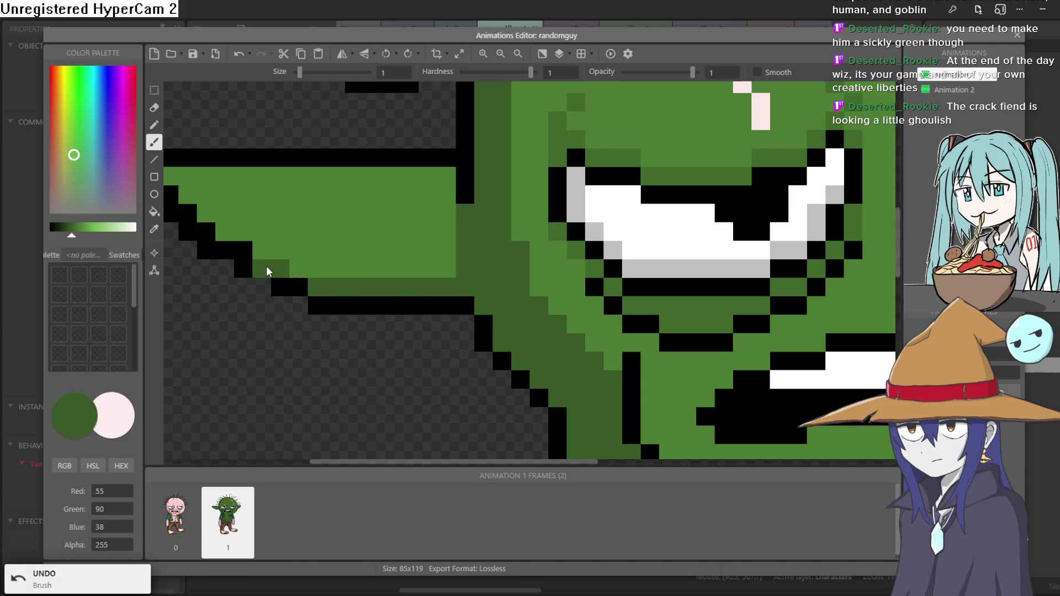
pyautogui.click(237, 246)
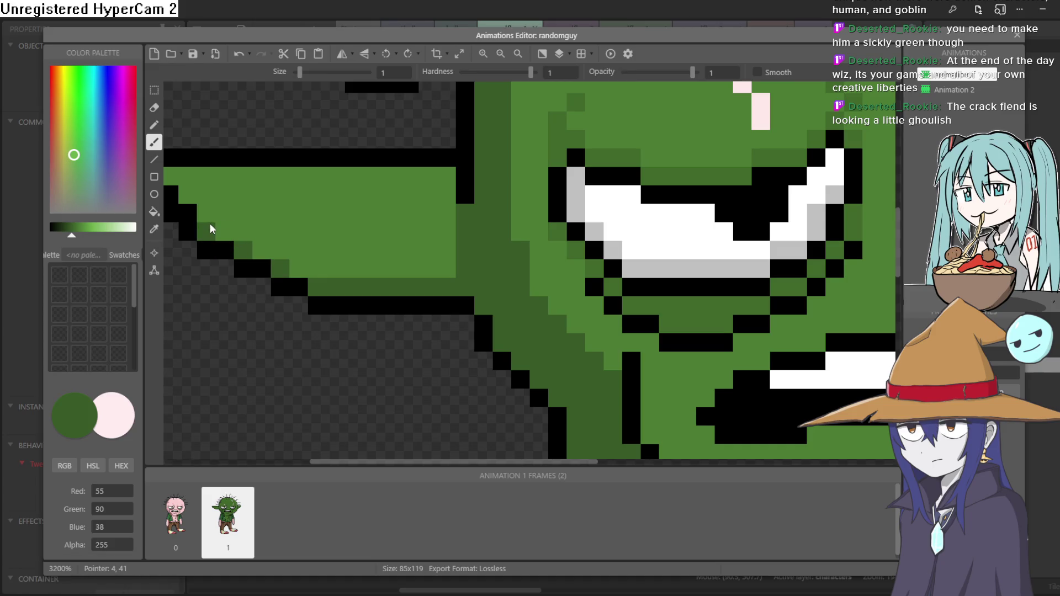
pyautogui.hscroll(-2, 276, 216)
pyautogui.click(310, 221)
pyautogui.click(300, 197)
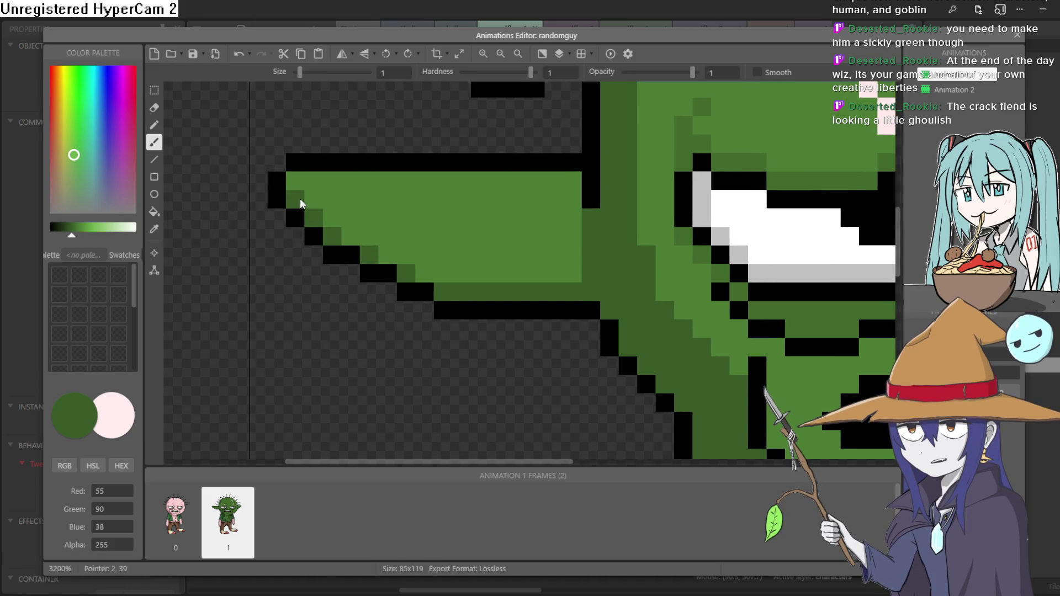
# Paint light-green highlights along the tops of the ears
pyautogui.moveTo(91, 236); pyautogui.dragTo(95, 236)
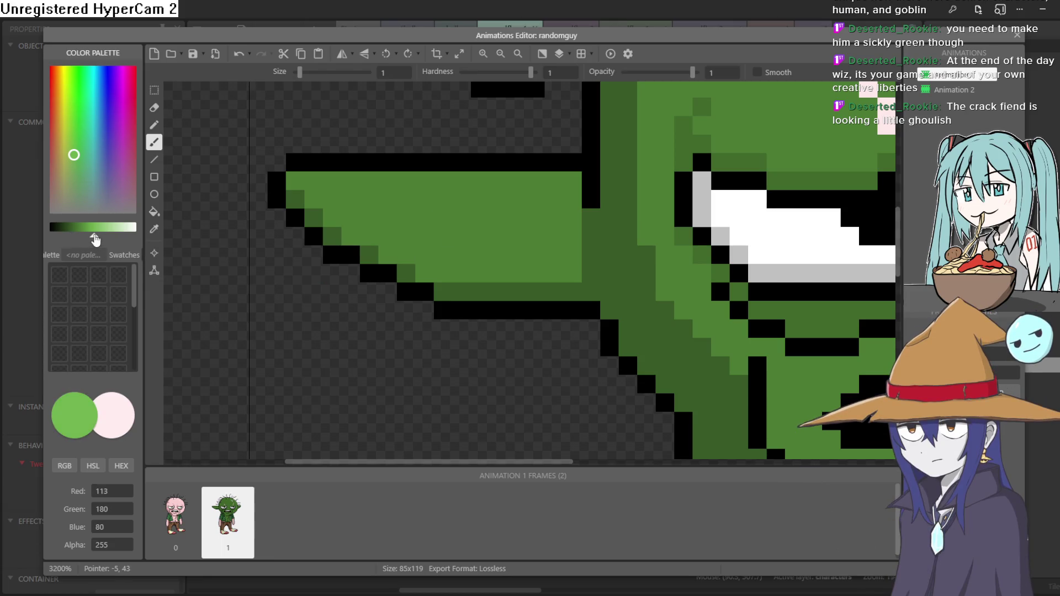
pyautogui.moveTo(77, 155); pyautogui.dragTo(74, 151)
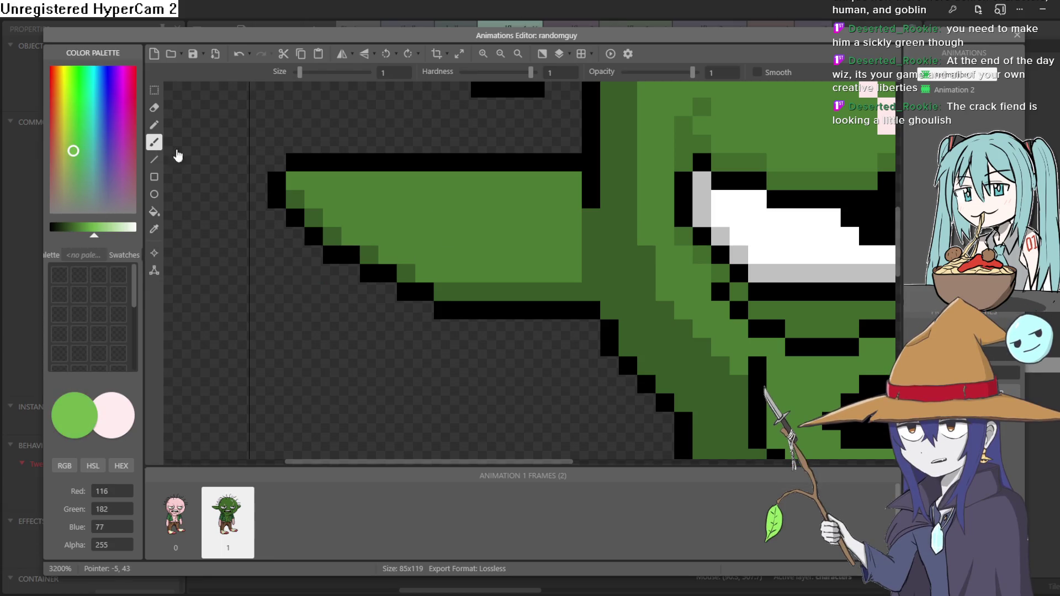
pyautogui.moveTo(571, 181); pyautogui.dragTo(297, 180)
pyautogui.hscroll(5, 624, 196)
pyautogui.click(546, 220)
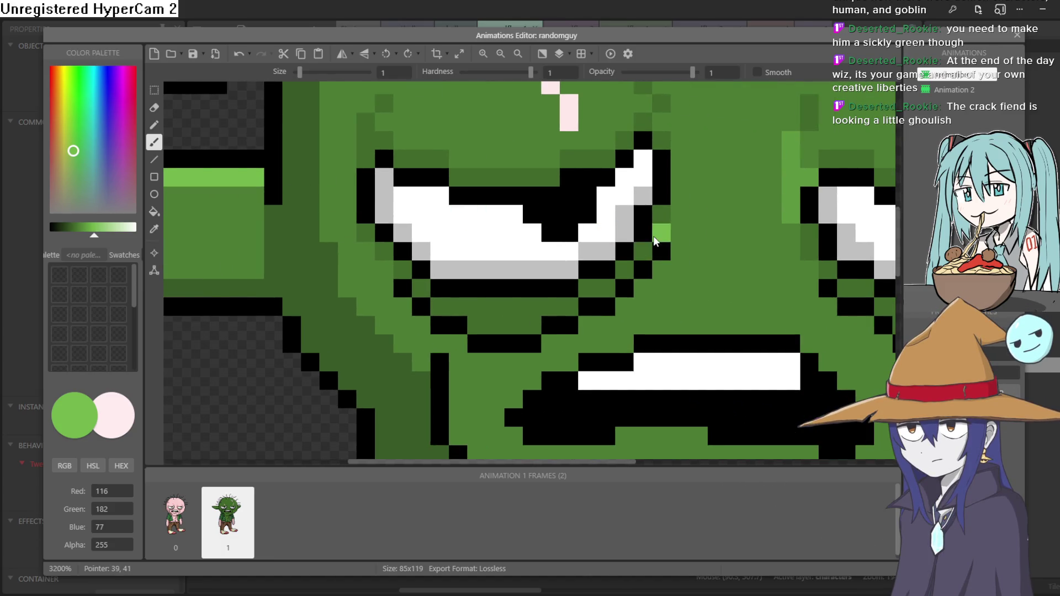
pyautogui.scroll(-4, 655, 242)
pyautogui.scroll(3, 610, 242)
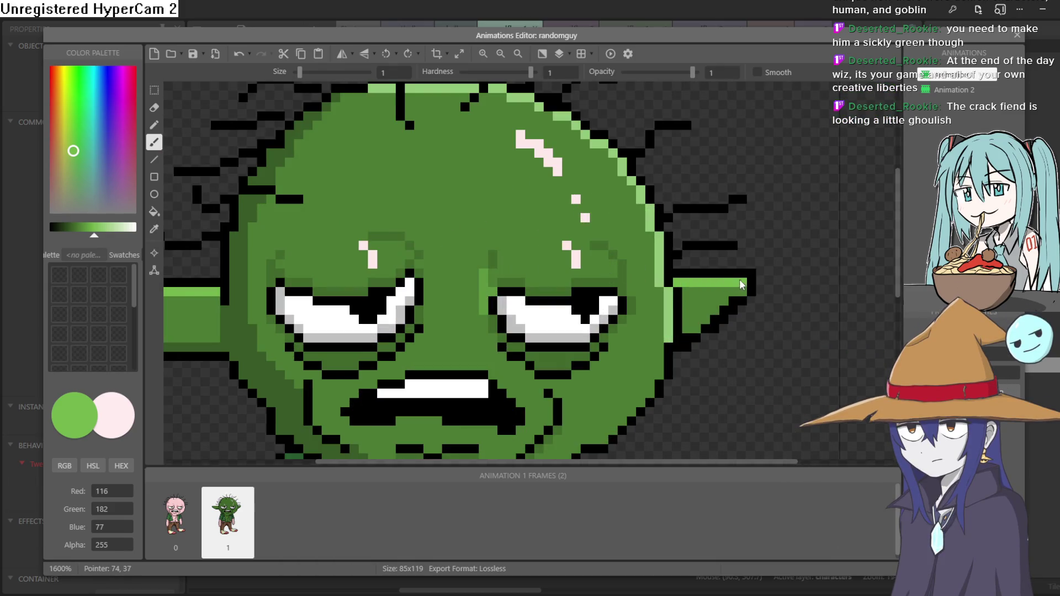
# Add dark-green shading along the right ear's lower edge toward its tip
pyautogui.click(154, 229)
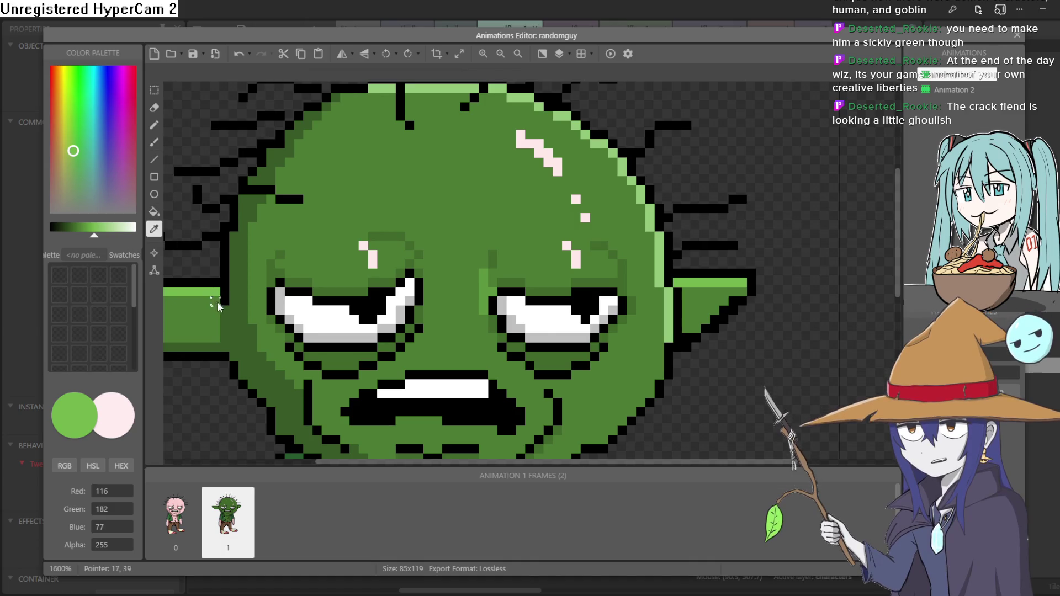
pyautogui.click(234, 328)
pyautogui.click(154, 124)
pyautogui.click(456, 245)
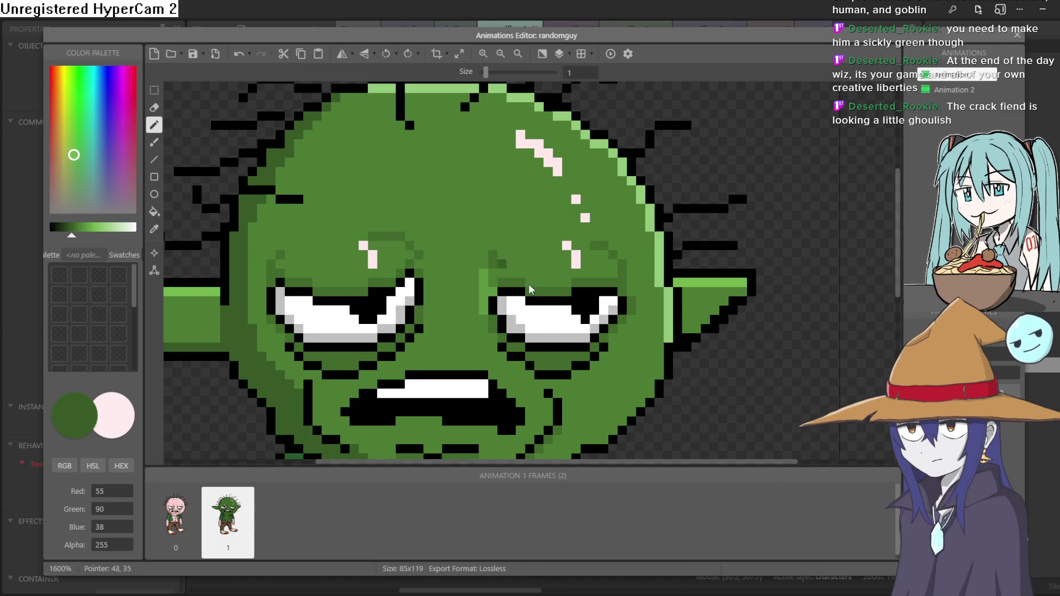
pyautogui.click(707, 316)
pyautogui.moveTo(715, 316); pyautogui.dragTo(739, 291)
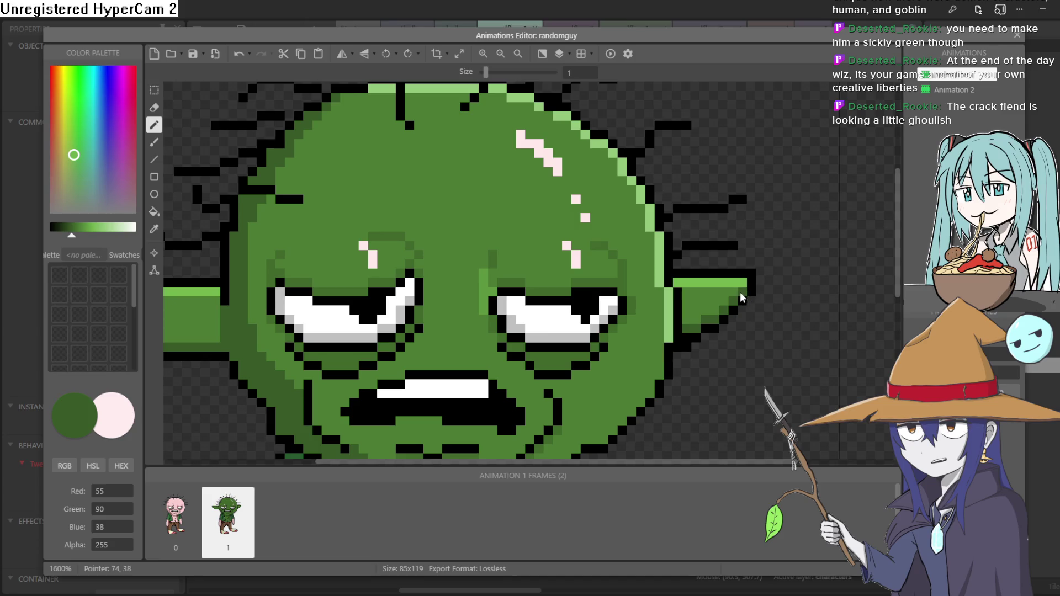
pyautogui.scroll(-4, 693, 318)
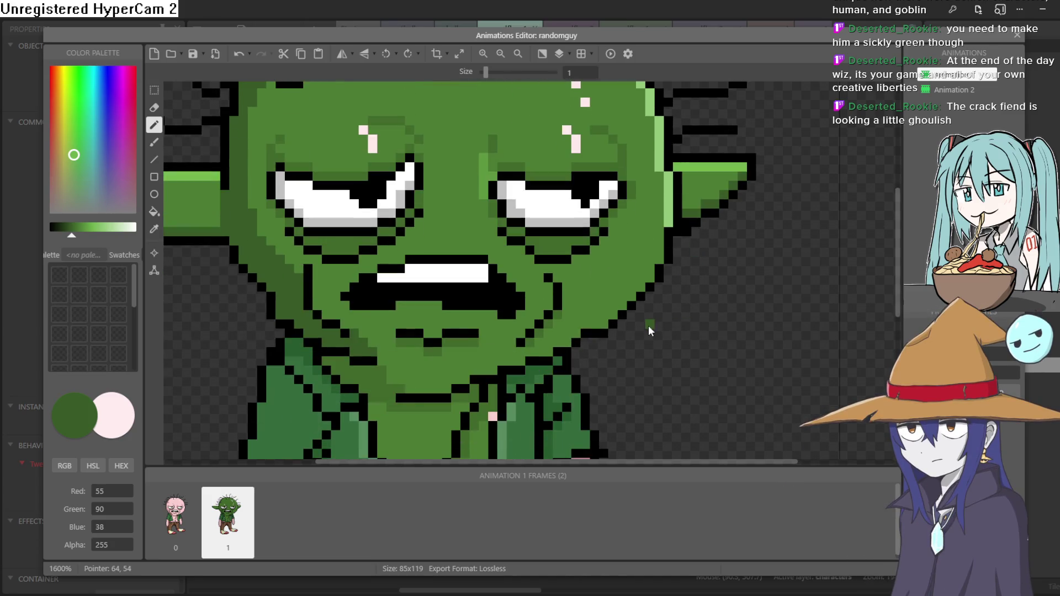
pyautogui.click(154, 228)
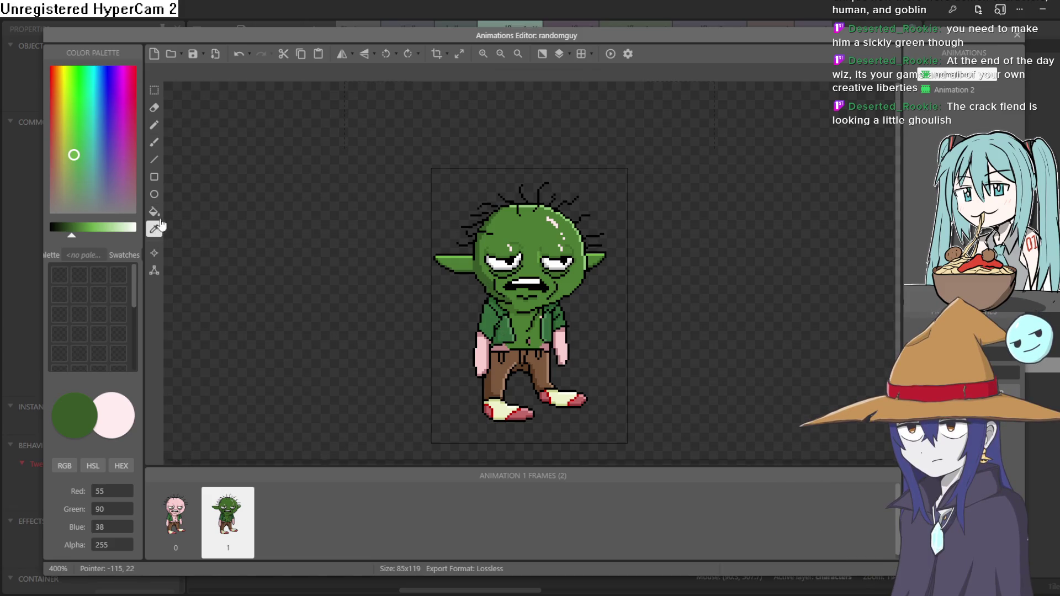
pyautogui.click(154, 212)
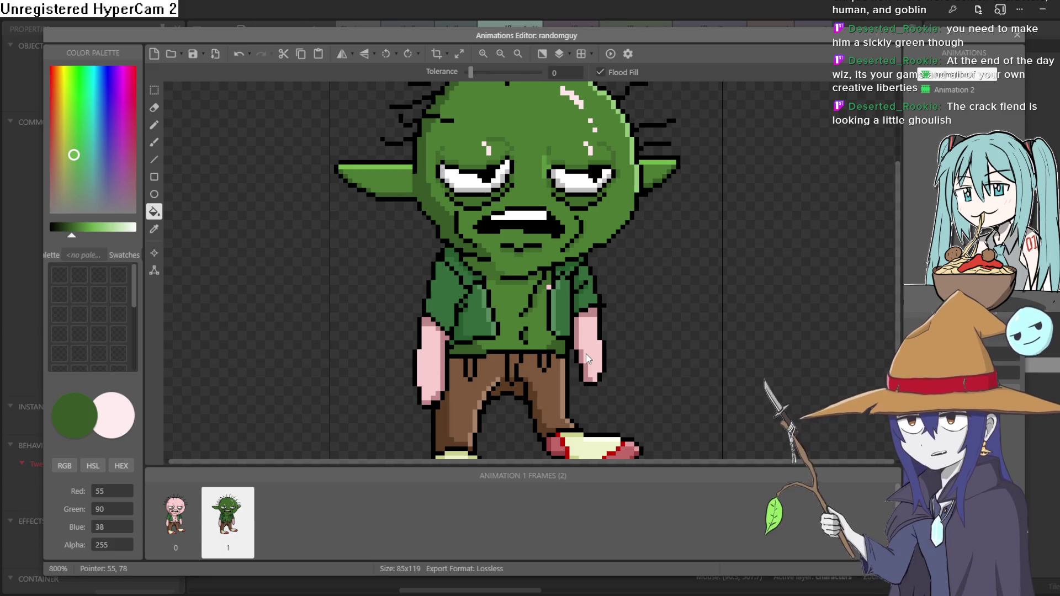
# Fill both of the goblin's arms with the head's lighter green
pyautogui.click(150, 236)
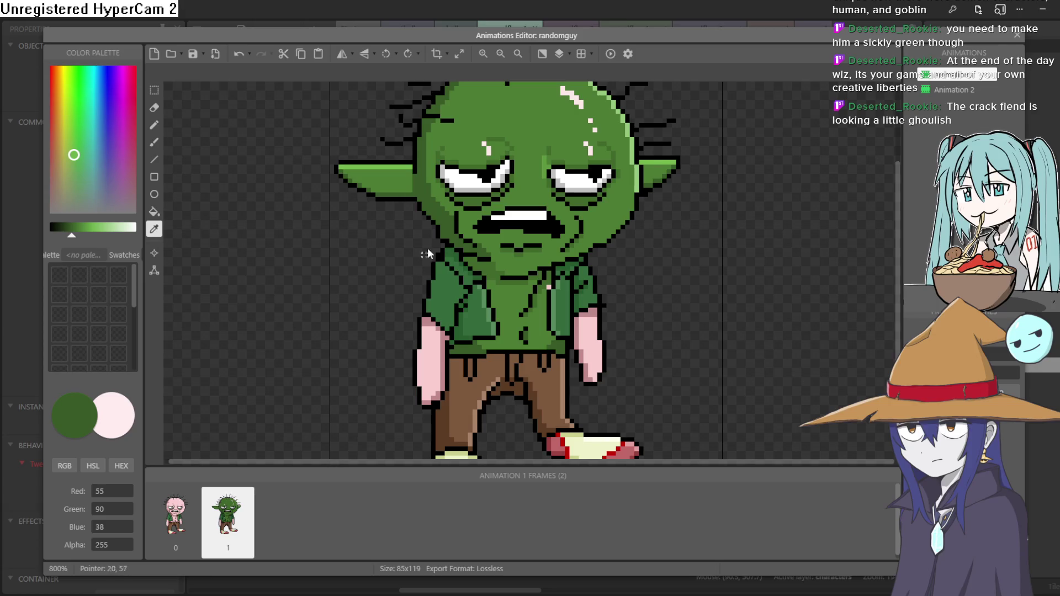
pyautogui.click(527, 122)
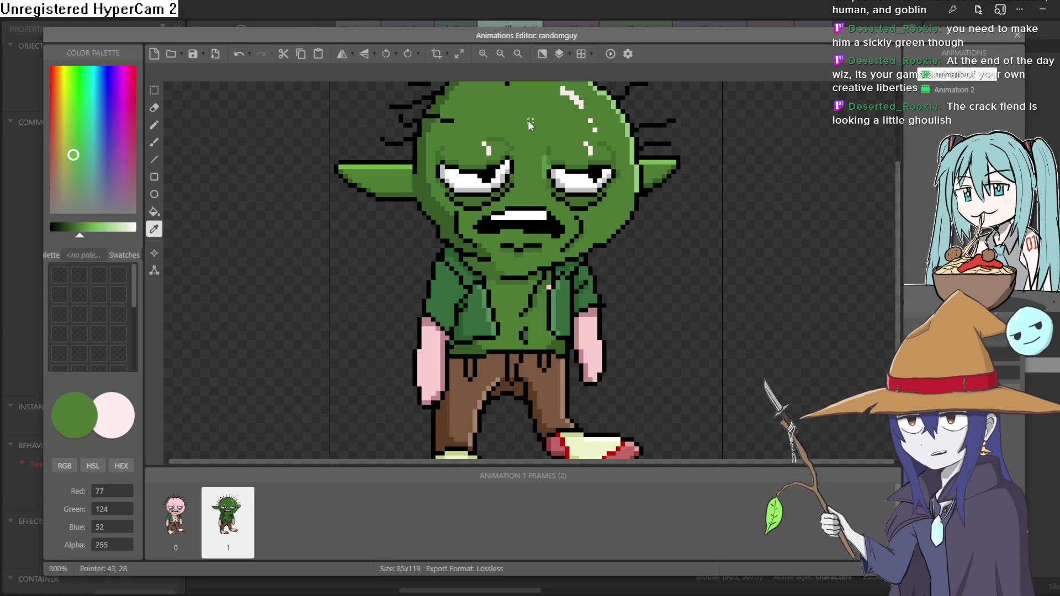
pyautogui.click(154, 212)
pyautogui.click(435, 342)
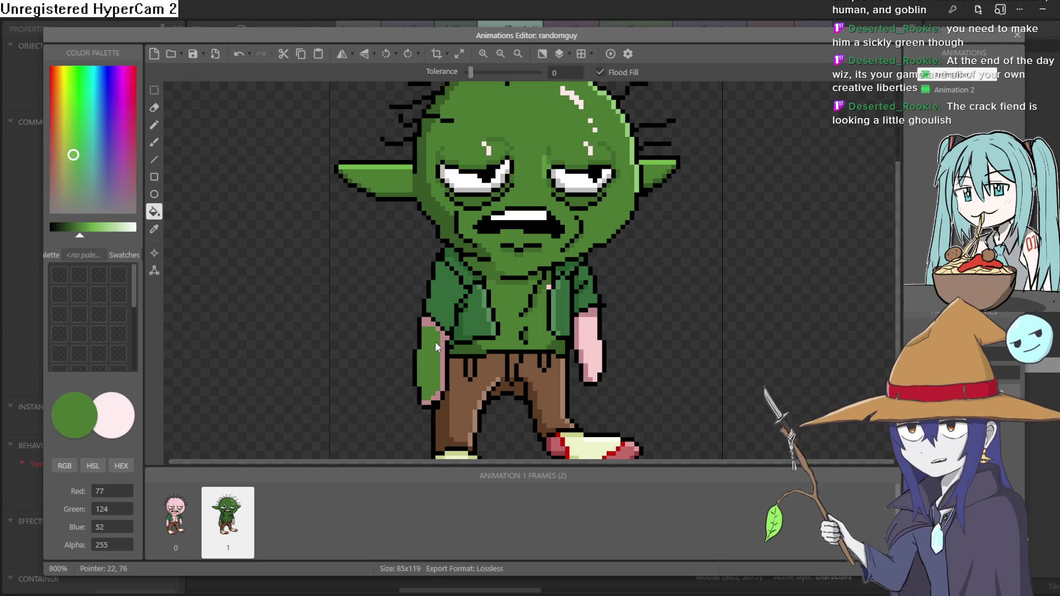
pyautogui.click(579, 349)
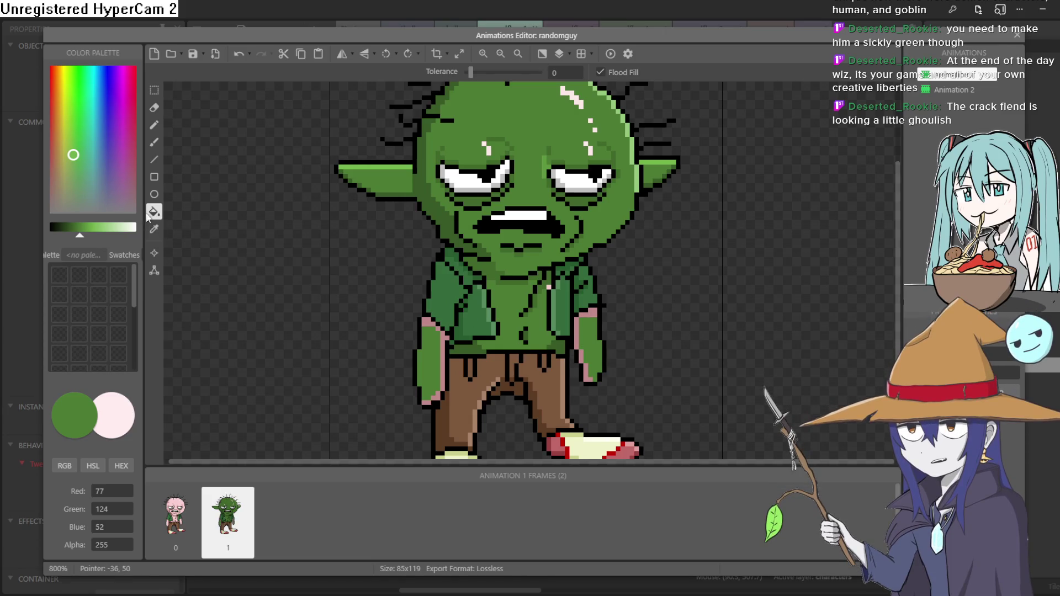
# Fill the leftover pink hand block with the shirt's dark green
pyautogui.click(153, 231)
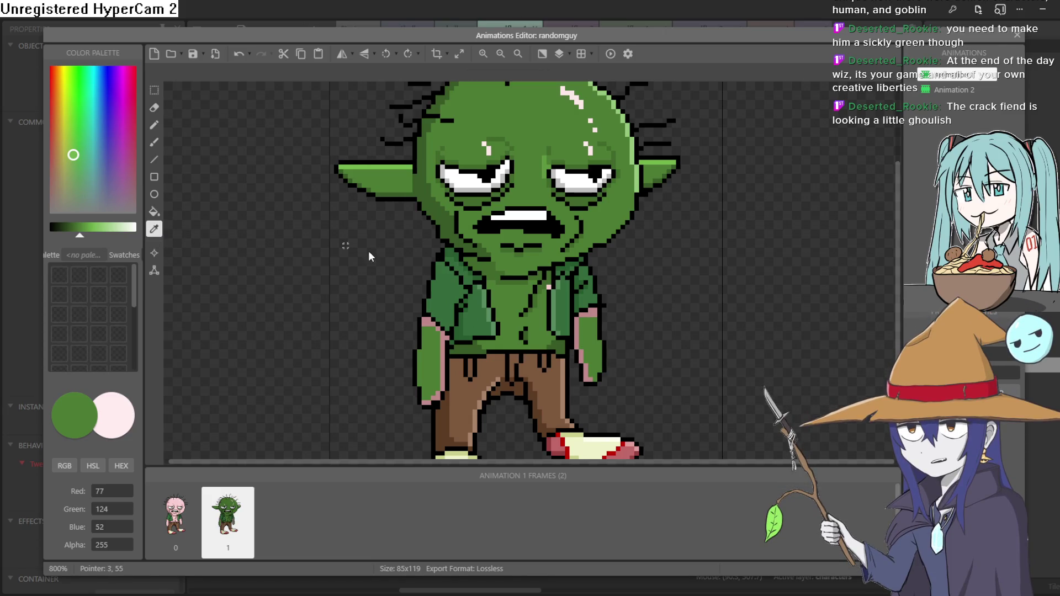
pyautogui.click(477, 346)
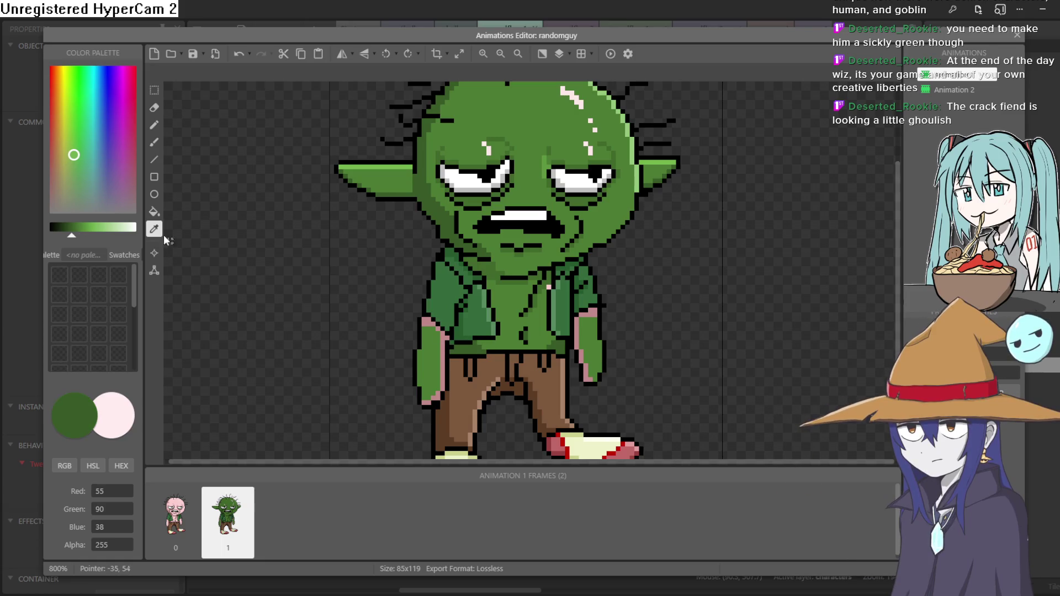
pyautogui.click(153, 214)
pyautogui.scroll(3, 445, 336)
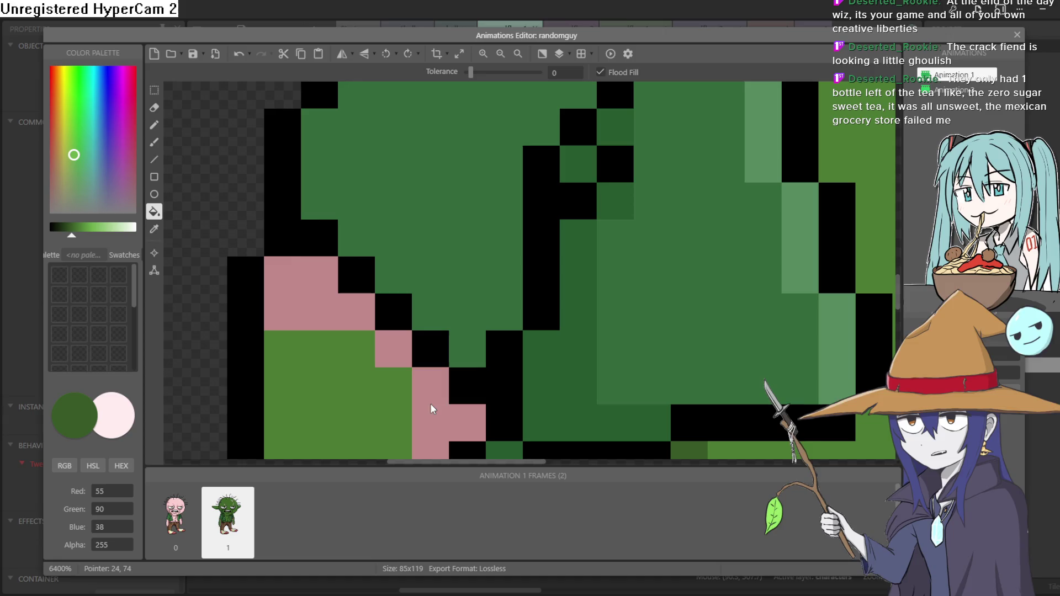
pyautogui.click(347, 312)
pyautogui.scroll(-3, 347, 313)
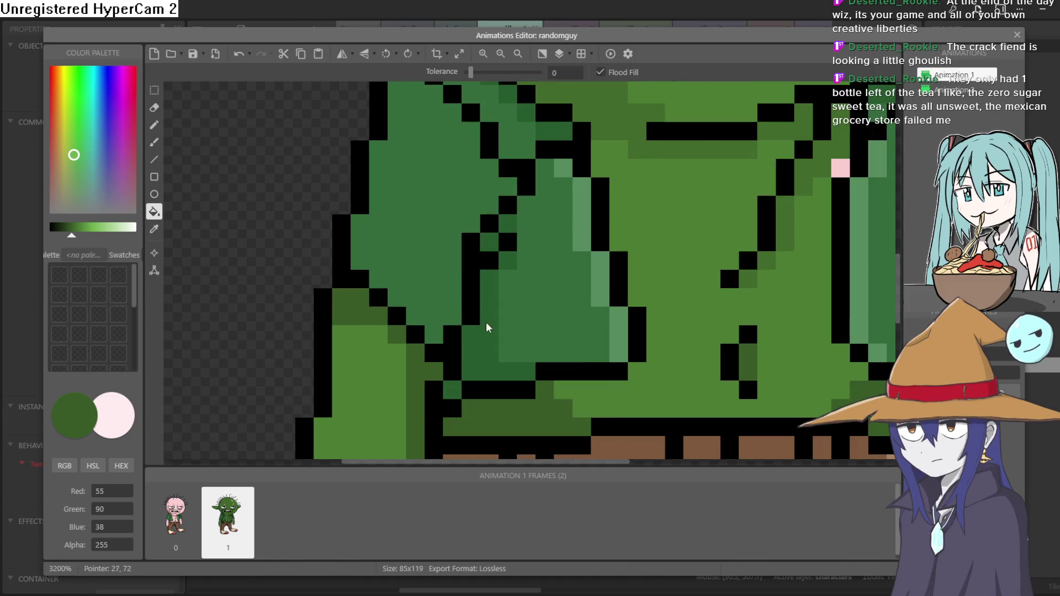
pyautogui.scroll(-2, 552, 329)
pyautogui.scroll(3, 495, 326)
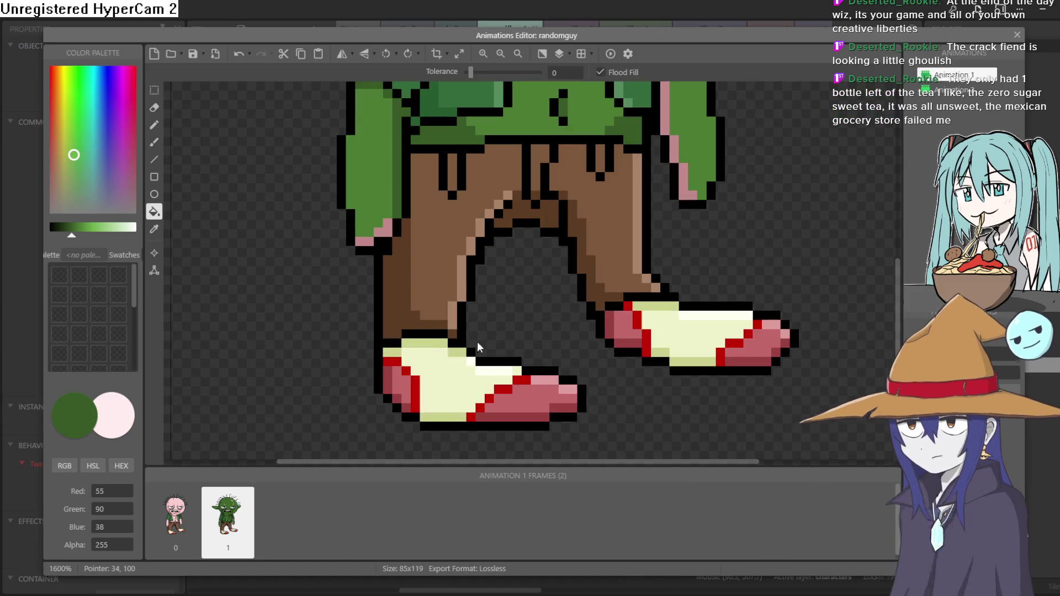
pyautogui.moveTo(736, 183); pyautogui.dragTo(636, 273)
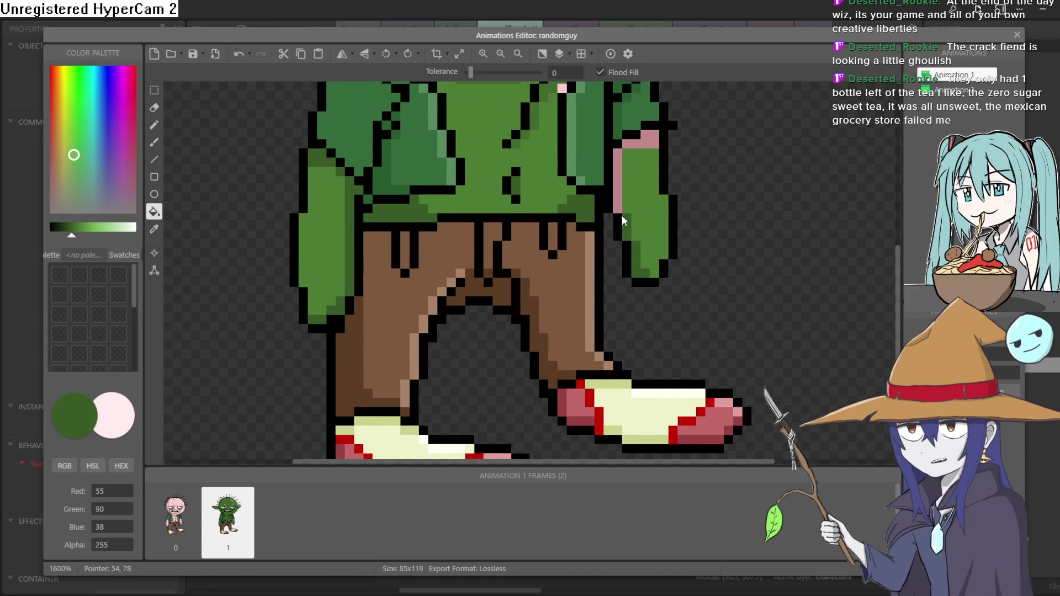
pyautogui.scroll(-2, 667, 170)
pyautogui.scroll(1, 646, 234)
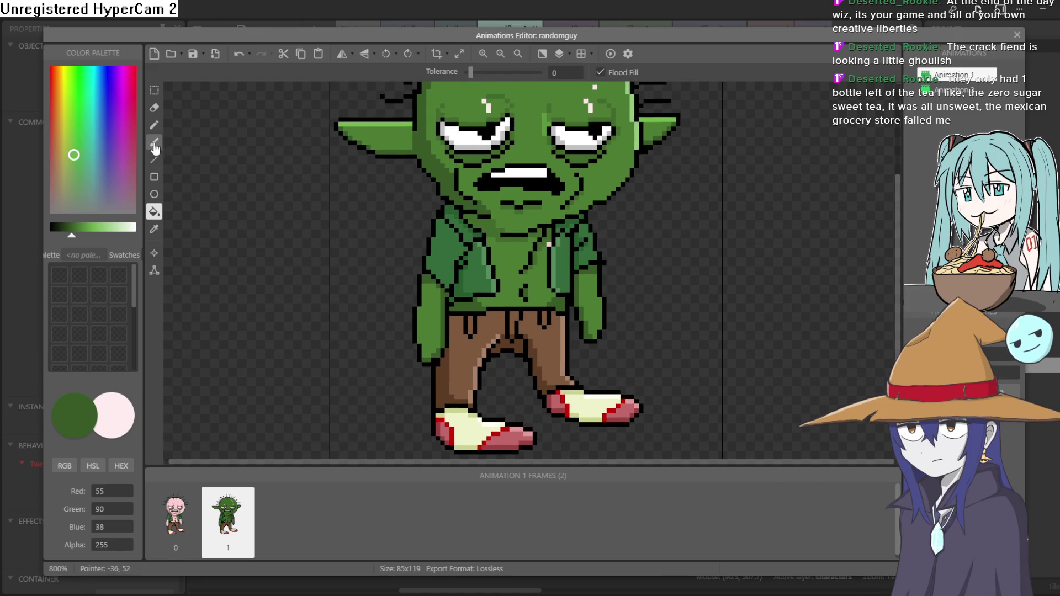
# Sample the head's light-green highlight (R147 G199 B121) as the paint colour
pyautogui.click(154, 229)
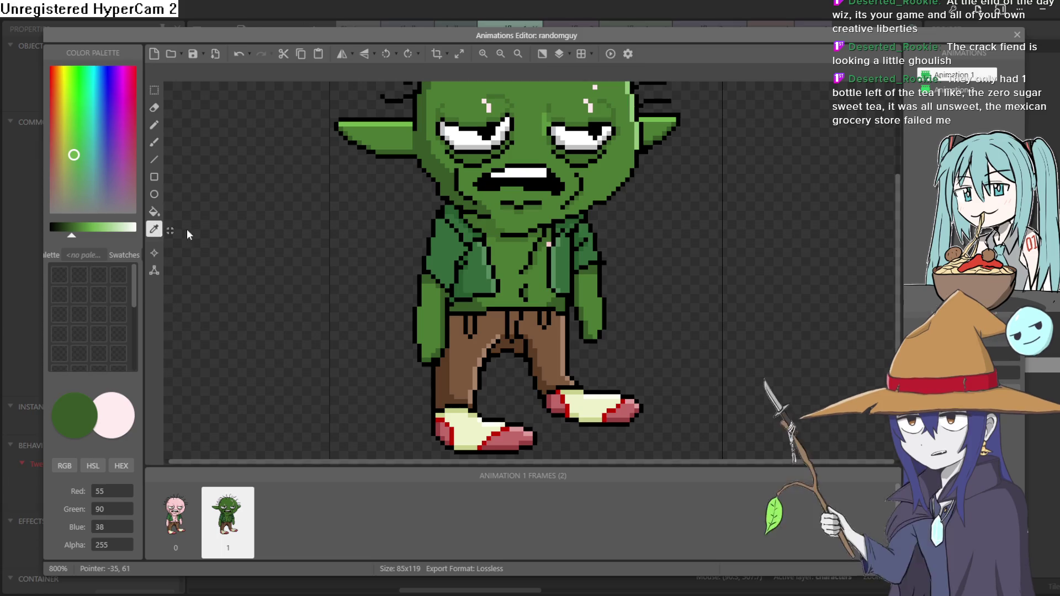
pyautogui.click(519, 240)
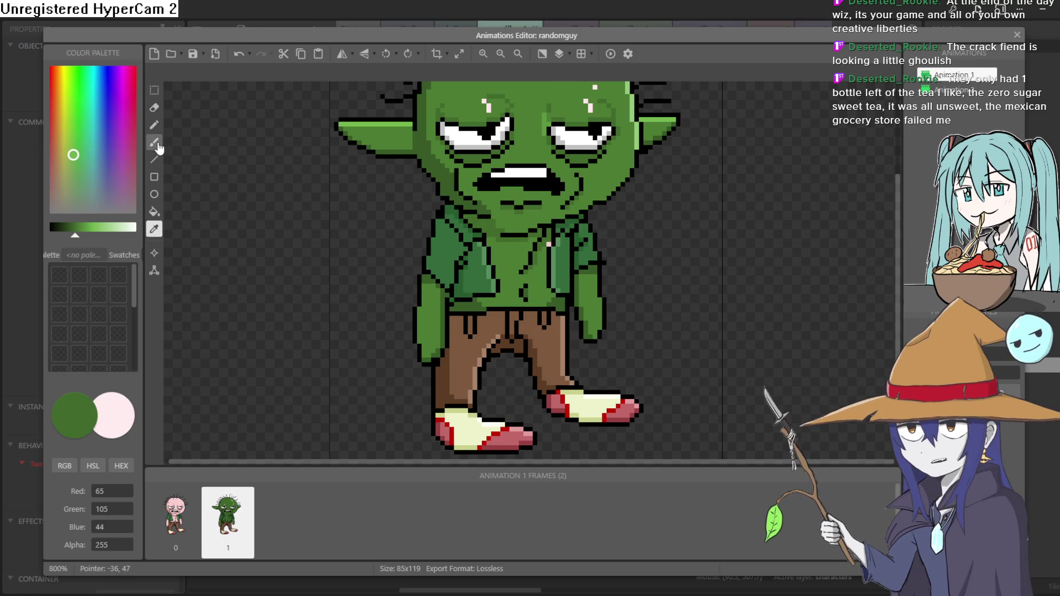
pyautogui.click(154, 125)
pyautogui.scroll(2, 532, 243)
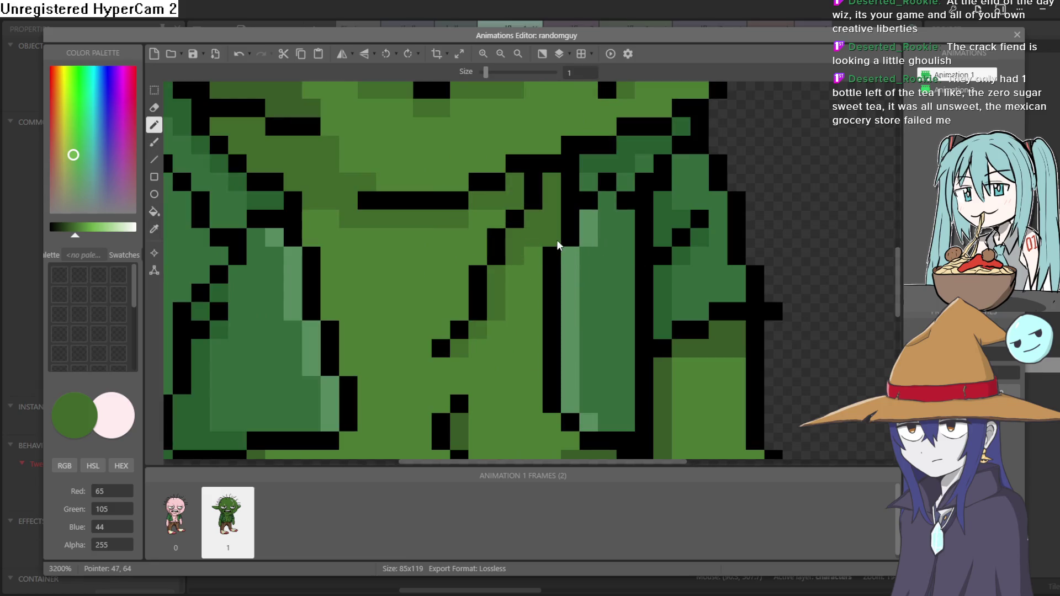
pyautogui.scroll(-2, 559, 244)
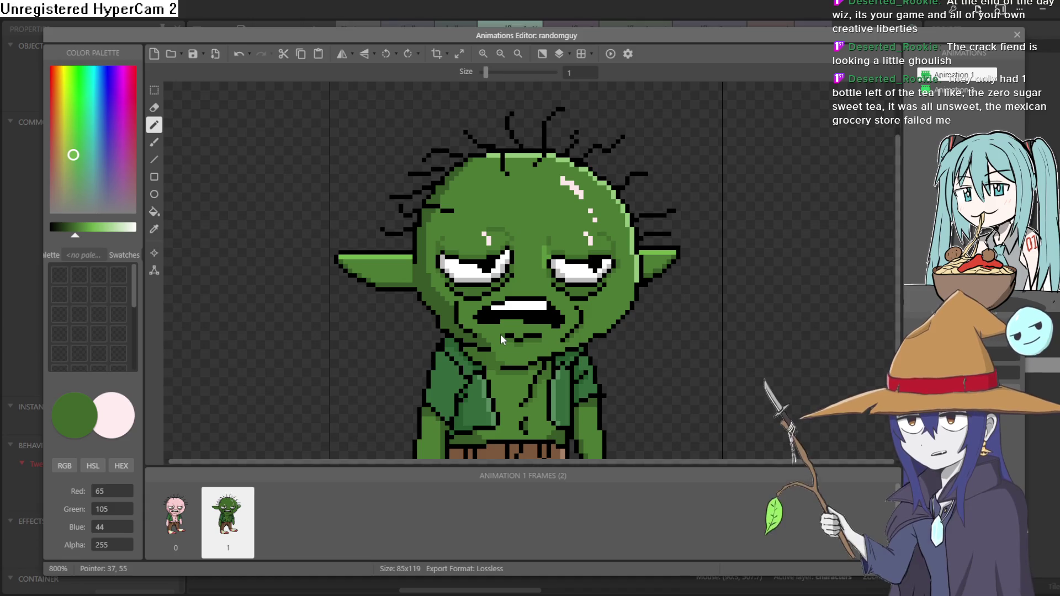
pyautogui.click(154, 229)
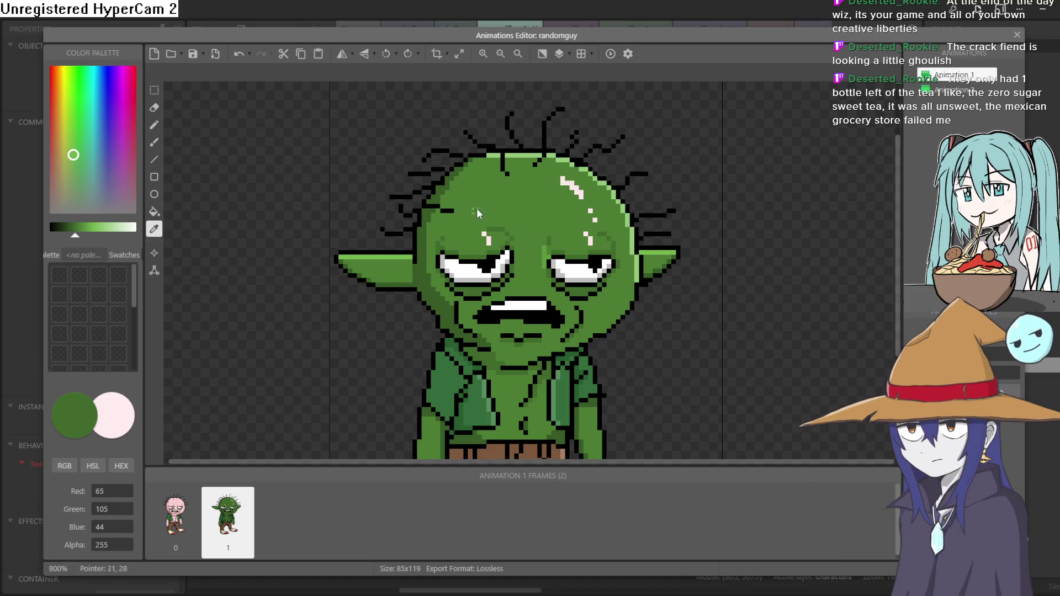
pyautogui.click(600, 185)
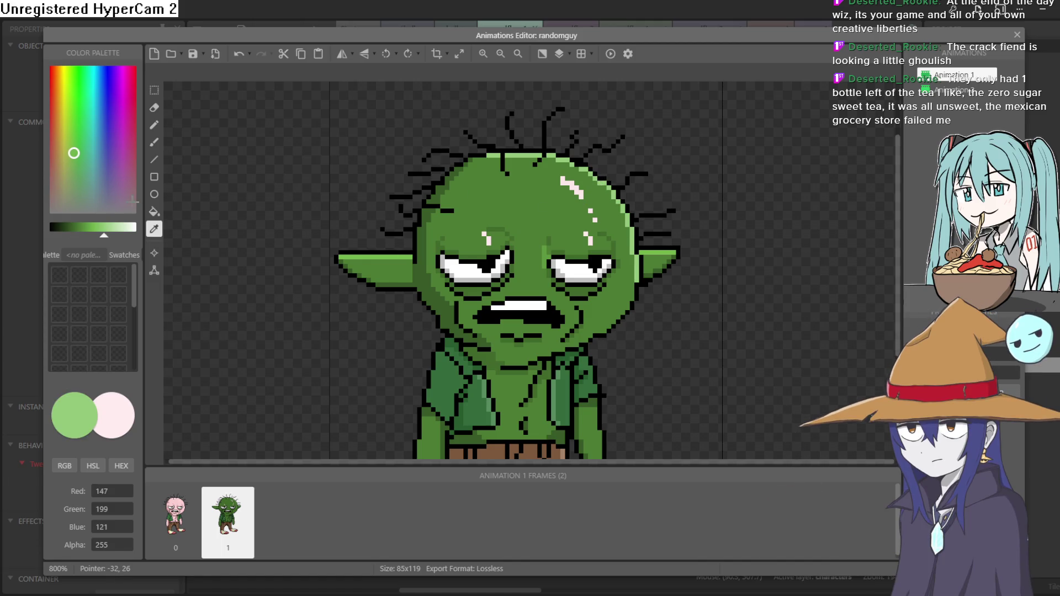
# Fill each remaining pink pixel on the goblin's head with light green
pyautogui.click(154, 211)
pyautogui.scroll(2, 560, 211)
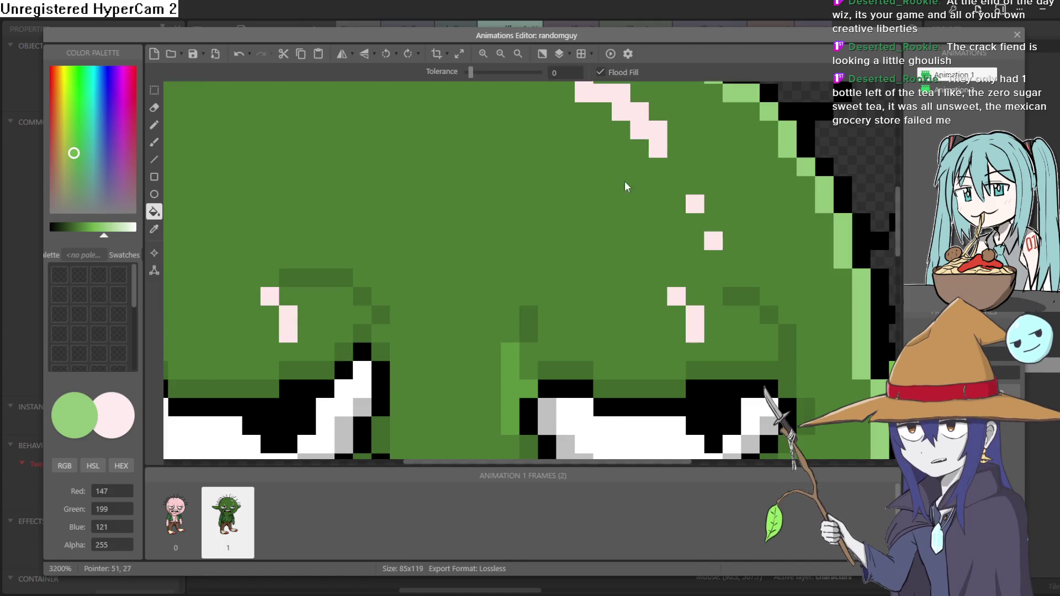
pyautogui.click(659, 132)
pyautogui.click(696, 205)
pyautogui.click(712, 241)
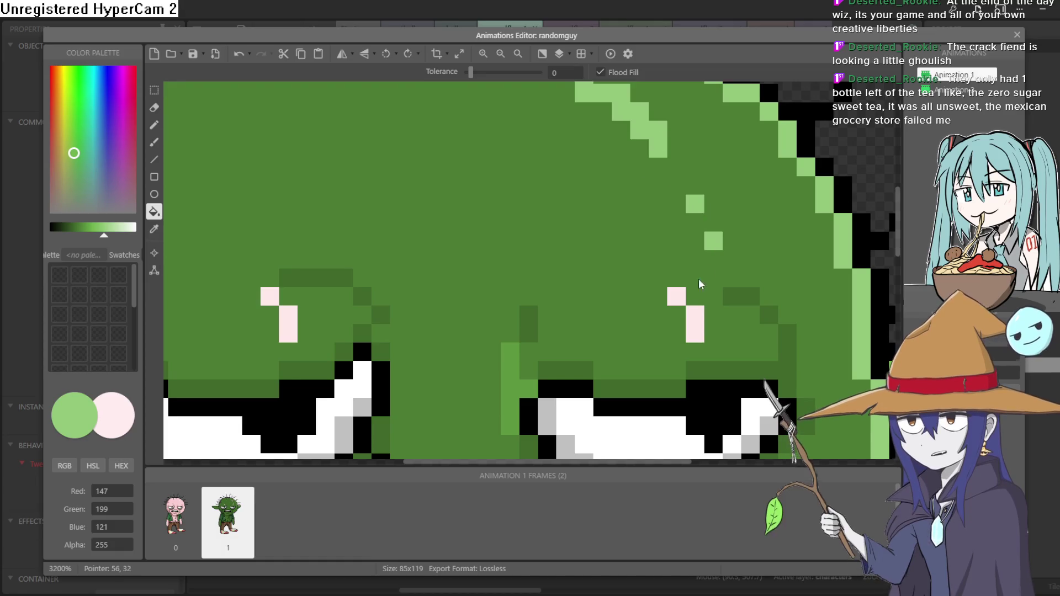
pyautogui.click(676, 297)
pyautogui.click(695, 323)
pyautogui.click(284, 324)
pyautogui.click(270, 296)
# Set the paint colour to black for pixel drawing
pyautogui.scroll(-2, 433, 296)
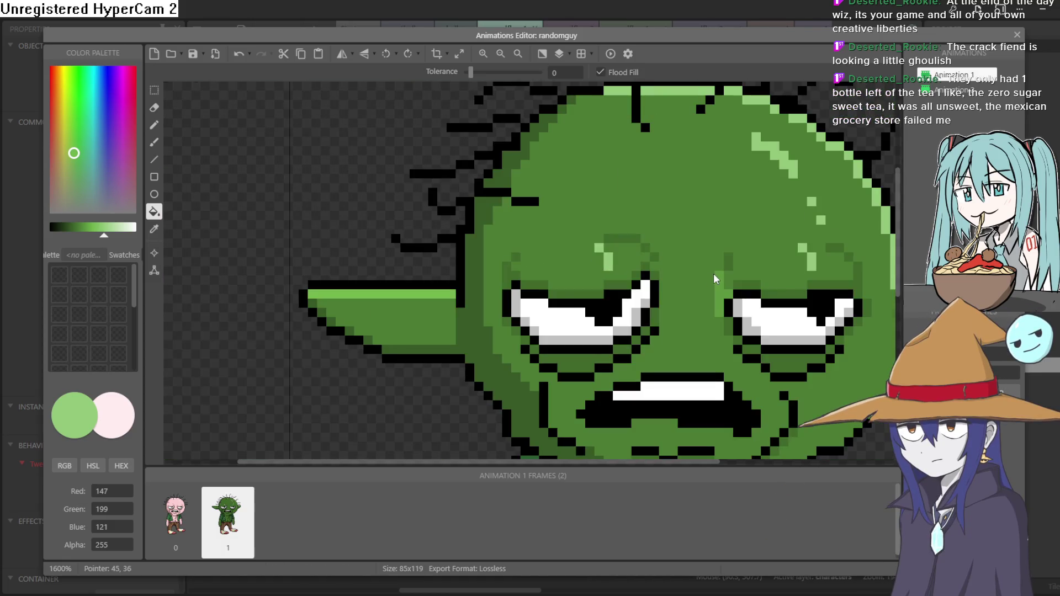
pyautogui.scroll(-2, 713, 273)
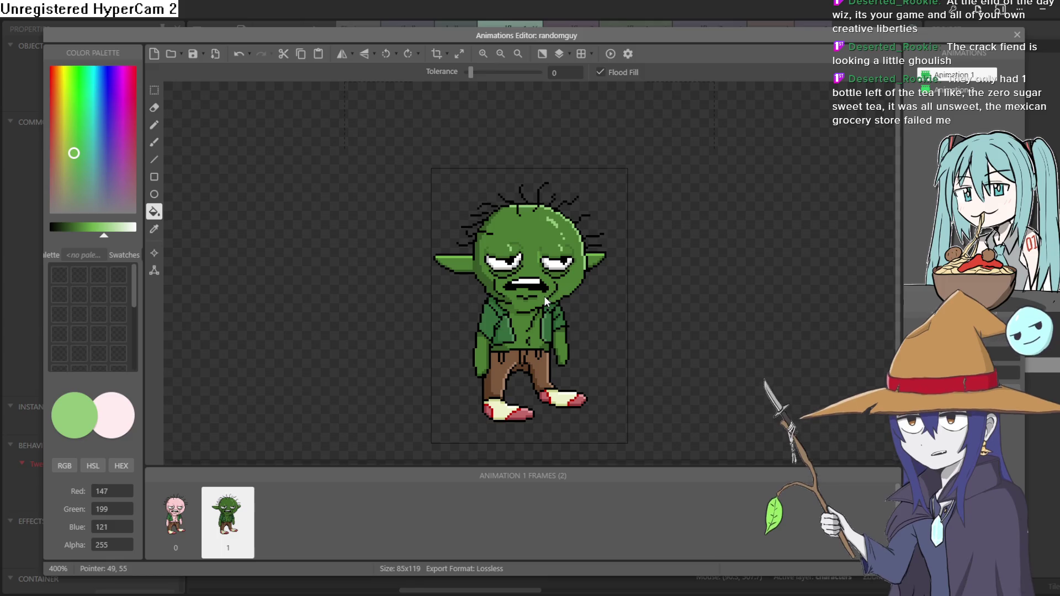
pyautogui.scroll(-2, 546, 296)
pyautogui.scroll(2, 558, 293)
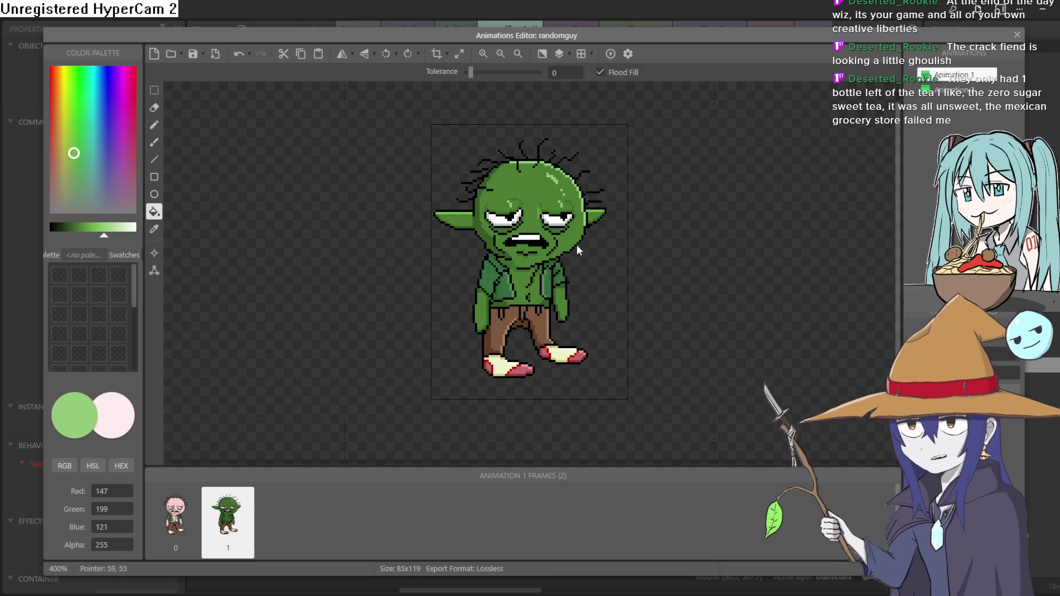
pyautogui.scroll(2, 571, 207)
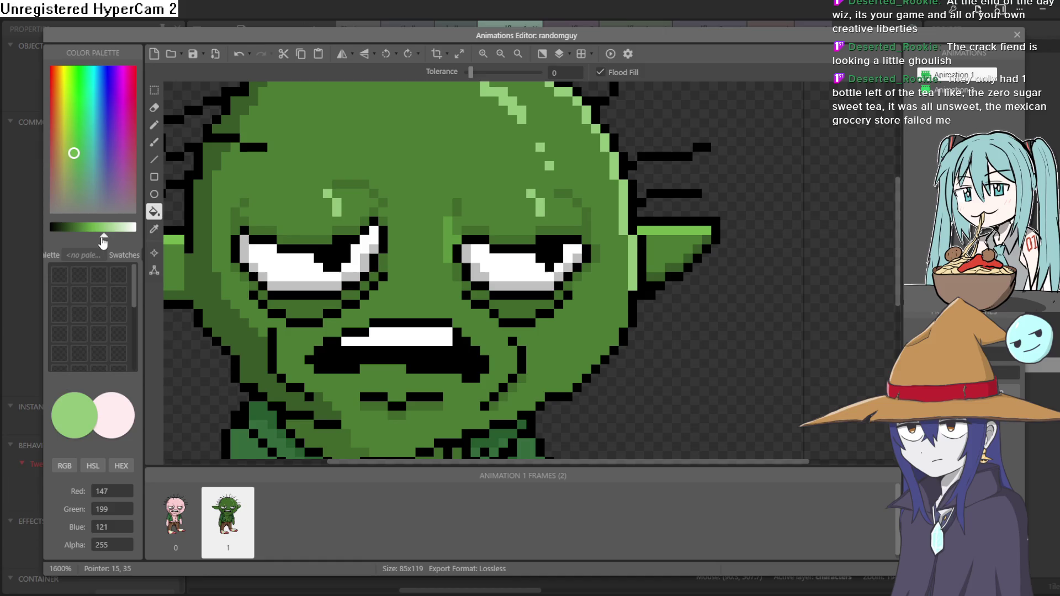
pyautogui.moveTo(103, 241); pyautogui.dragTo(43, 246)
pyautogui.click(155, 125)
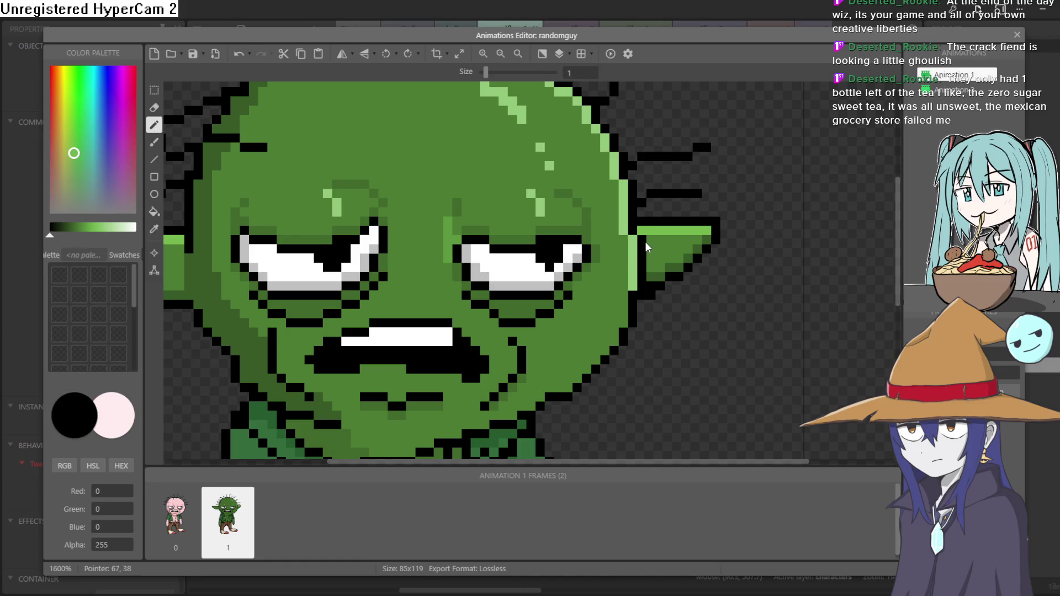
# Replace stray marks with clean black outline pixels along the ear edges
pyautogui.hotkey('ctrl', 'z')
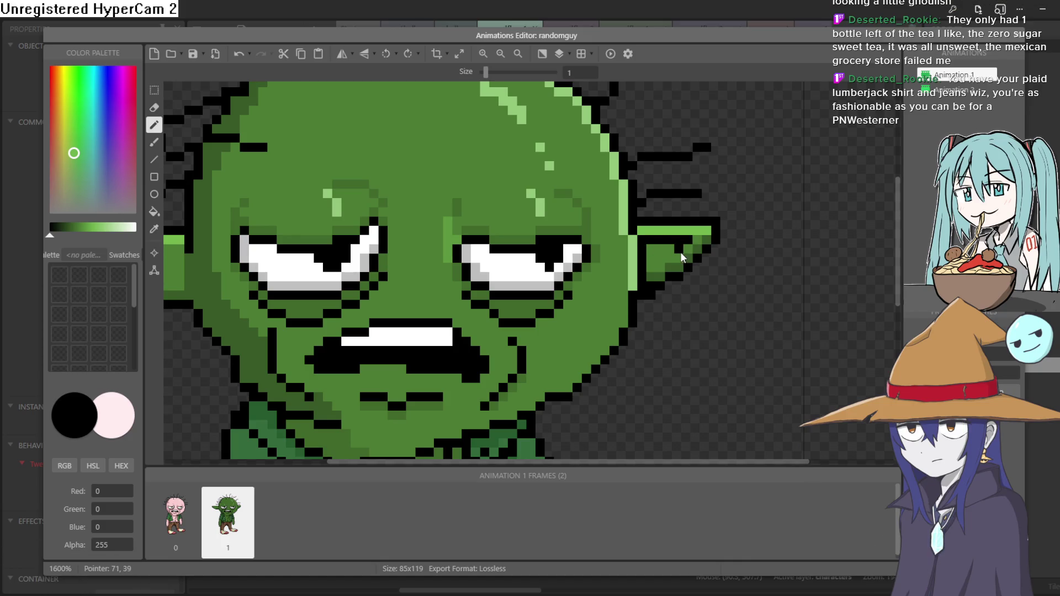
pyautogui.hscroll(-5, 643, 257)
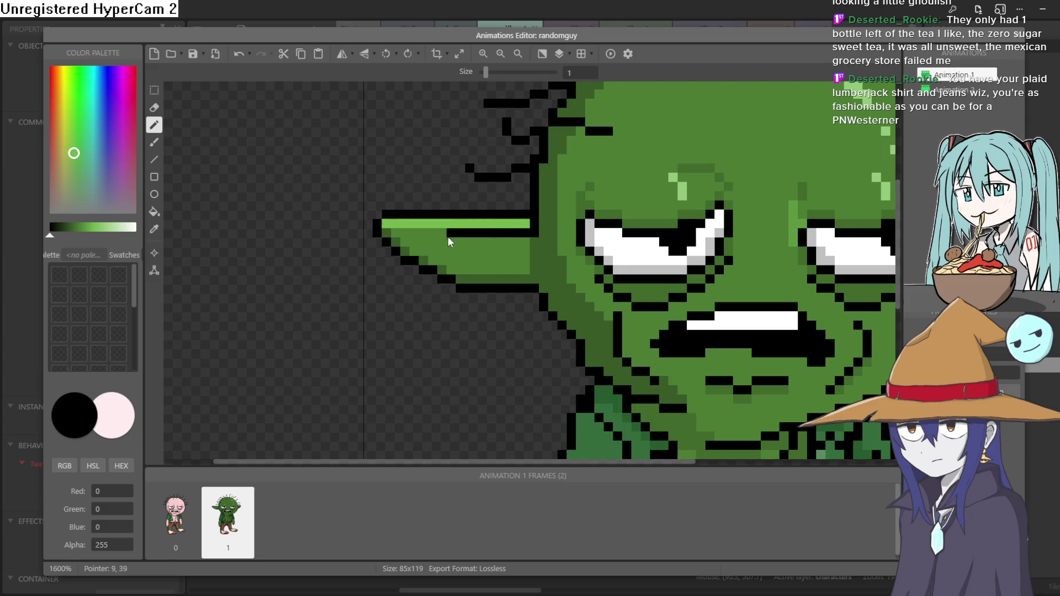
pyautogui.hotkey('ctrl', 'z')
pyautogui.moveTo(419, 237); pyautogui.dragTo(535, 227)
pyautogui.click(433, 240)
pyautogui.click(528, 262)
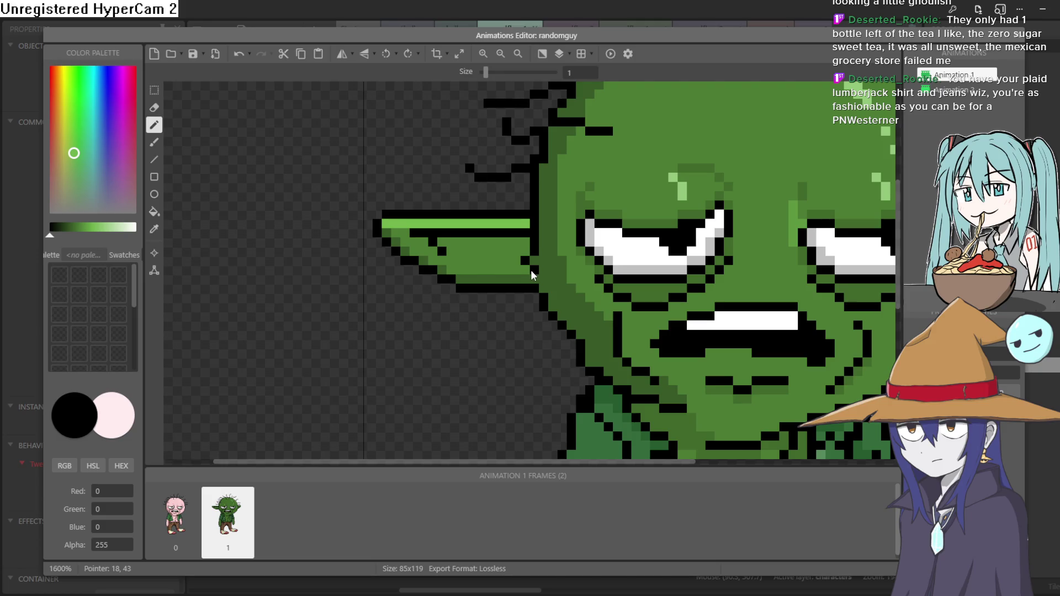
pyautogui.hscroll(3, 640, 269)
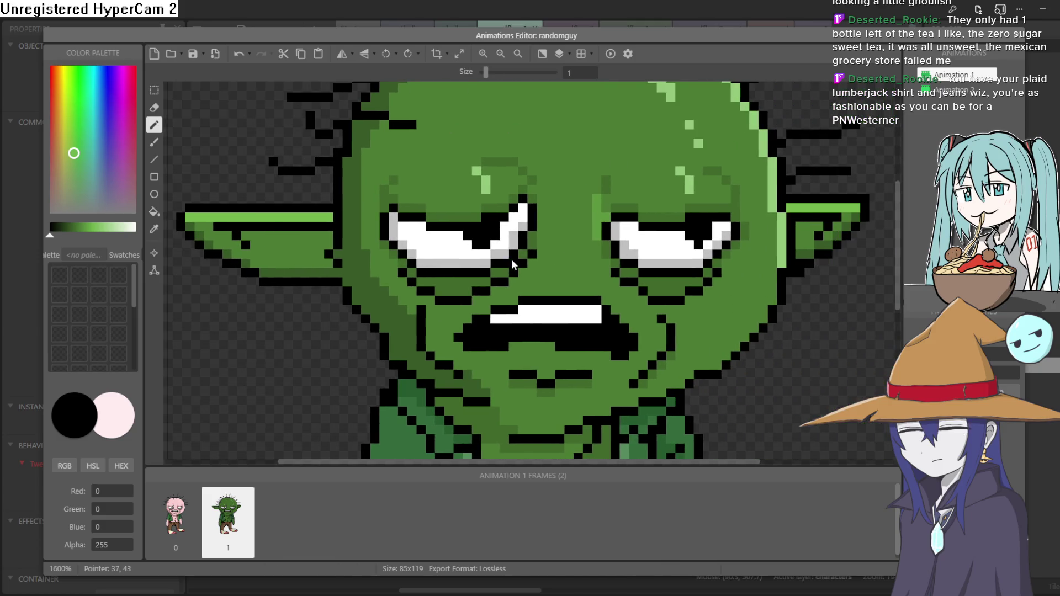
pyautogui.click(214, 199)
# Shade the lower left ear with dark green (R55 G90 B38) pixel rows
pyautogui.click(156, 230)
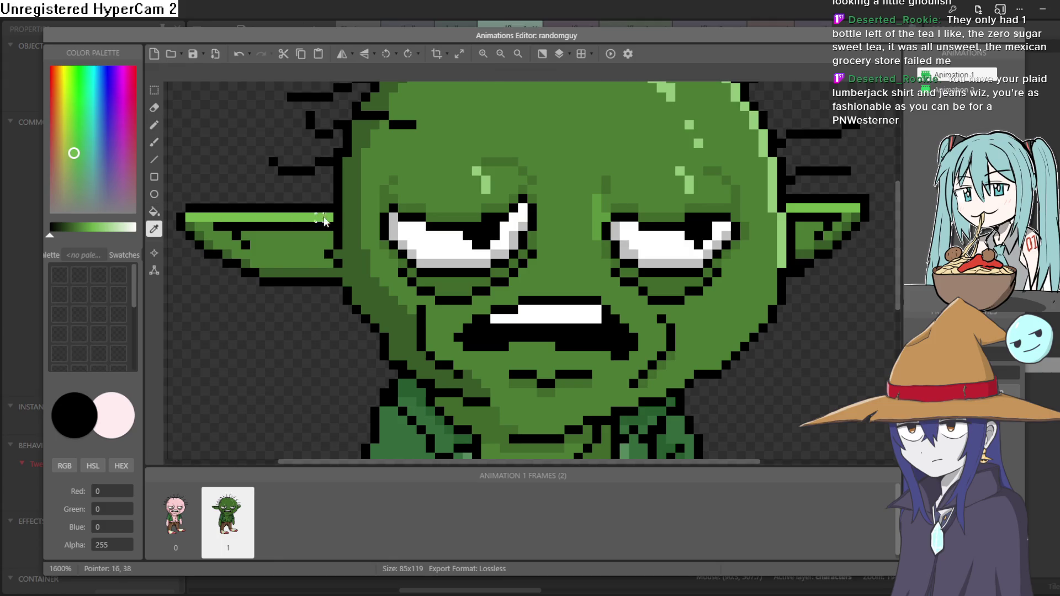
pyautogui.click(347, 227)
pyautogui.click(153, 125)
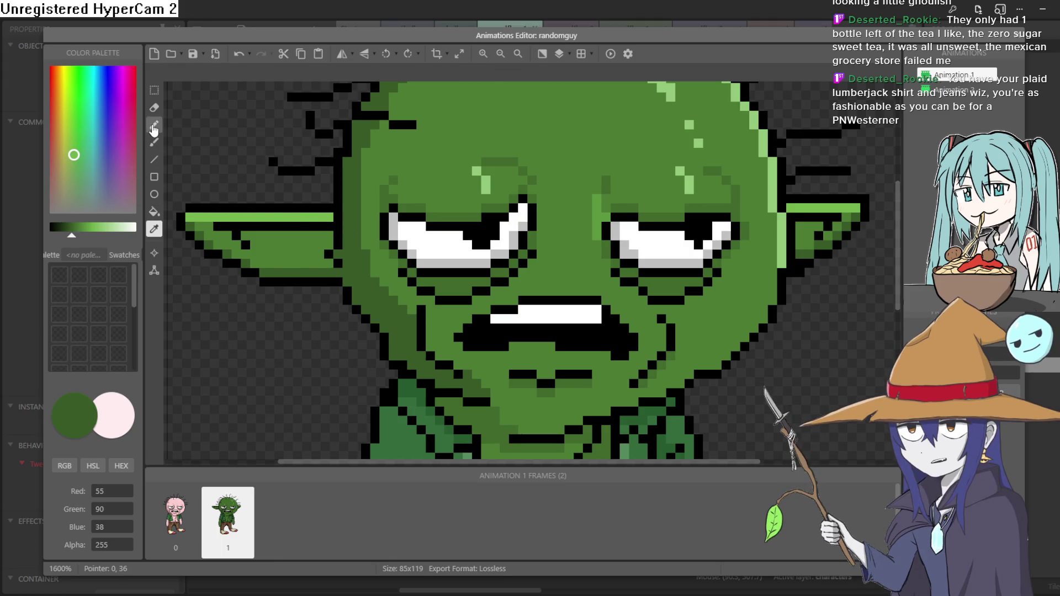
pyautogui.moveTo(326, 234); pyautogui.dragTo(257, 242)
pyautogui.moveTo(328, 240)
pyautogui.mouseDown()
pyautogui.moveTo(320, 254)
pyautogui.moveTo(267, 254)
pyautogui.mouseUp()
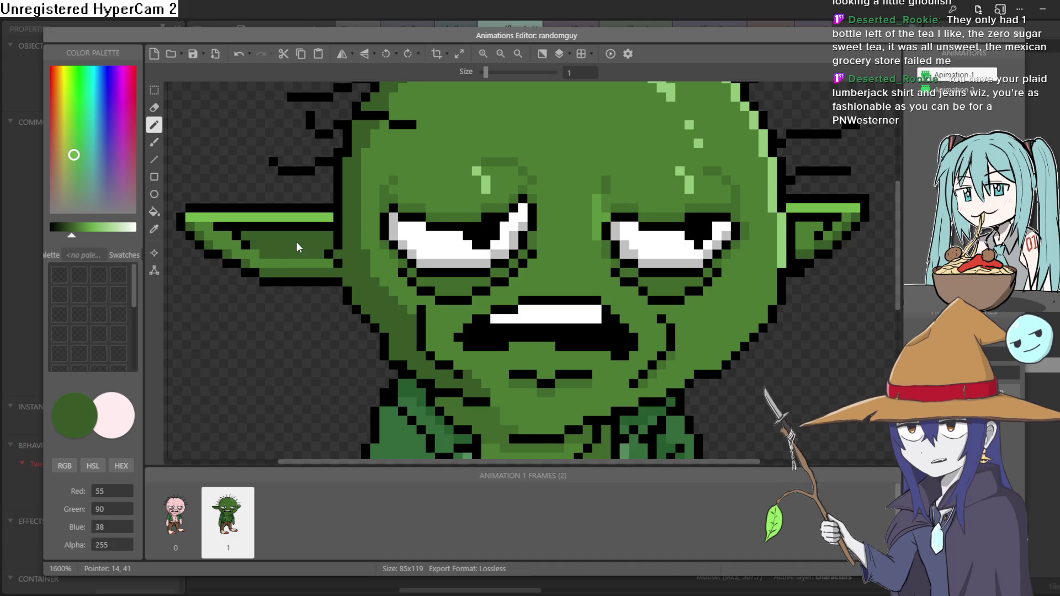
pyautogui.scroll(-3, 296, 242)
pyautogui.scroll(3, 661, 260)
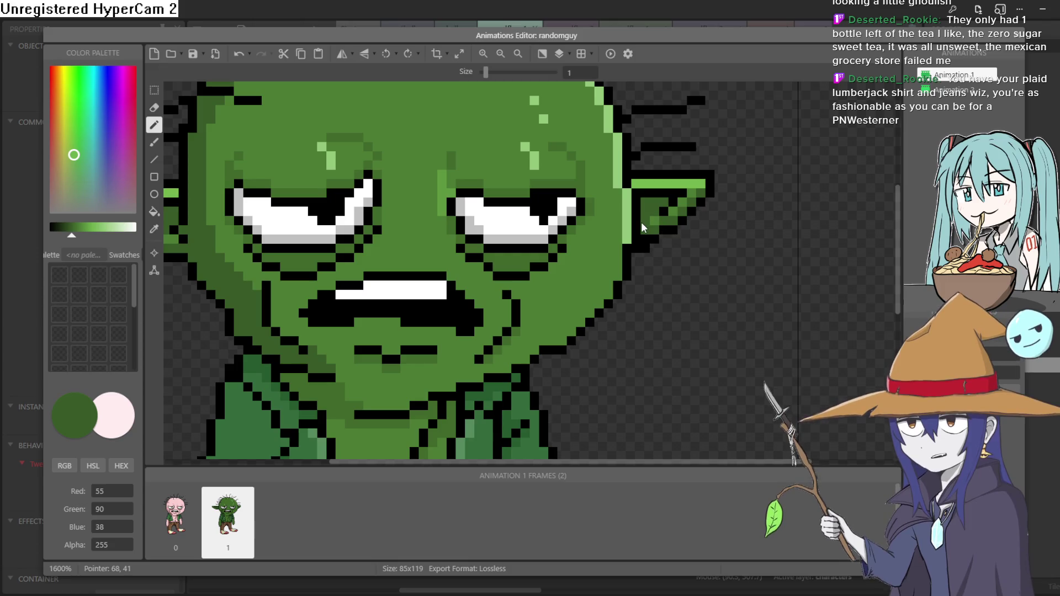
pyautogui.scroll(-5, 671, 234)
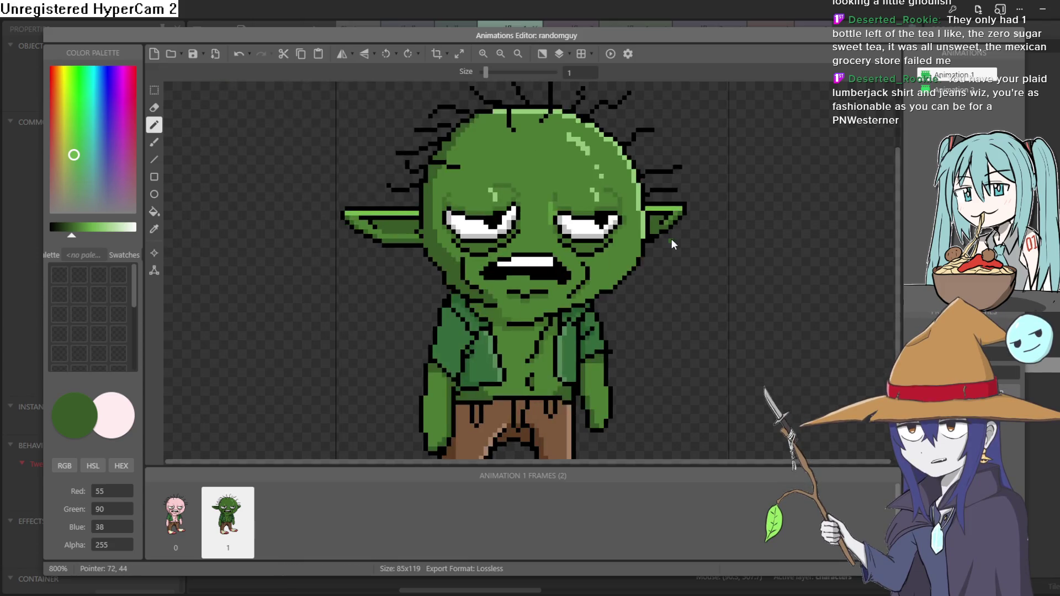
# Move the goblin frame into slot 0 of randomguy's animation, pushing the pink original to frame 1
pyautogui.scroll(2, 564, 261)
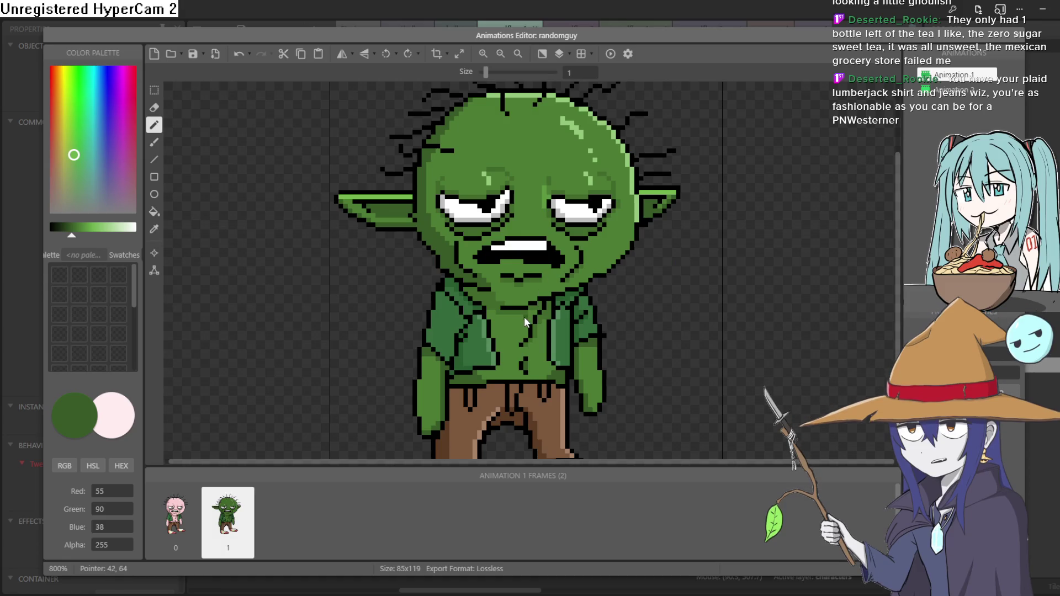
pyautogui.scroll(1, 524, 317)
pyautogui.scroll(-2, 524, 322)
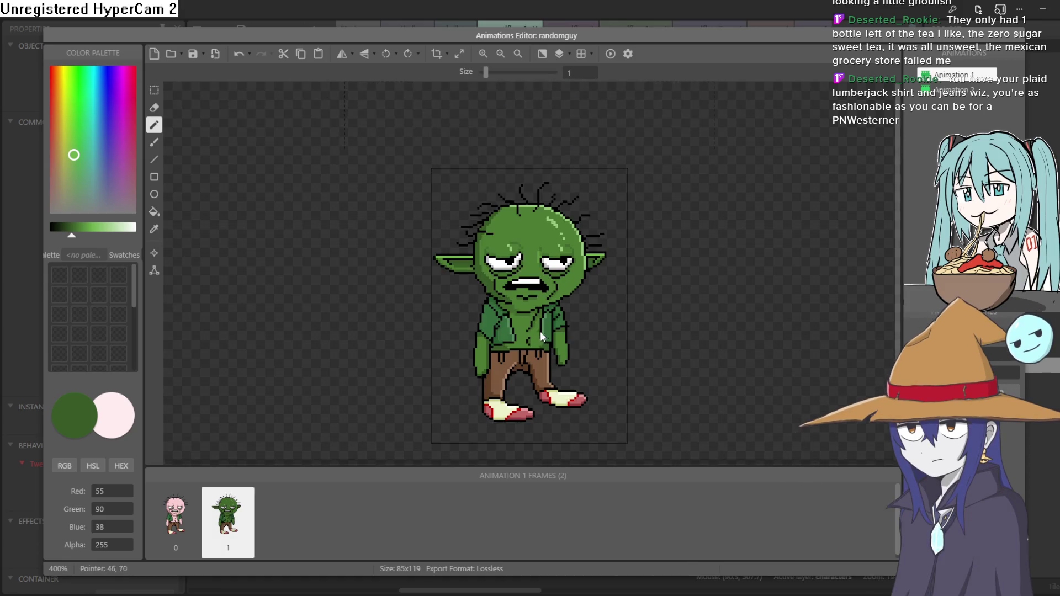
pyautogui.click(1019, 36)
pyautogui.doubleClick(344, 291)
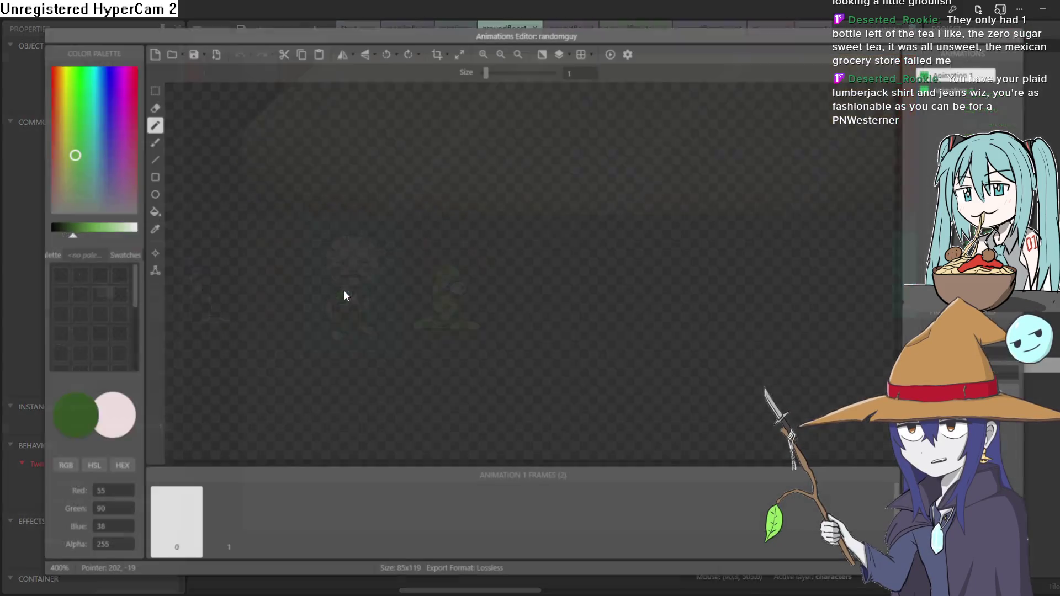
pyautogui.moveTo(232, 519); pyautogui.dragTo(175, 527)
pyautogui.click(176, 519)
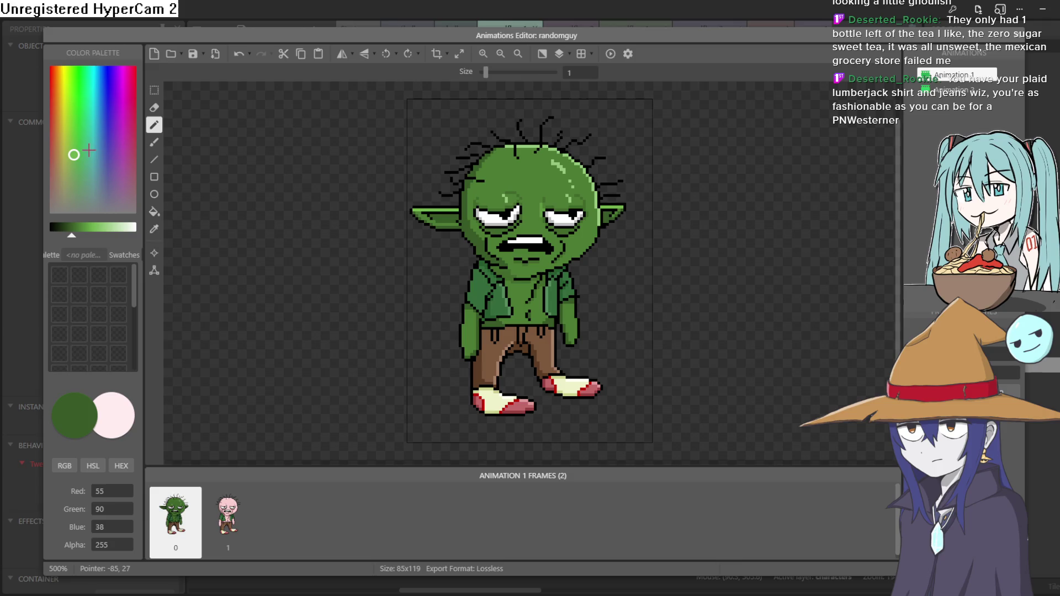
# Set the paint colour to dark red (R130 G29 B26)
pyautogui.moveTo(74, 153); pyautogui.dragTo(56, 135)
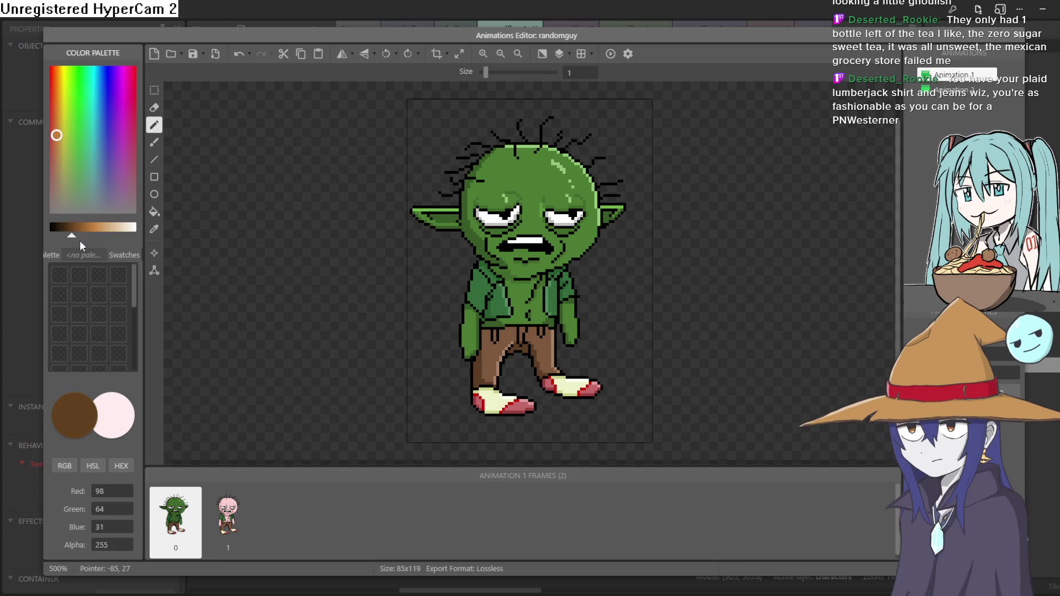
pyautogui.moveTo(73, 237); pyautogui.dragTo(101, 237)
pyautogui.click(59, 156)
pyautogui.click(48, 129)
pyautogui.click(48, 108)
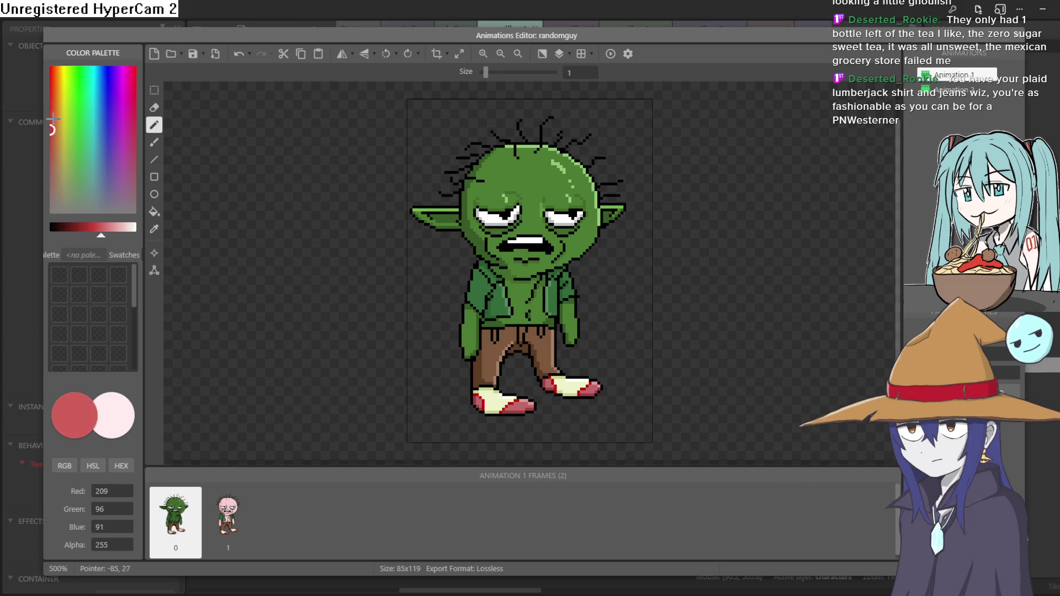
pyautogui.moveTo(48, 108); pyautogui.dragTo(46, 99)
pyautogui.moveTo(105, 240); pyautogui.dragTo(93, 238)
pyautogui.click(52, 148)
pyautogui.click(51, 112)
pyautogui.click(78, 236)
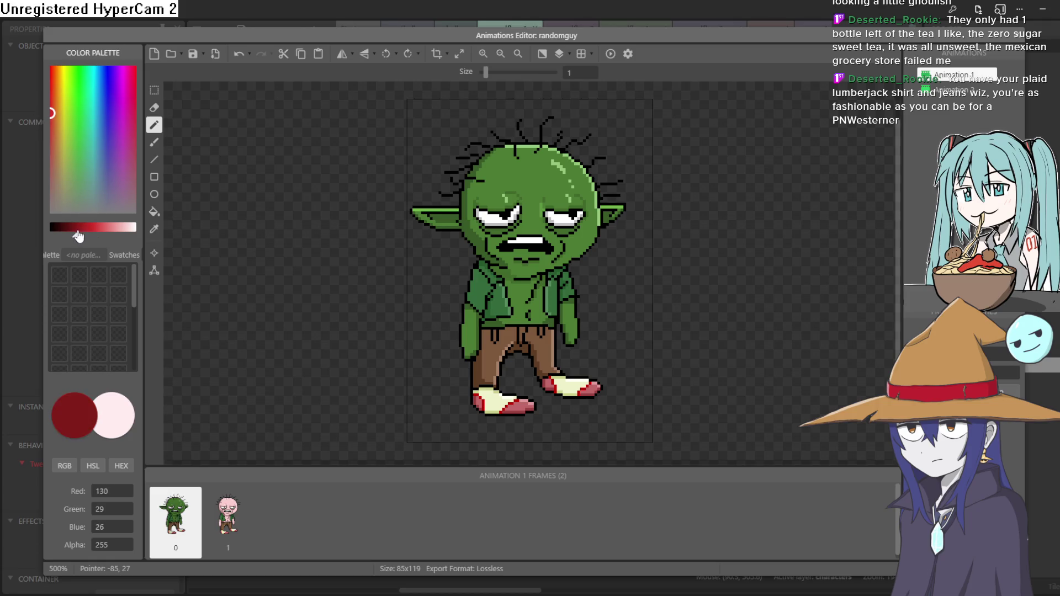
# Fill the jacket's left collar with the dark red
pyautogui.click(154, 212)
pyautogui.click(478, 297)
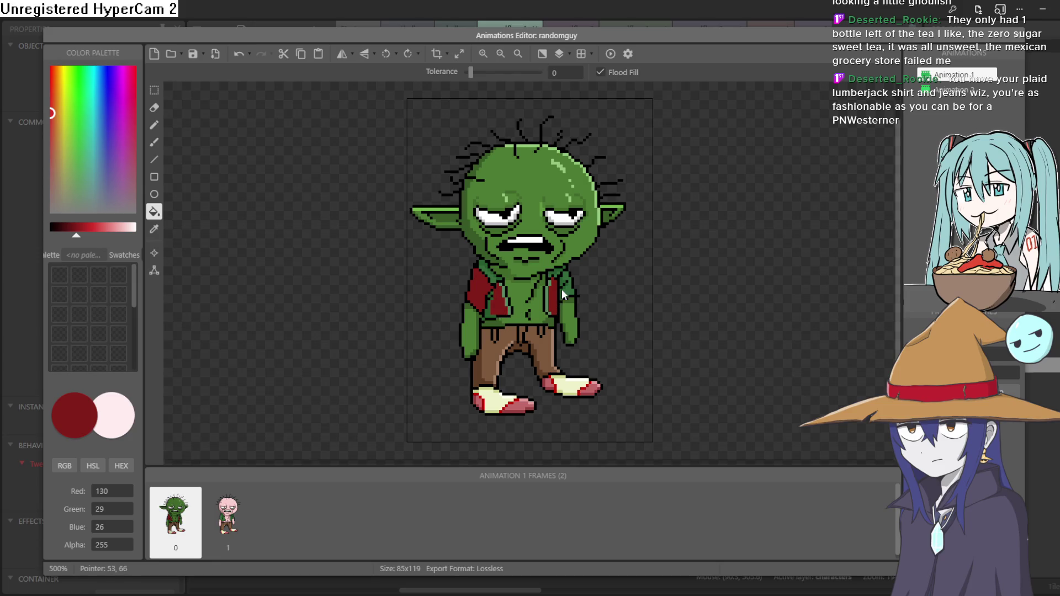
pyautogui.scroll(2, 576, 280)
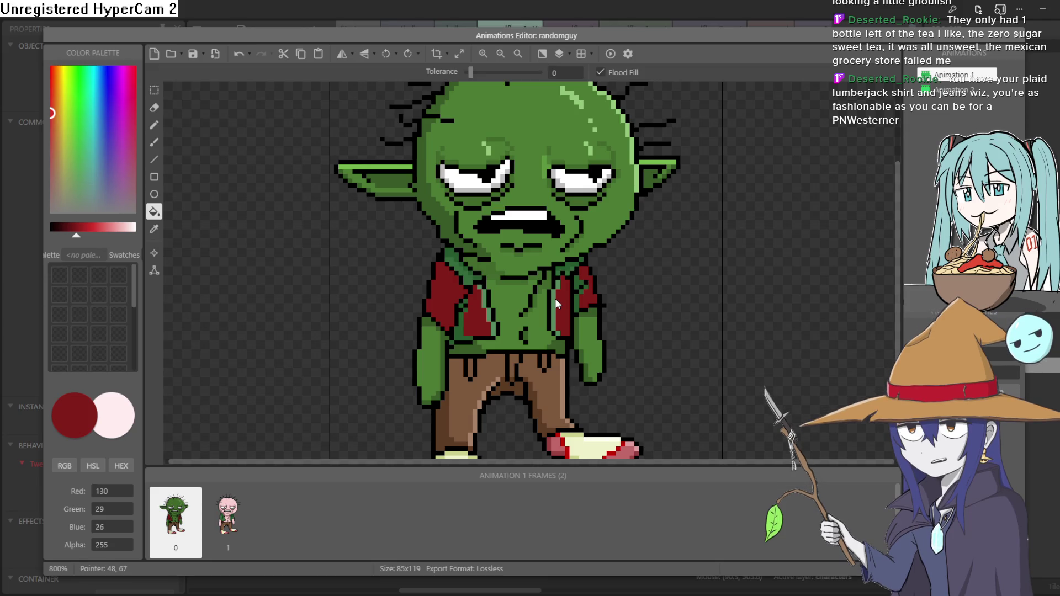
pyautogui.scroll(2, 570, 269)
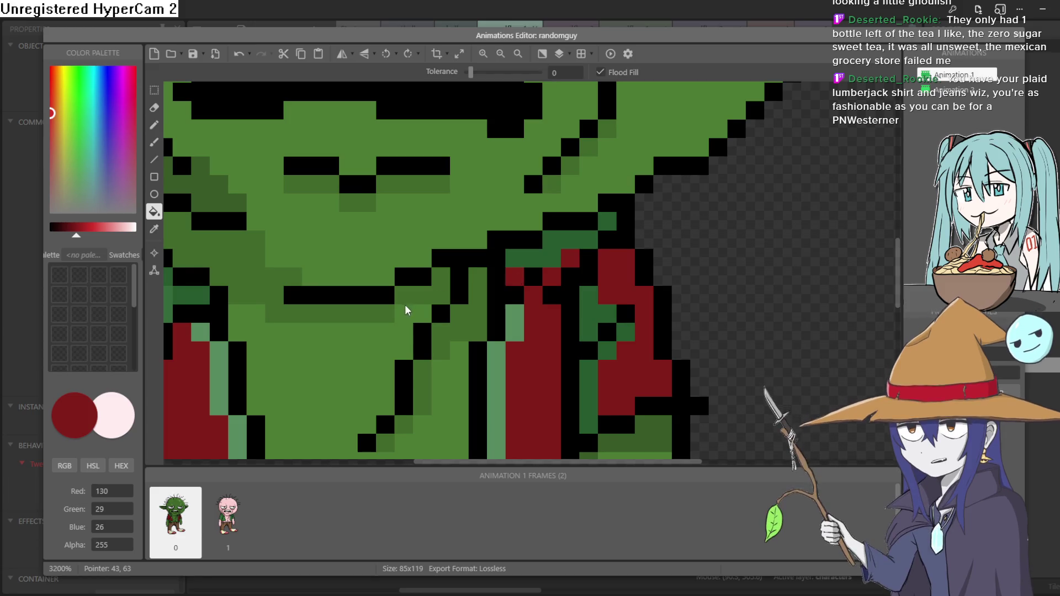
# Fill the remaining green collar cells maroon, undoing the fill that covered the outline
pyautogui.hscroll(-5, 516, 303)
pyautogui.click(425, 286)
pyautogui.click(154, 228)
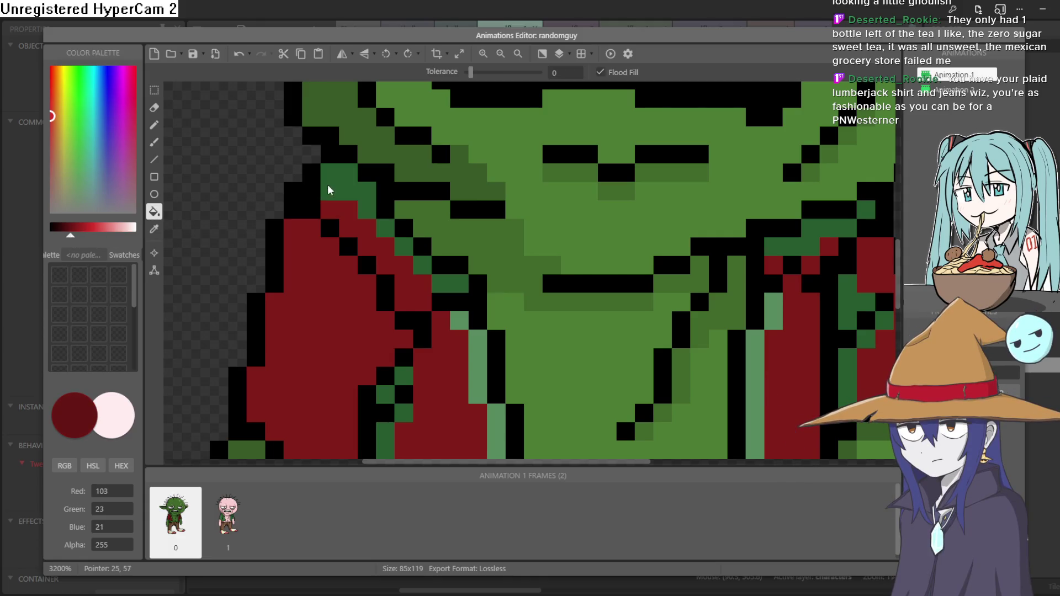
pyautogui.hotkey('ctrl', 'z')
pyautogui.hotkey('ctrl', 'z')
pyautogui.click(386, 228)
pyautogui.click(421, 264)
pyautogui.click(445, 277)
pyautogui.click(404, 375)
pyautogui.scroll(-5, 409, 305)
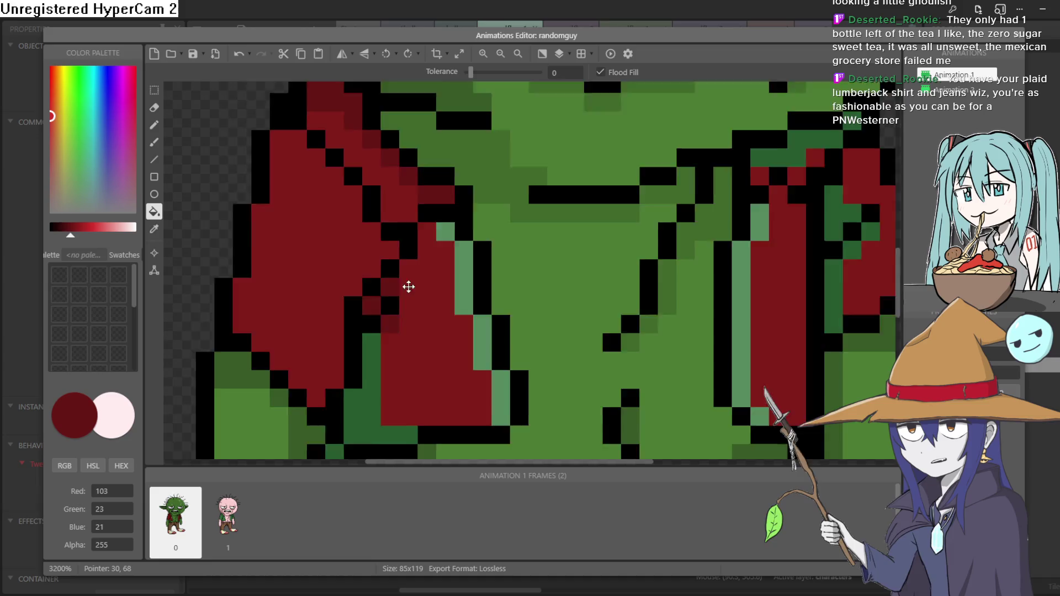
# Fill the leftover green jacket cells and strip maroon, then return to the groundfloor1 layout
pyautogui.click(355, 272)
pyautogui.hscroll(5, 405, 292)
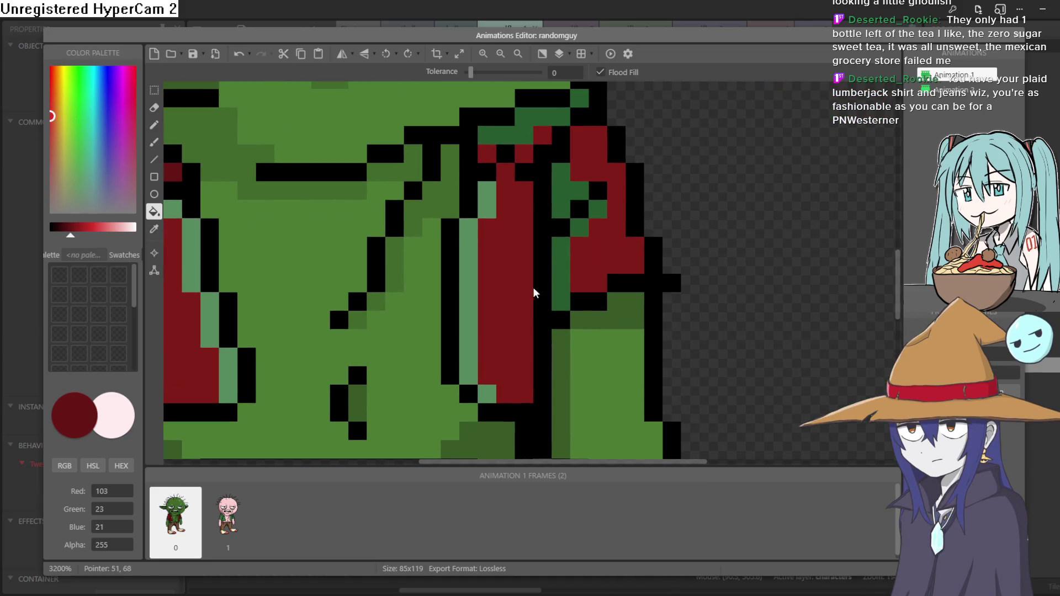
pyautogui.click(596, 211)
pyautogui.click(583, 225)
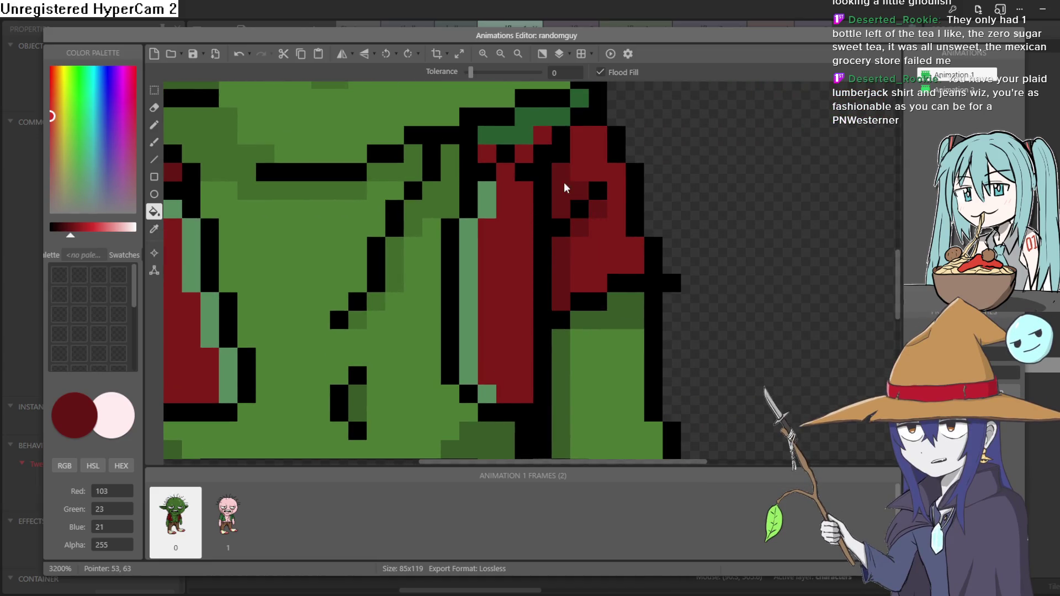
pyautogui.scroll(5, 563, 188)
pyautogui.click(530, 223)
pyautogui.click(580, 187)
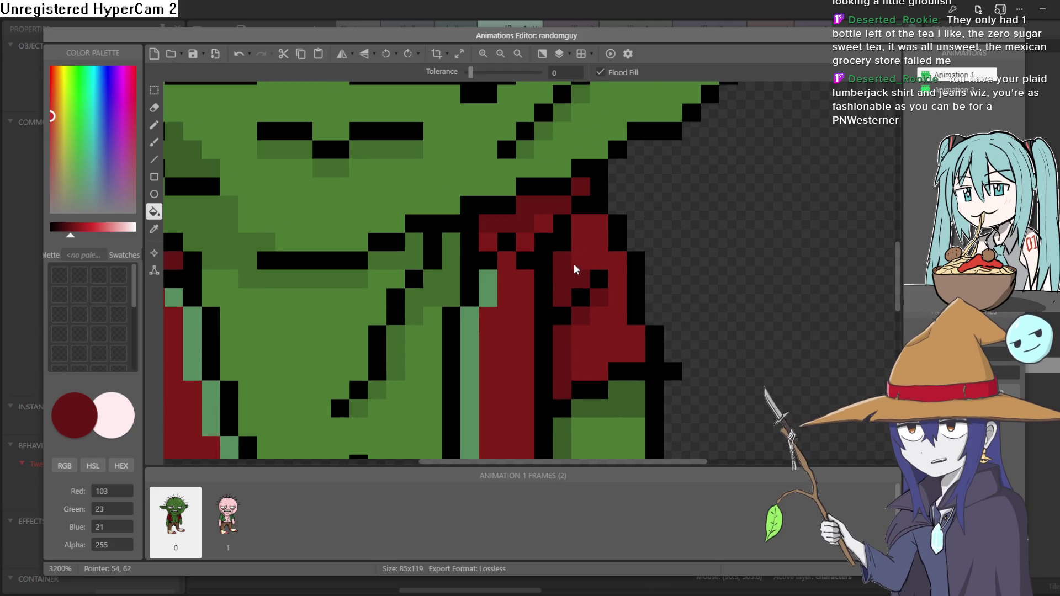
pyautogui.scroll(-2, 557, 273)
pyautogui.press('Escape')
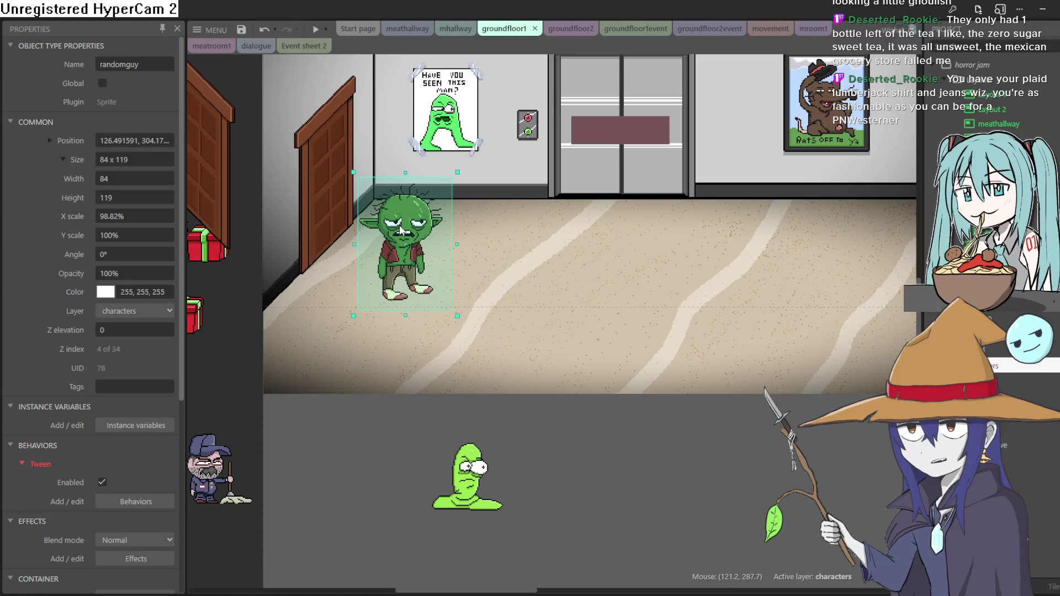
# Move randomguy - 78 just below goblin - 63 in the characters layer's Z order, then preview the game
pyautogui.rightClick(400, 229)
pyautogui.moveTo(465, 326)
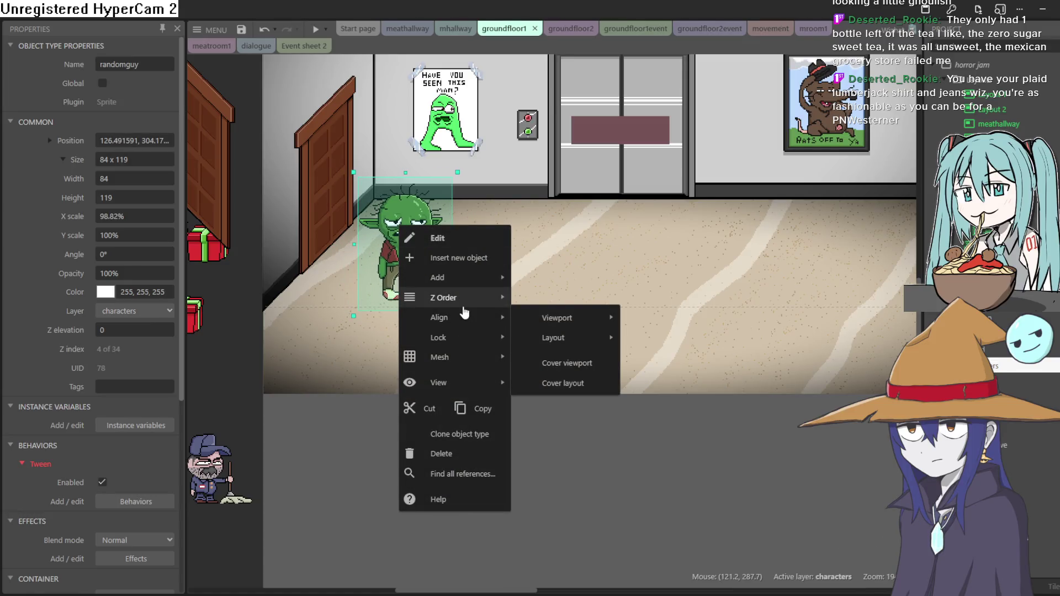
pyautogui.moveTo(462, 304)
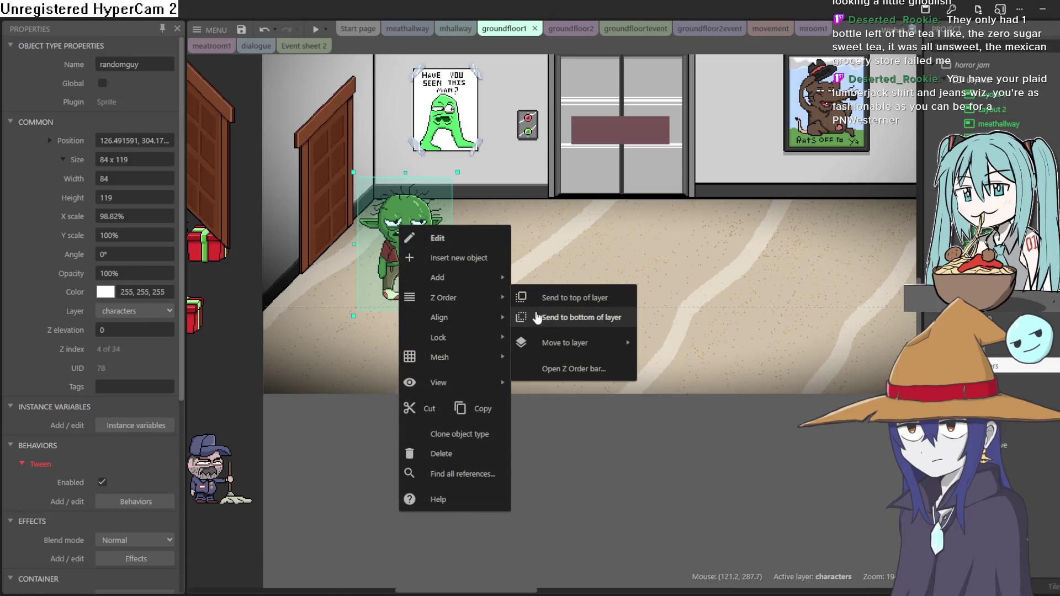
pyautogui.click(574, 369)
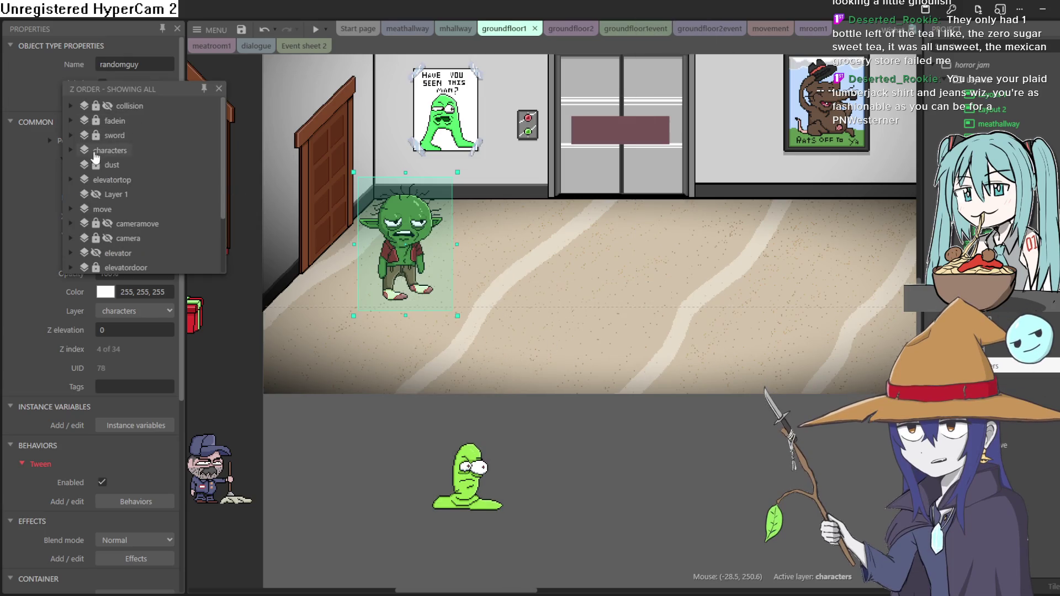
pyautogui.click(67, 150)
pyautogui.scroll(-10, 159, 181)
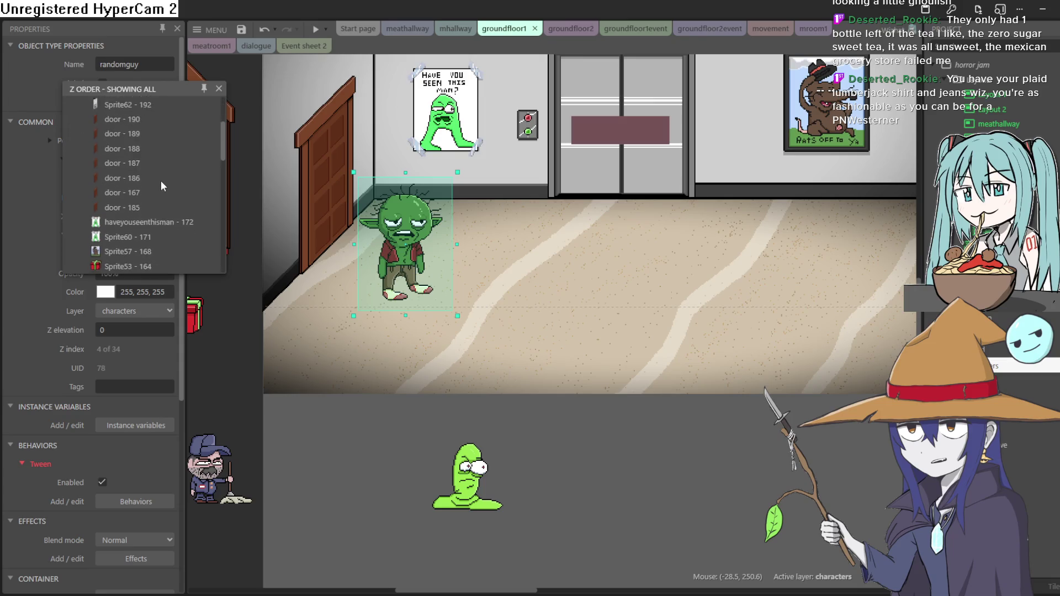
pyautogui.scroll(-2, 165, 182)
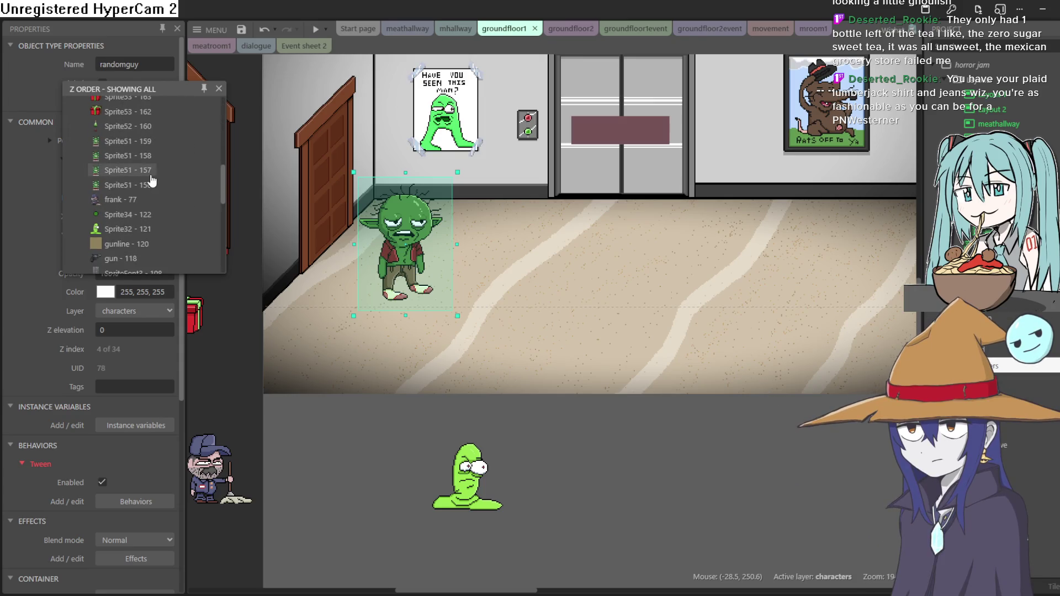
pyautogui.moveTo(139, 250)
pyautogui.mouseDown()
pyautogui.moveTo(148, 96)
pyautogui.moveTo(139, 87)
pyautogui.moveTo(144, 143)
pyautogui.moveTo(154, 107)
pyautogui.mouseUp()
pyautogui.moveTo(138, 174); pyautogui.dragTo(138, 175)
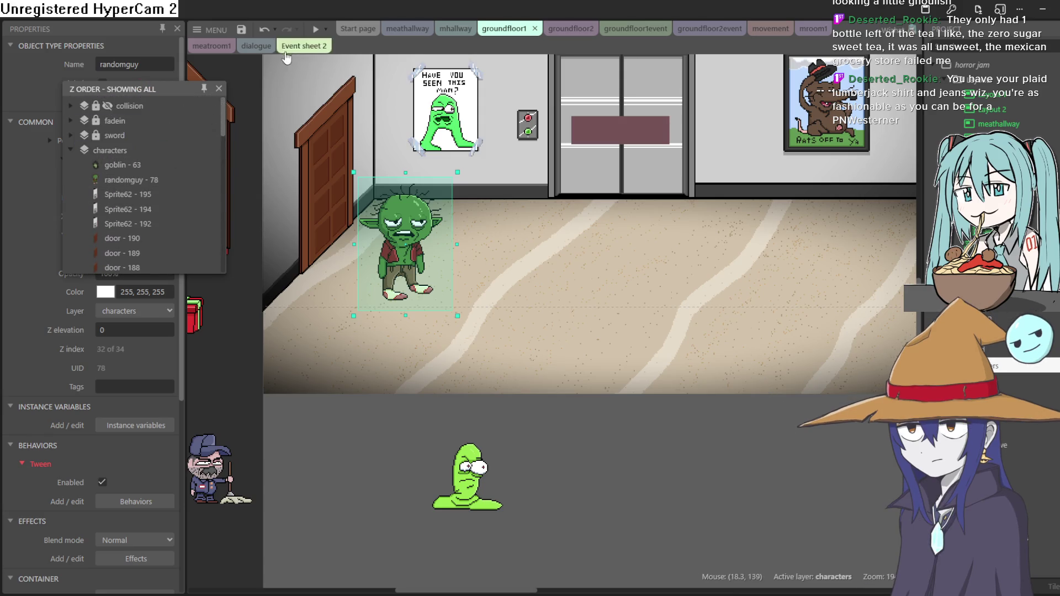
pyautogui.click(319, 29)
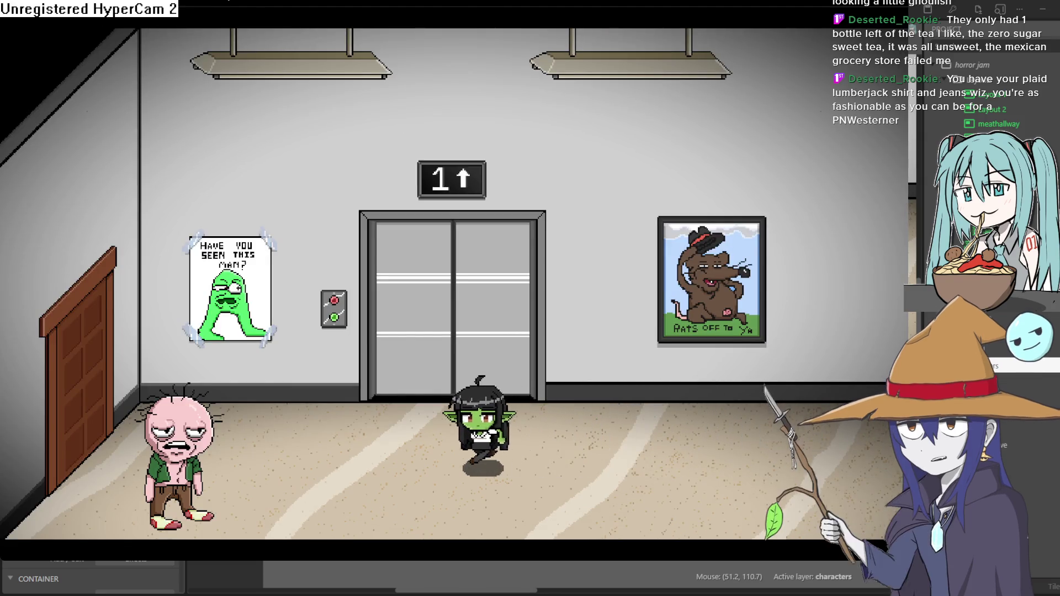
# Close the preview, check randomguy's animation frames, and close the Animations Editor
pyautogui.hotkey('alt', 'F4')
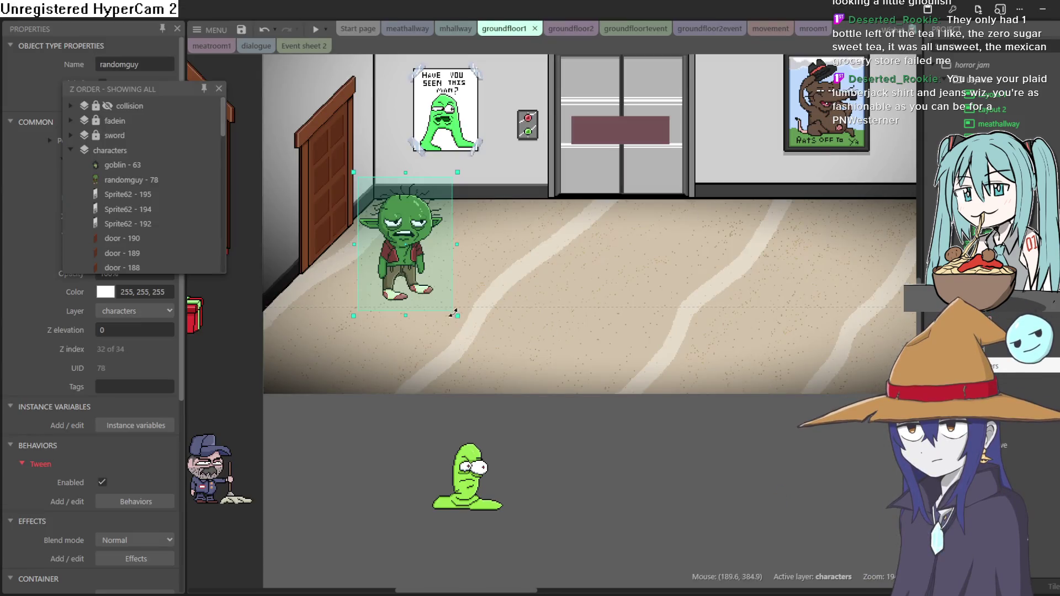
pyautogui.doubleClick(406, 273)
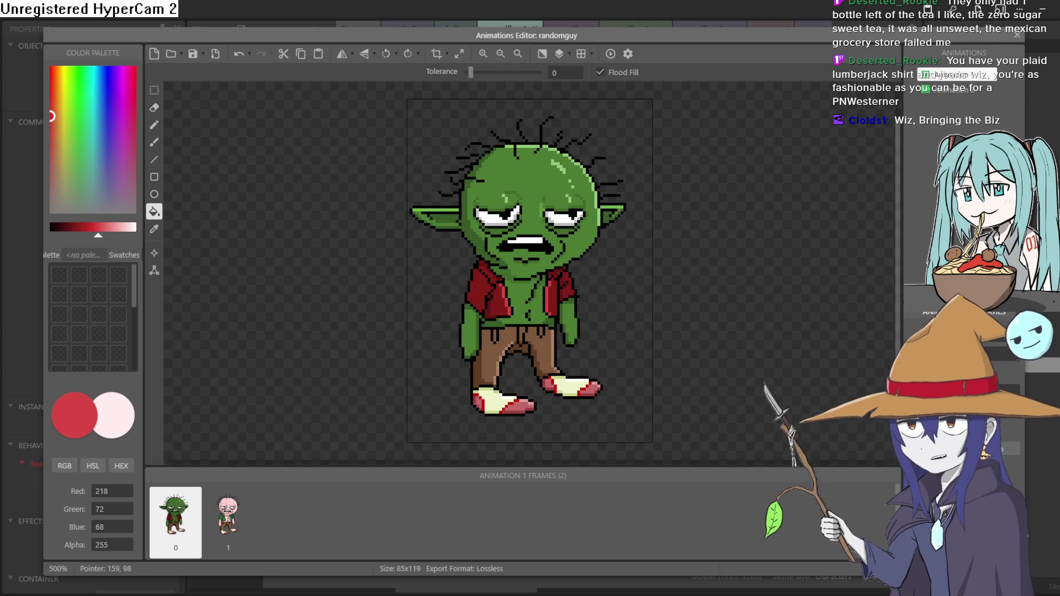
pyautogui.click(1017, 35)
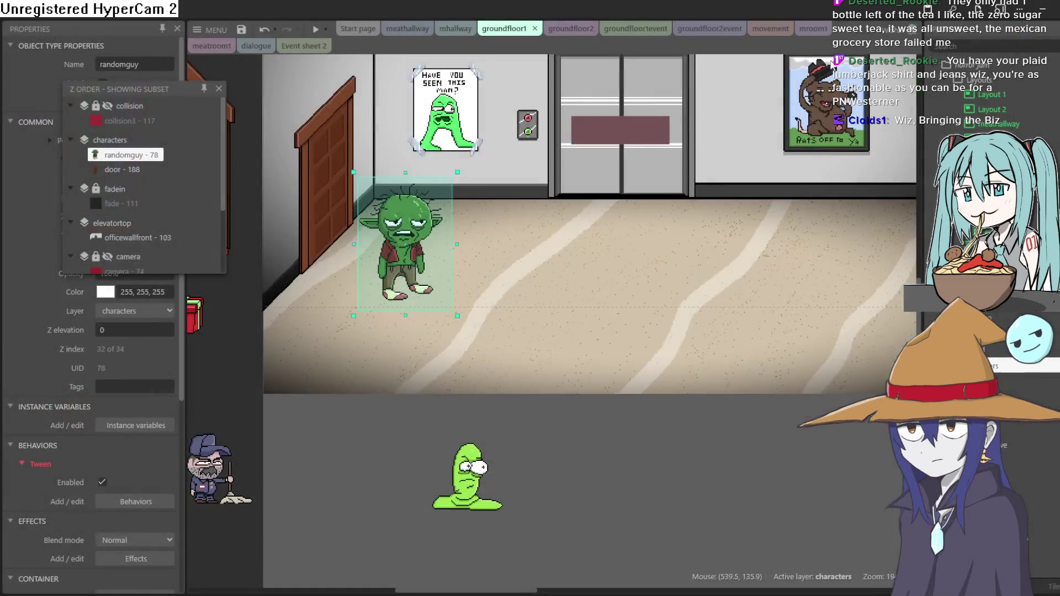
# Preview groundfloor1 and walk the player left into the elevator room beside the green goblin
pyautogui.click(313, 30)
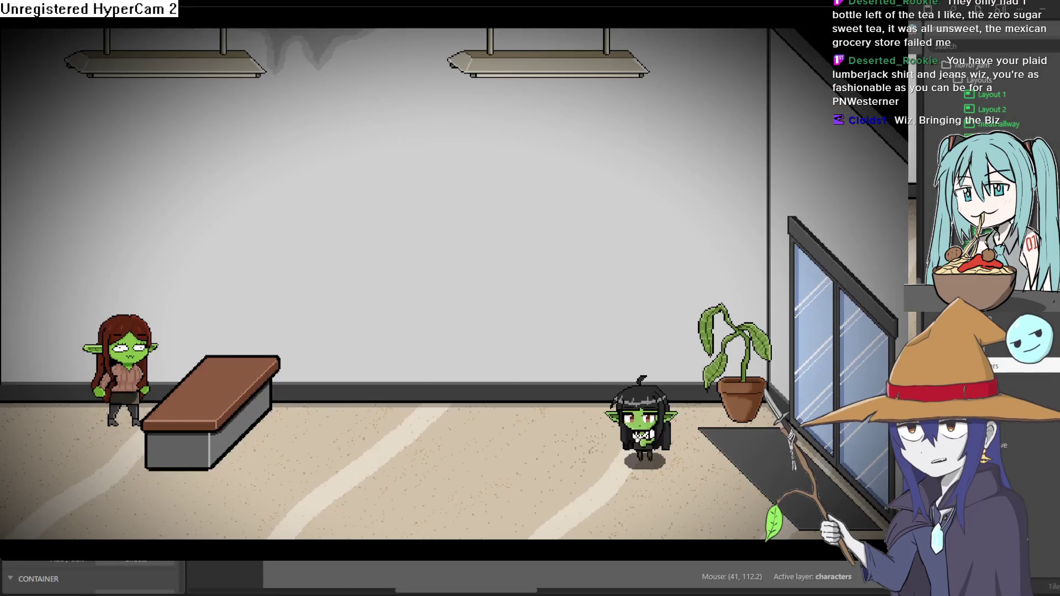
pyautogui.press('Left')
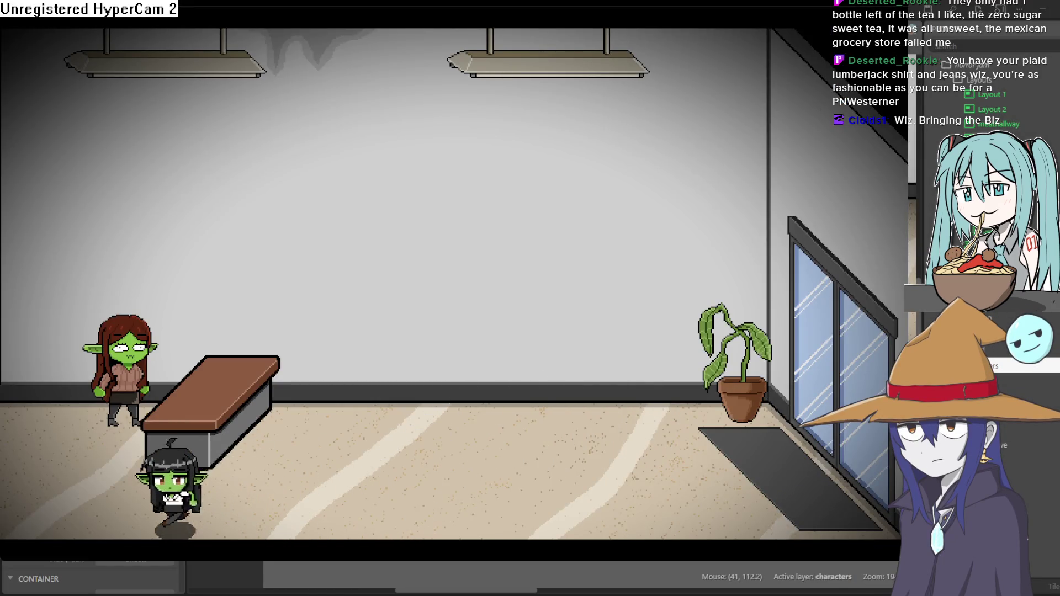
pyautogui.press('Left')
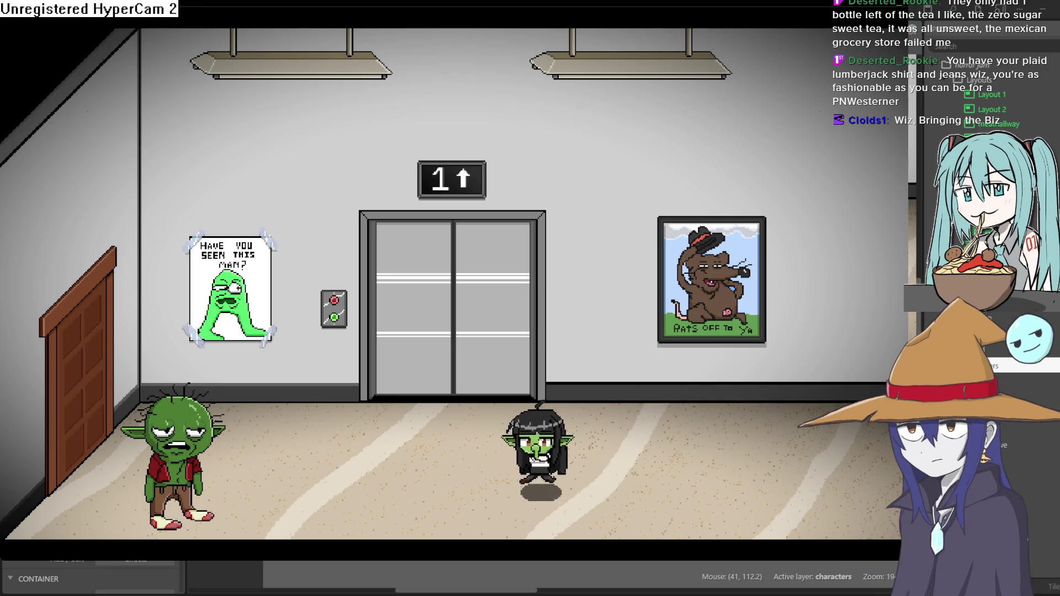
pyautogui.press('Down')
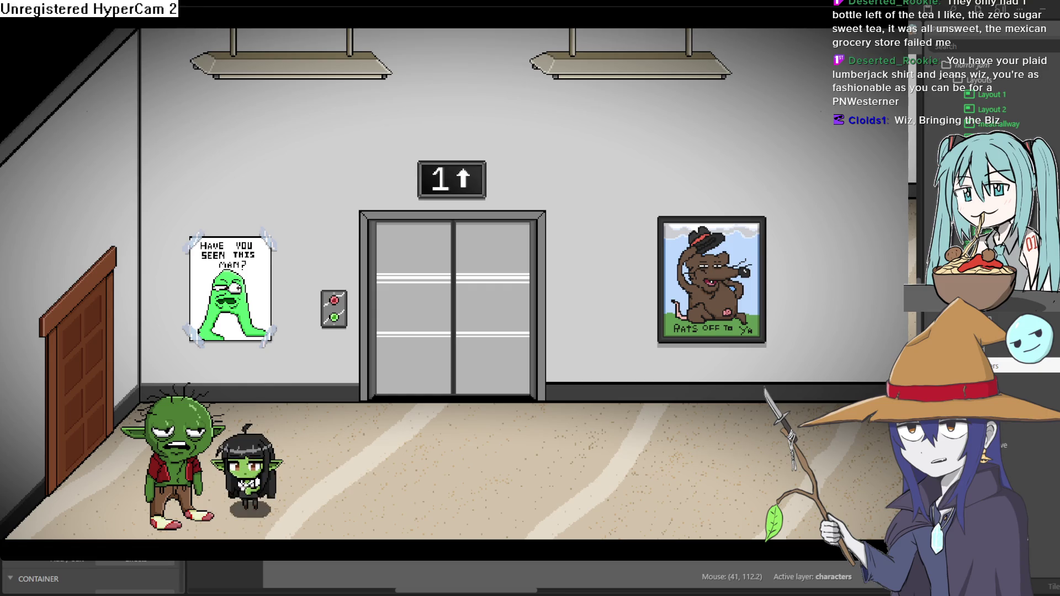
pyautogui.press('Right')
pyautogui.press('Right')
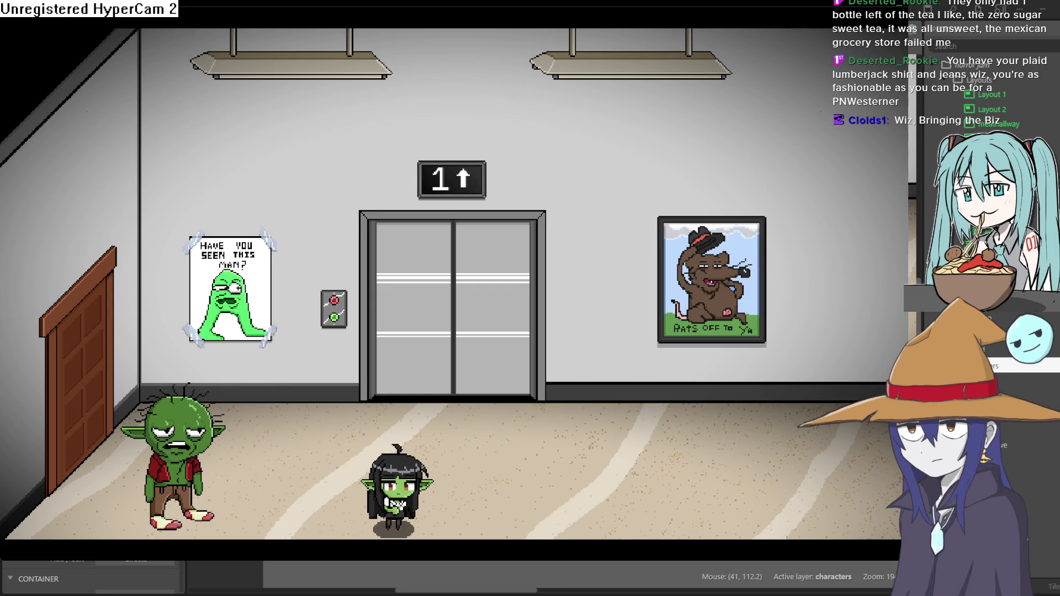
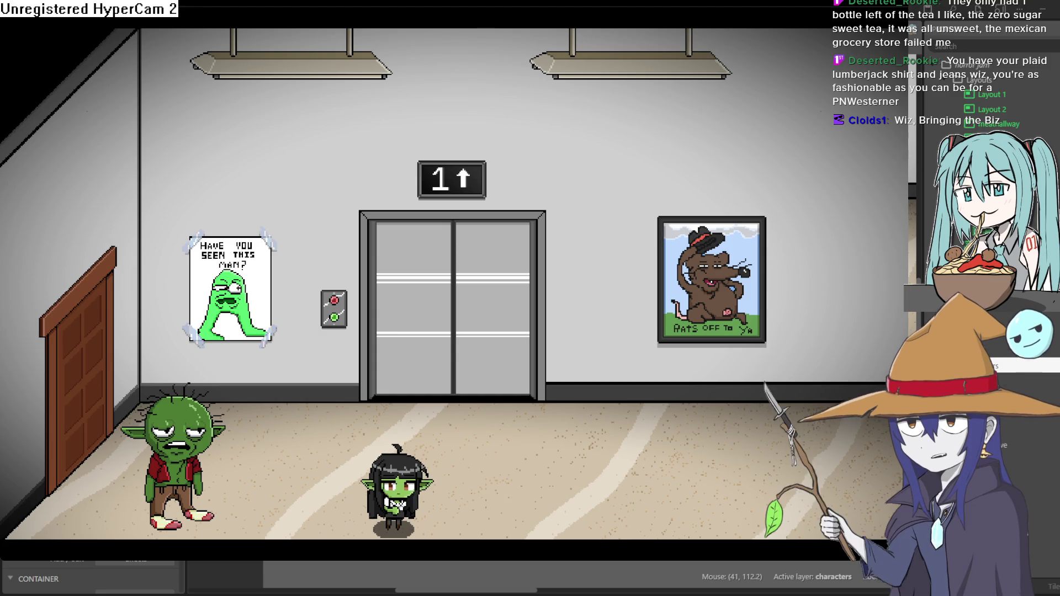
# Walk and crawl the player around the elevator hallway and out the left door into the Christmas-tree room
pyautogui.press('Right')
pyautogui.press('Up')
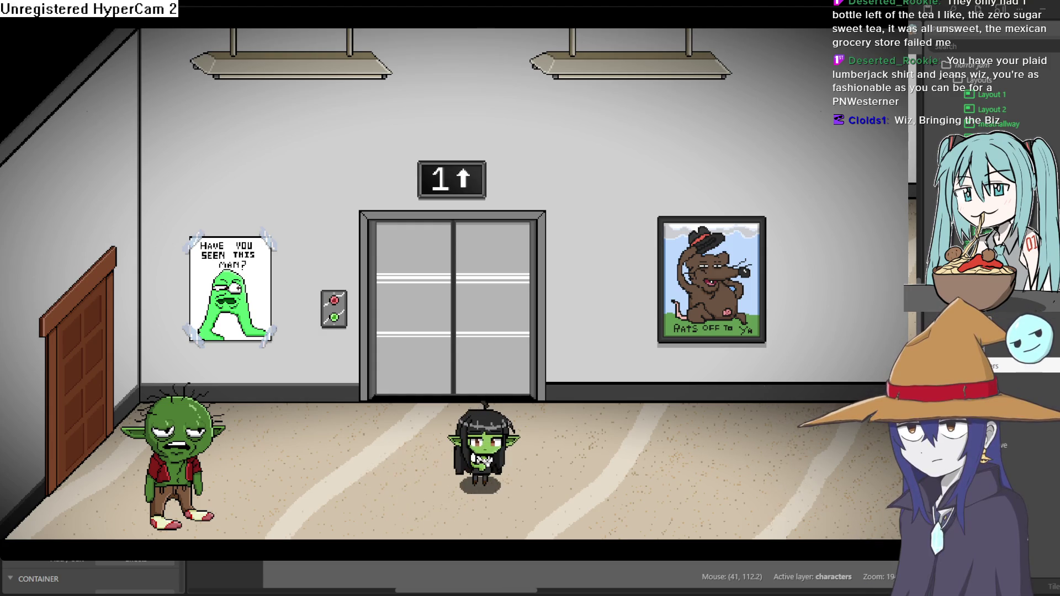
pyautogui.press('Left')
pyautogui.press('Down')
pyautogui.press('Right')
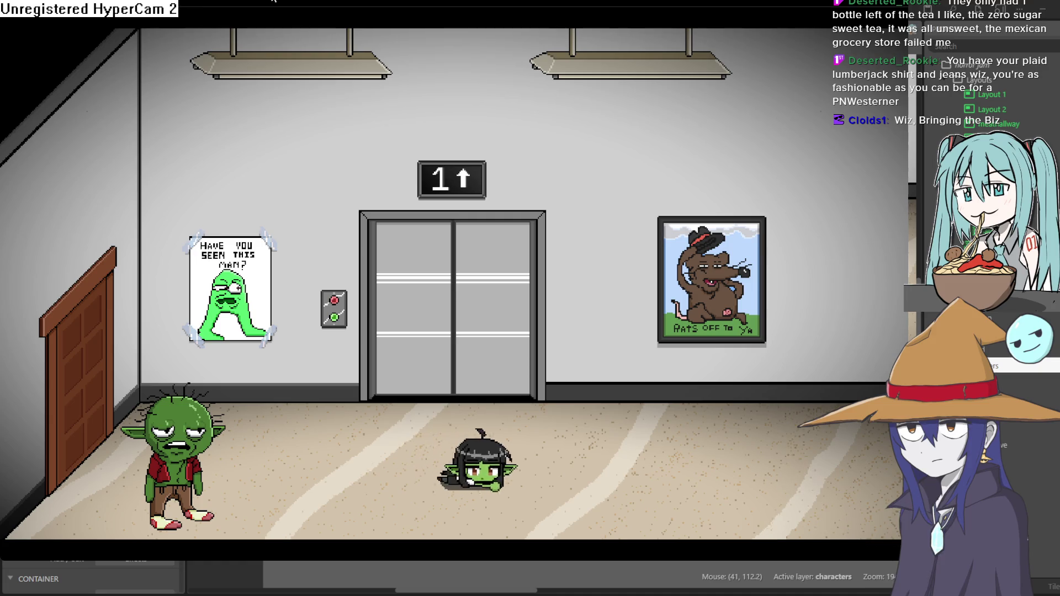
pyautogui.press('Left')
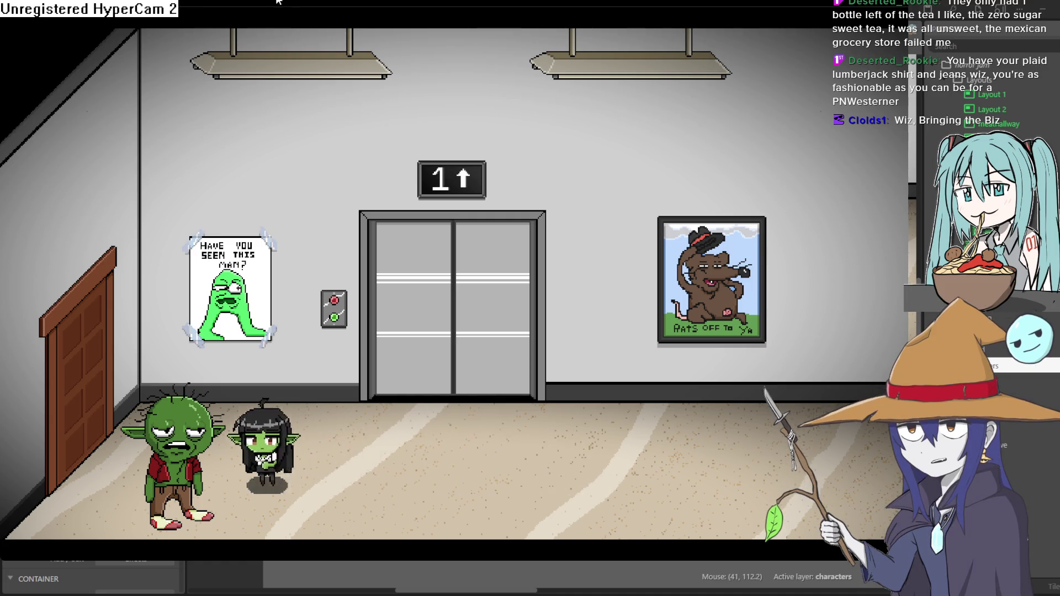
pyautogui.press('Left')
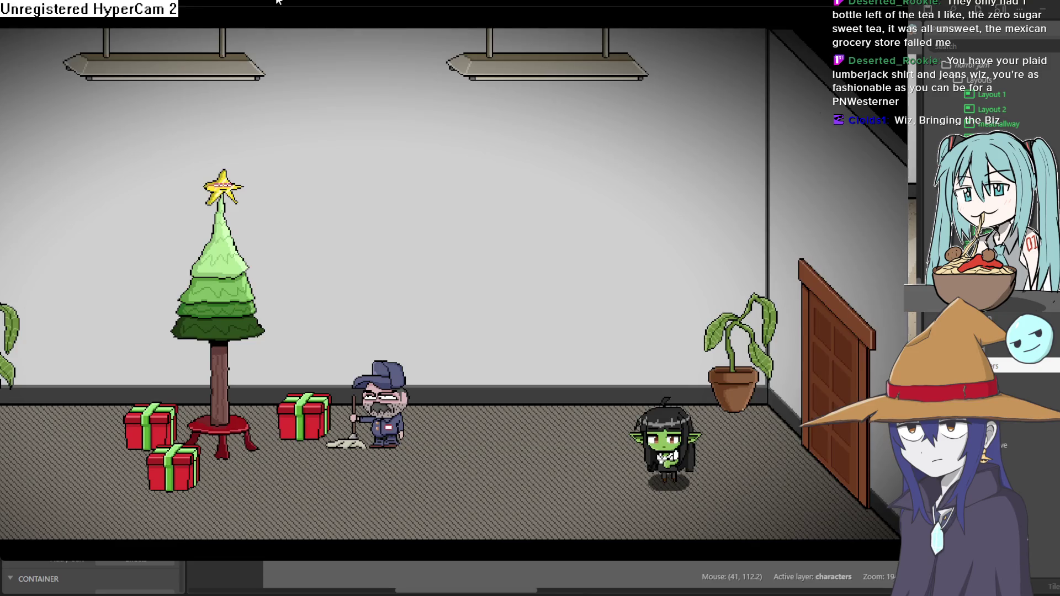
pyautogui.press('Down')
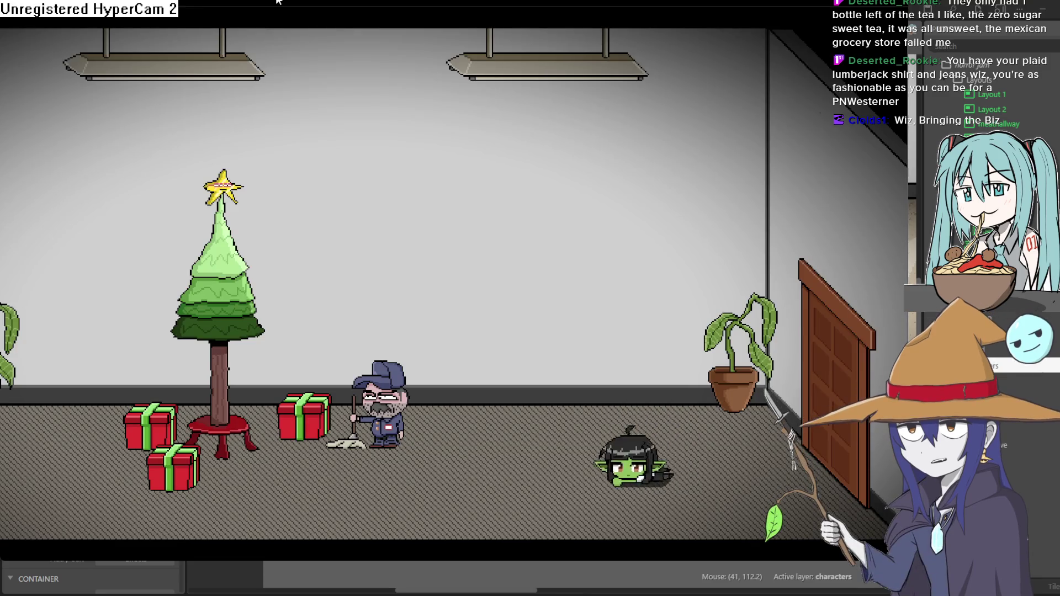
# Crawl and walk the player around the Christmas-tree room, past the janitor
pyautogui.press('Left')
pyautogui.press('Down')
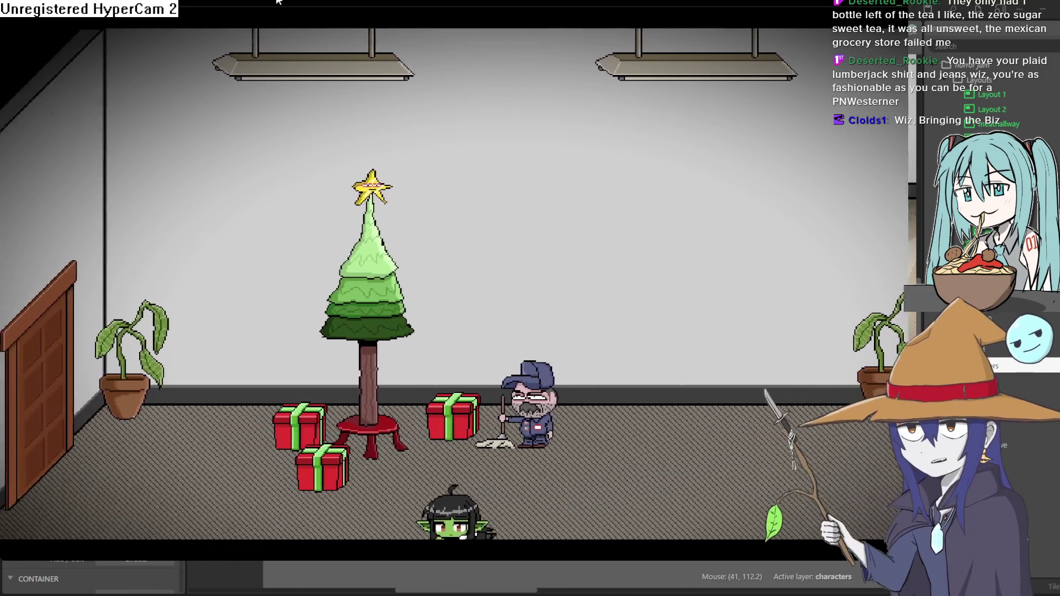
pyautogui.press('Left')
pyautogui.press('Down')
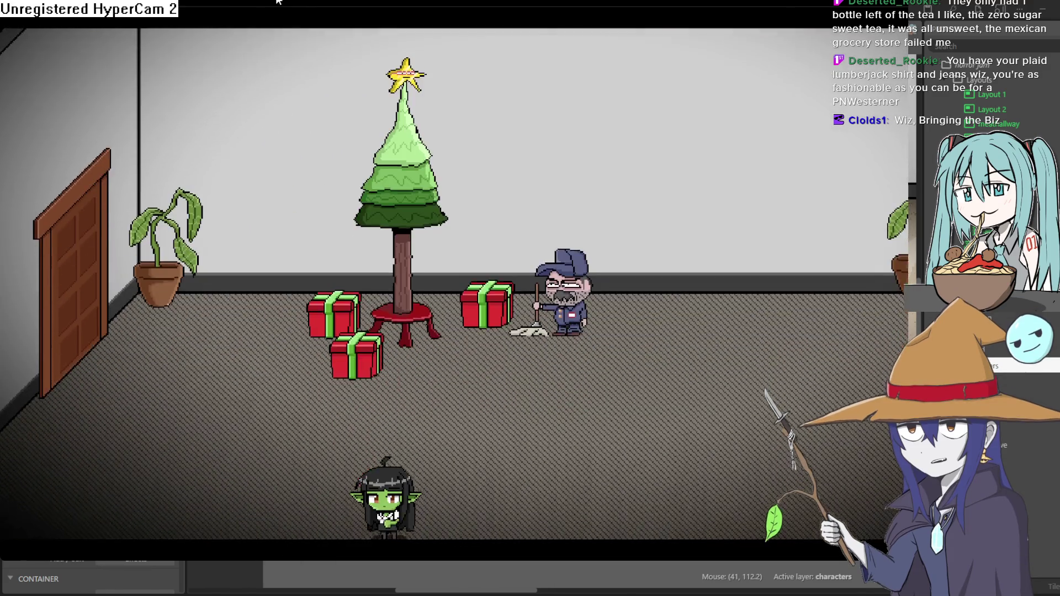
pyautogui.press('Right')
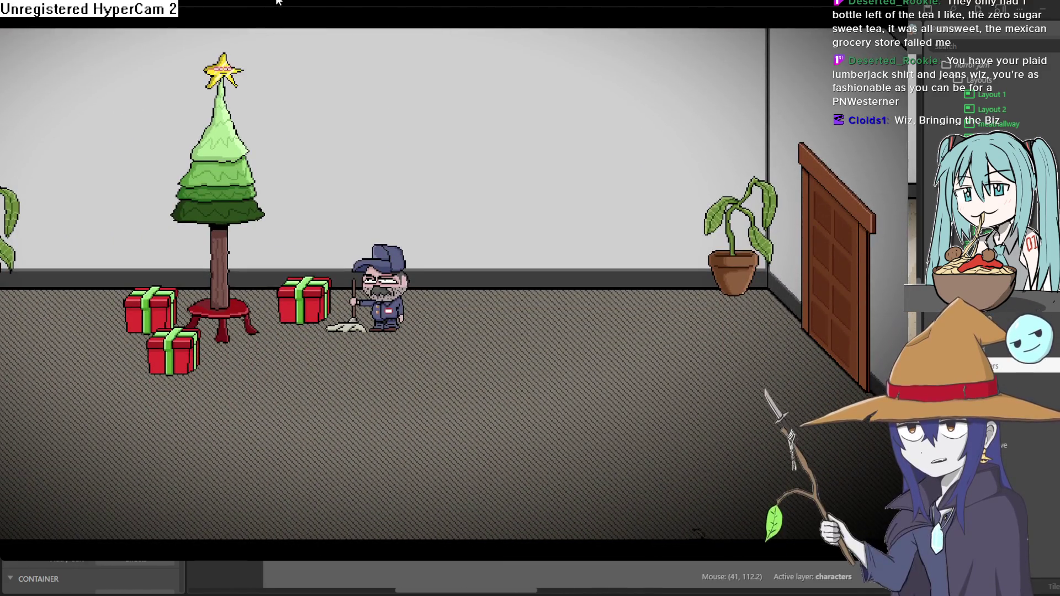
pyautogui.press('Up')
pyautogui.press('Left')
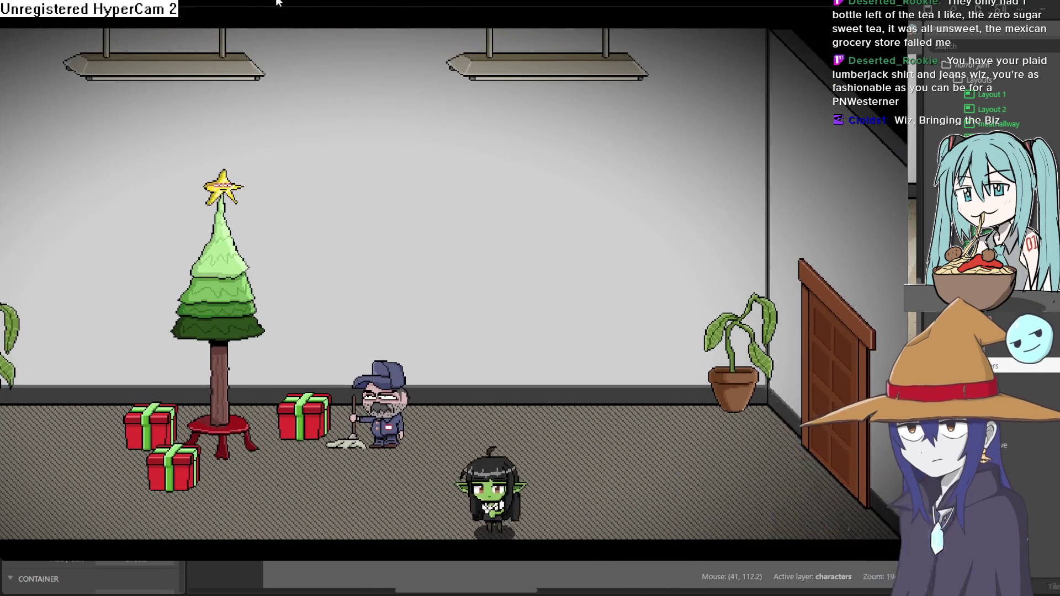
pyautogui.press('Down')
pyautogui.press('Up')
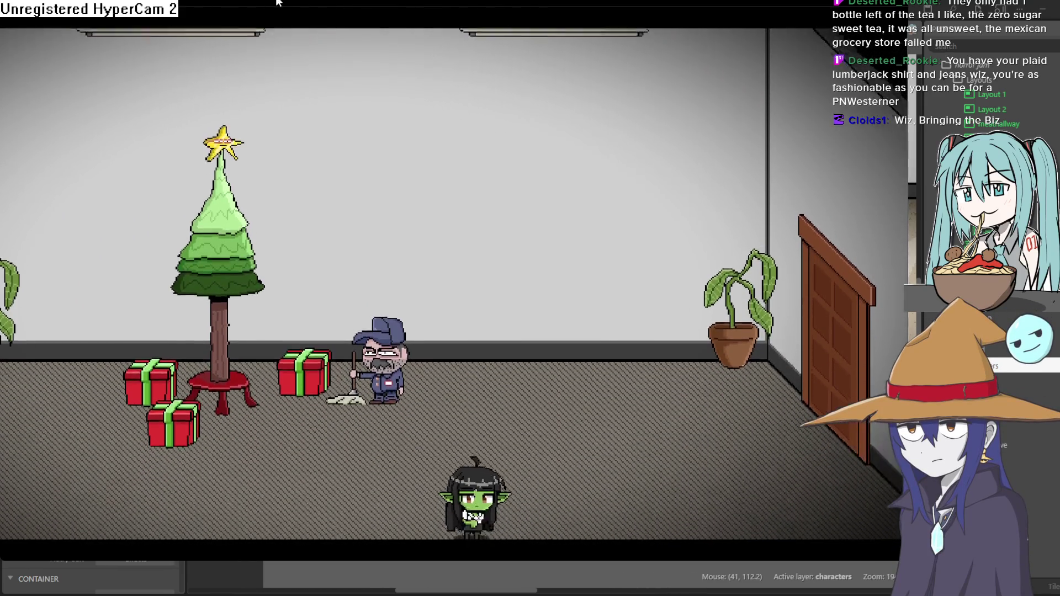
pyautogui.press('Right')
pyautogui.press('Left')
pyautogui.press('Down')
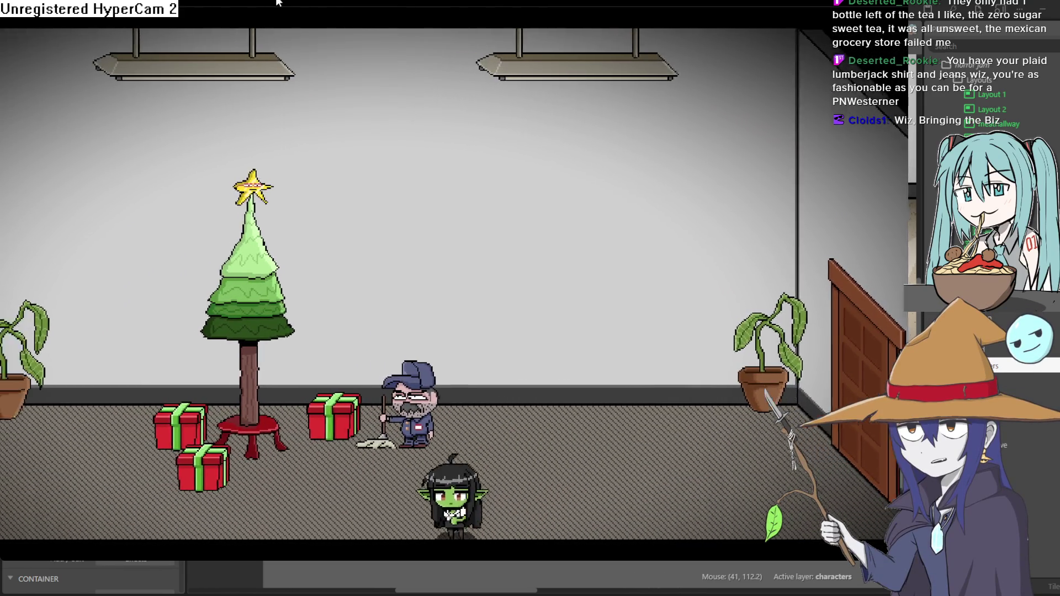
# Cross the Christmas-tree room toward the plant and exit through the right door into the bench room
pyautogui.press('Left')
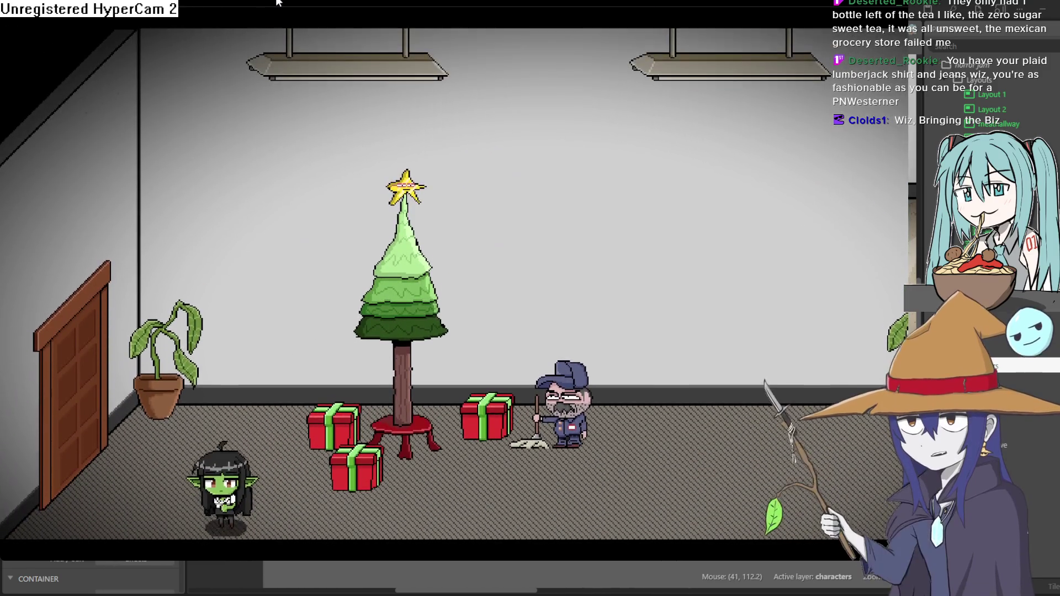
pyautogui.press('Up')
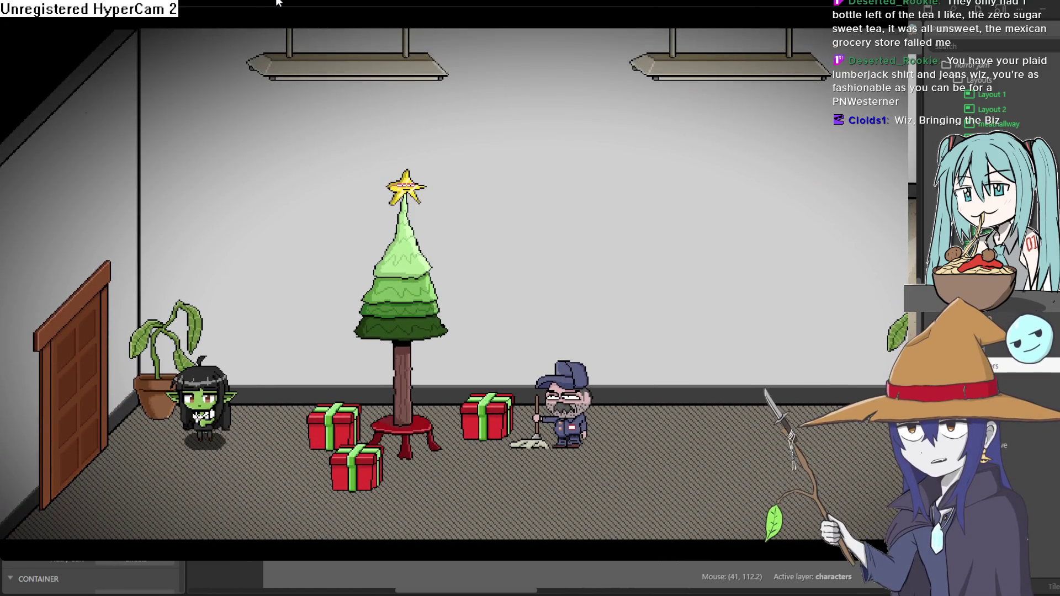
pyautogui.press('Right')
pyautogui.press('Down')
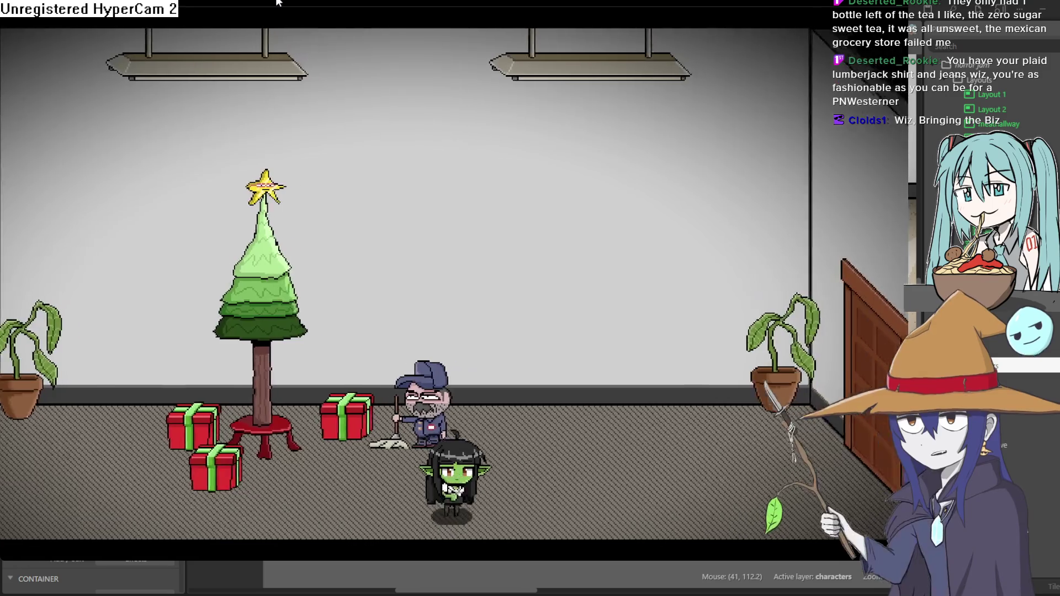
pyautogui.press('Right')
pyautogui.press('Up')
pyautogui.press('Right')
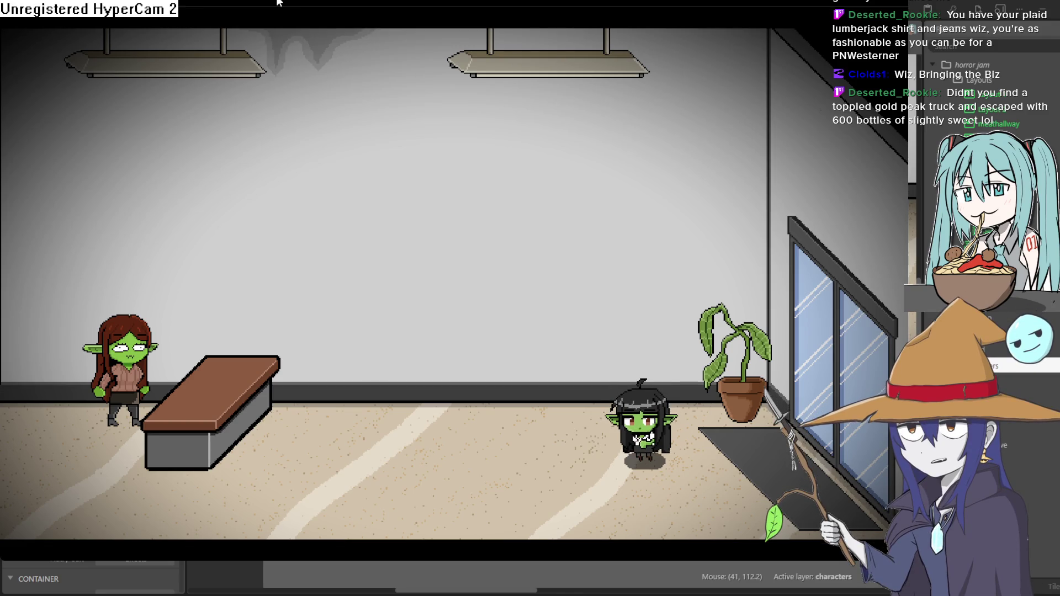
# Walk left across the bench room, then crawl into the elevator hallway and along it
pyautogui.press('Left')
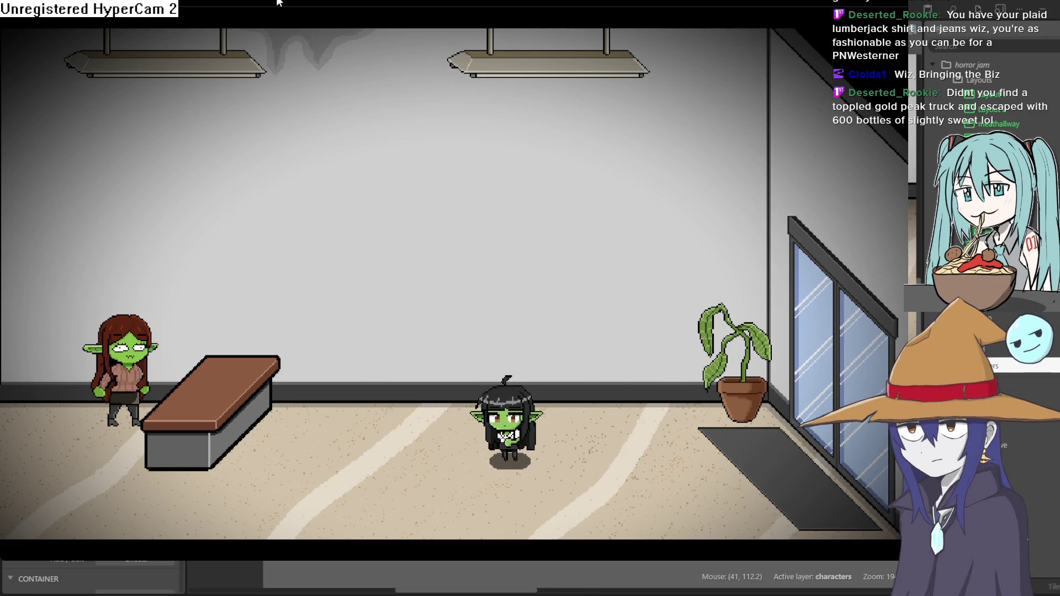
pyautogui.press('Left')
pyautogui.press('Down')
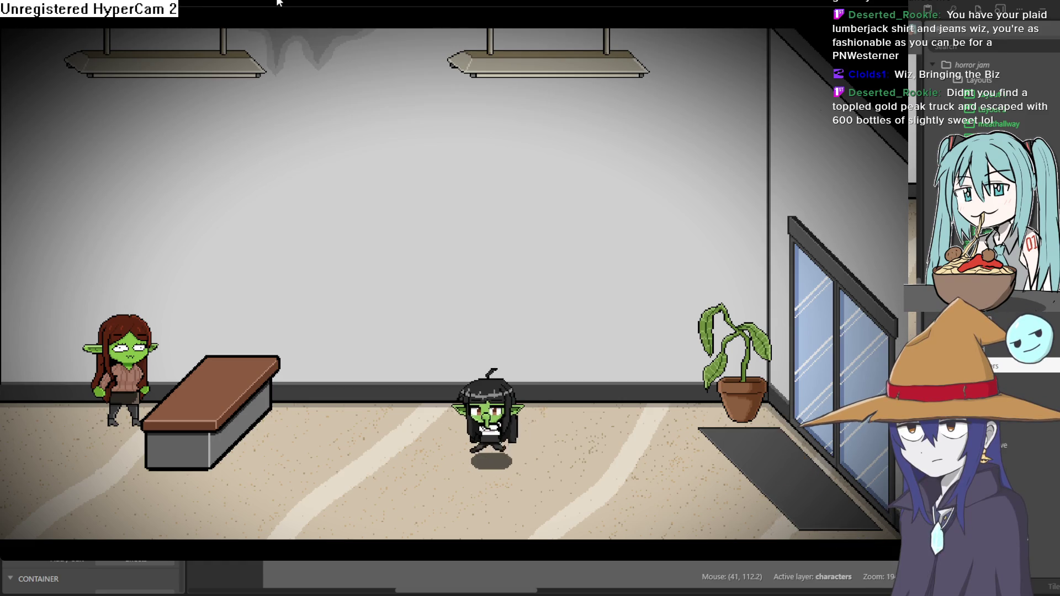
pyautogui.press('Left')
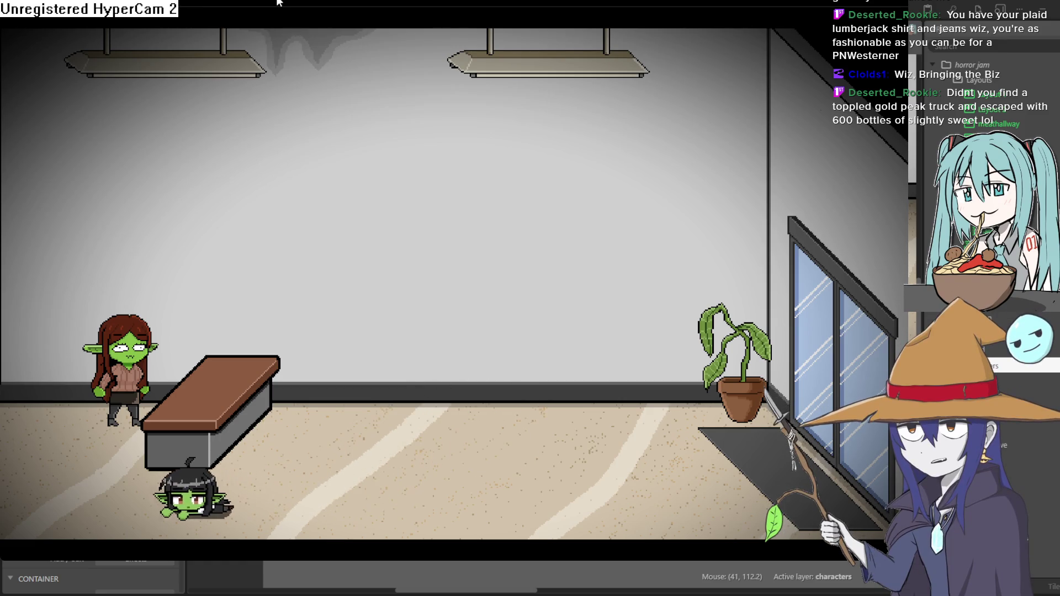
pyautogui.press('Left')
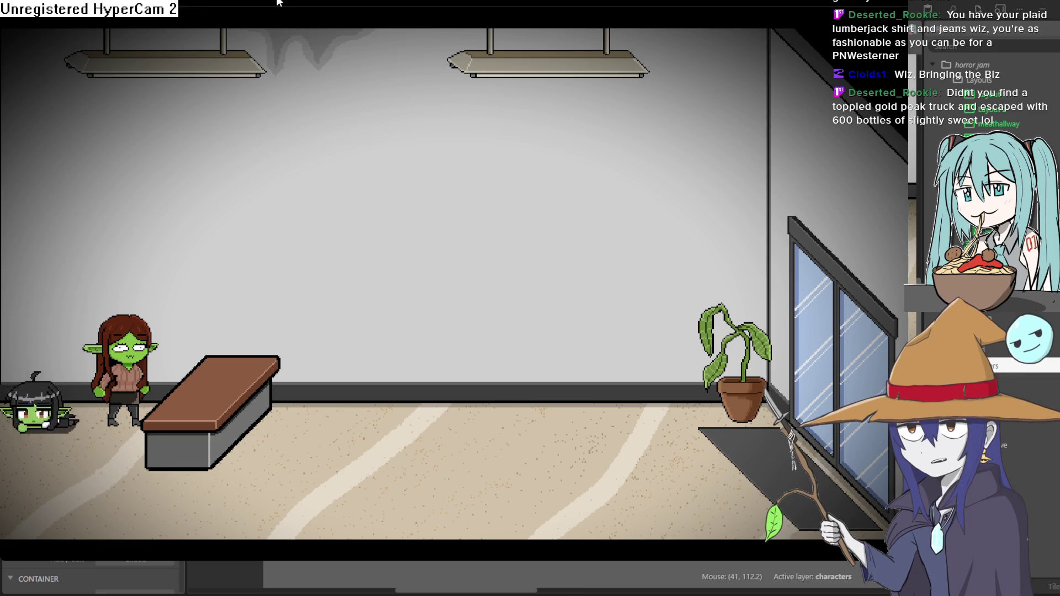
pyautogui.press('Left')
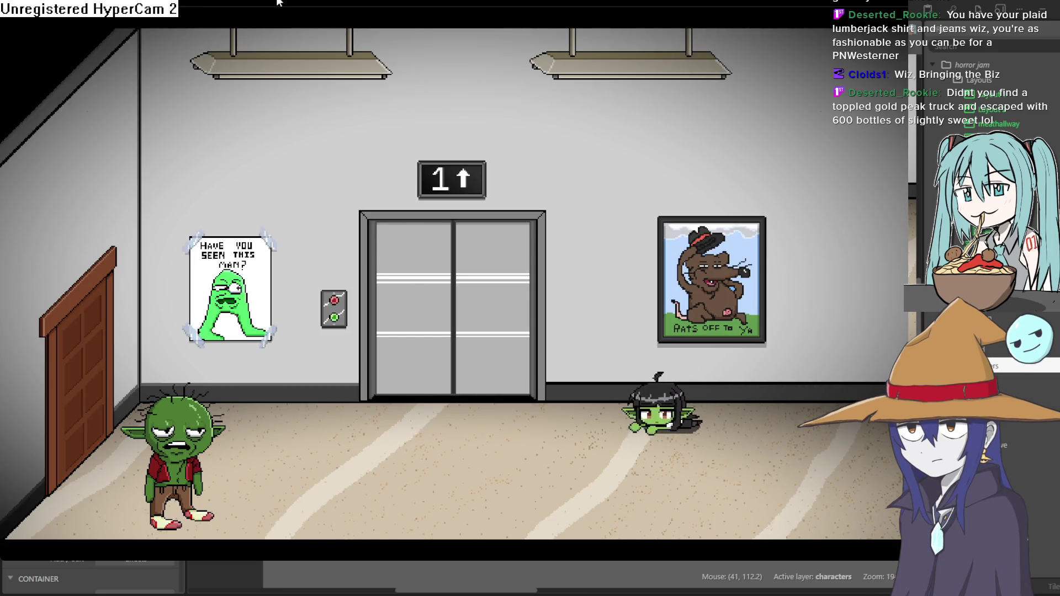
pyautogui.press('Left')
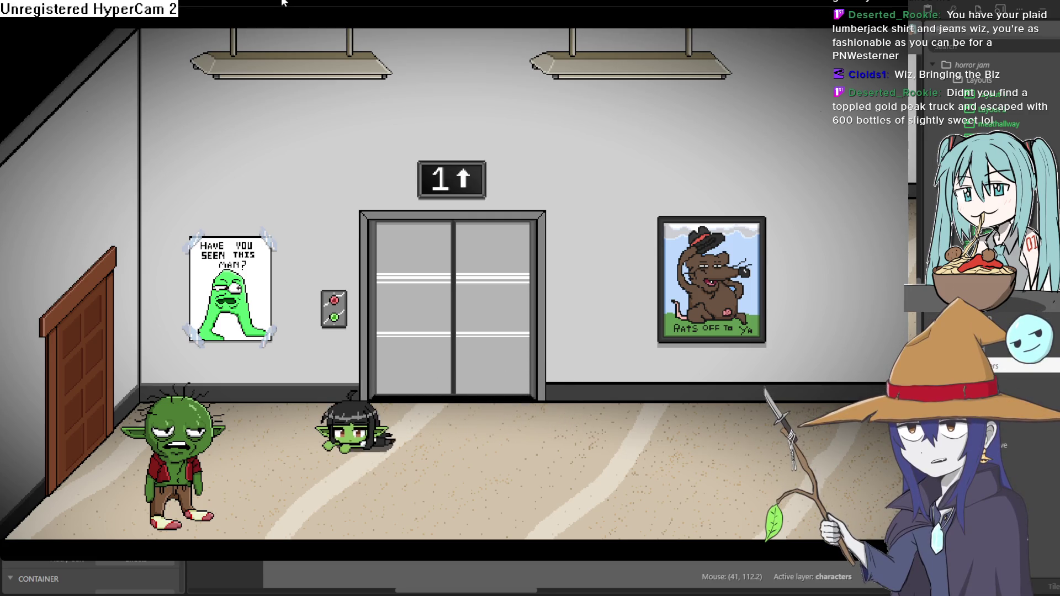
# Crawl the player right back into the bench room, up beside the potted plant and glass
pyautogui.press('Right')
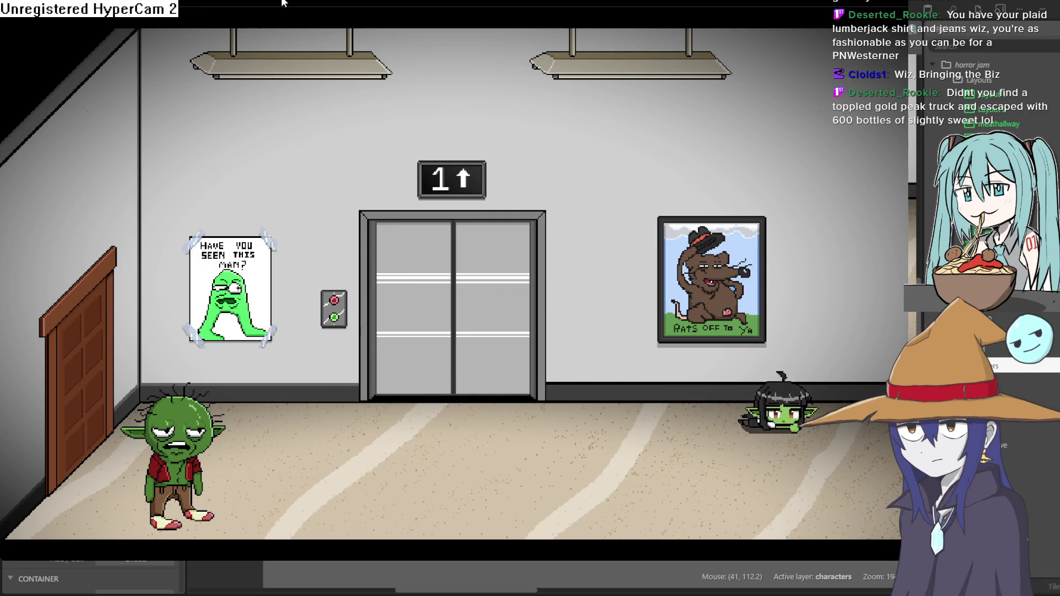
pyautogui.press('Right')
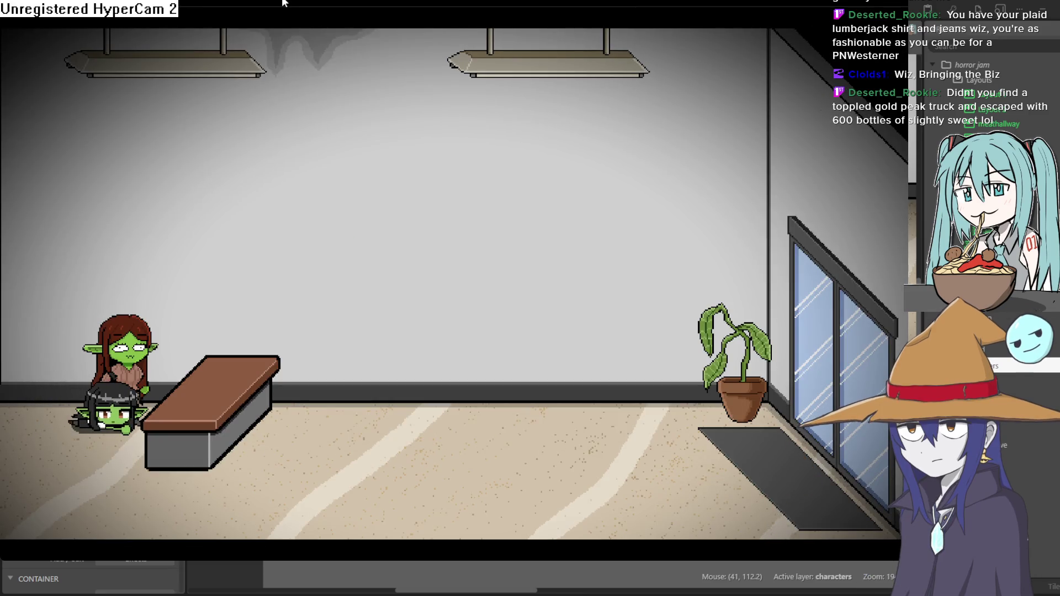
pyautogui.press('Right')
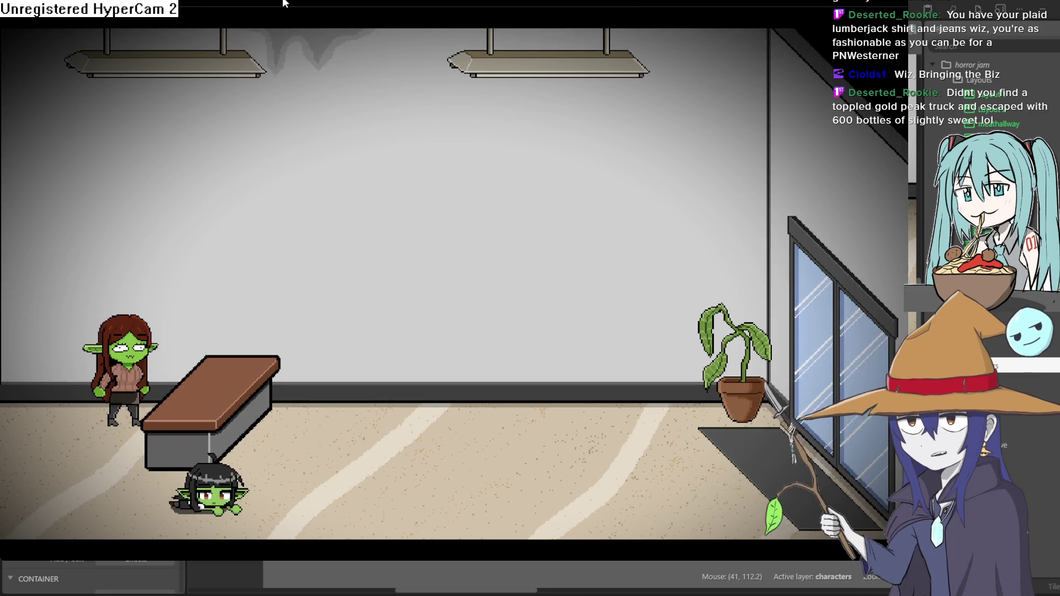
pyautogui.press('Right')
pyautogui.press('Up')
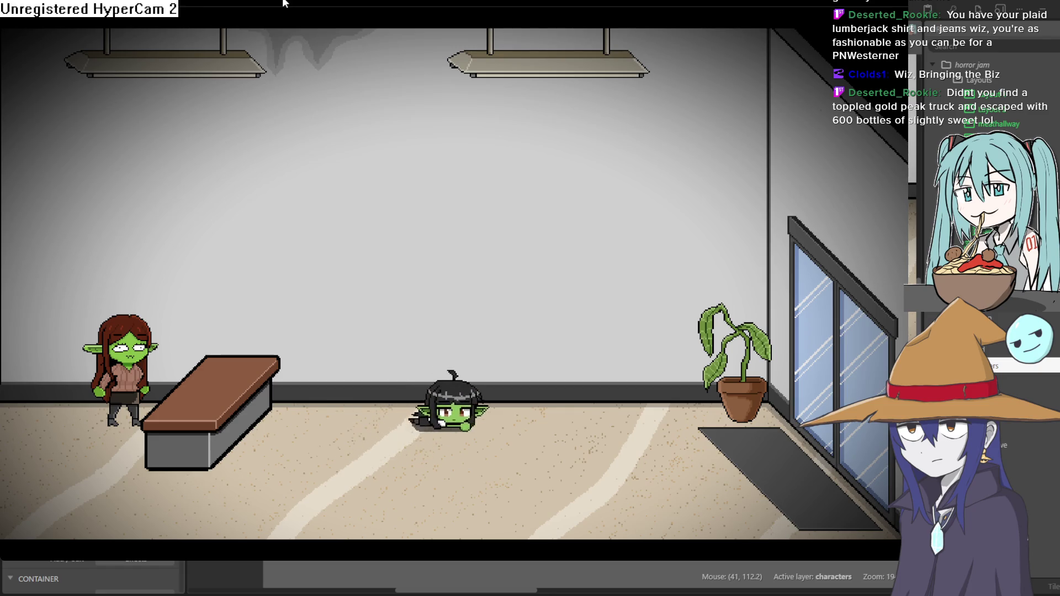
pyautogui.press('Right')
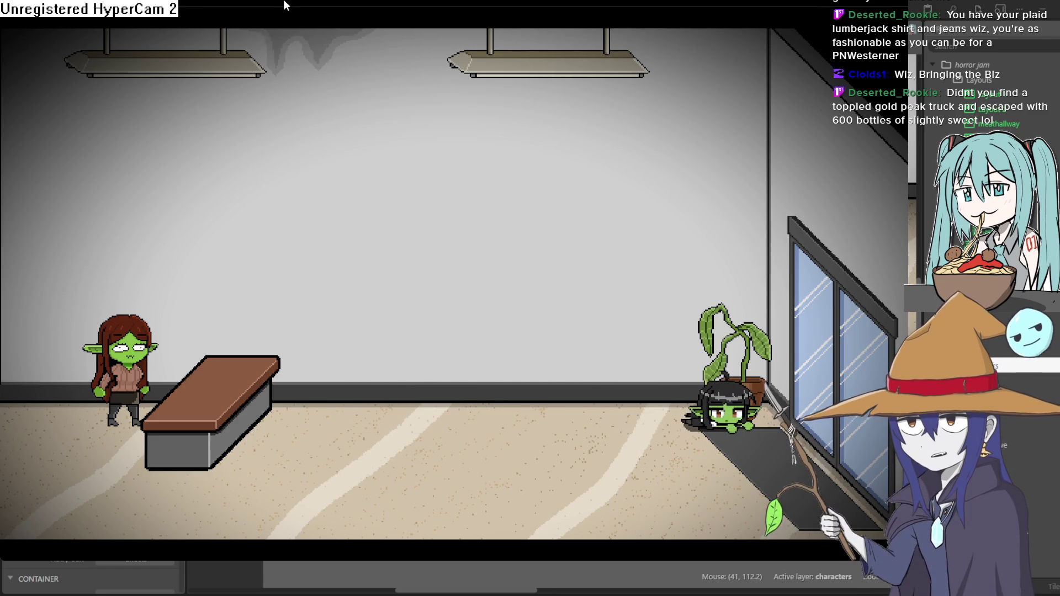
# Crawl away from the plant and back left into the hallway, stopping by the elevator beside the goblin
pyautogui.press('Left')
pyautogui.press('Down')
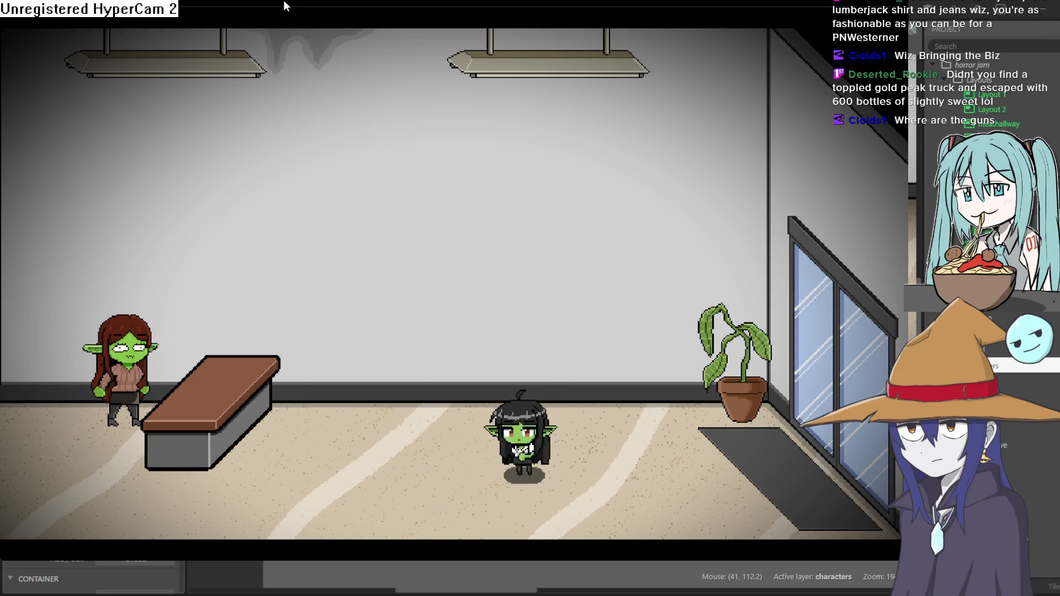
pyautogui.press('Left')
pyautogui.press('Down')
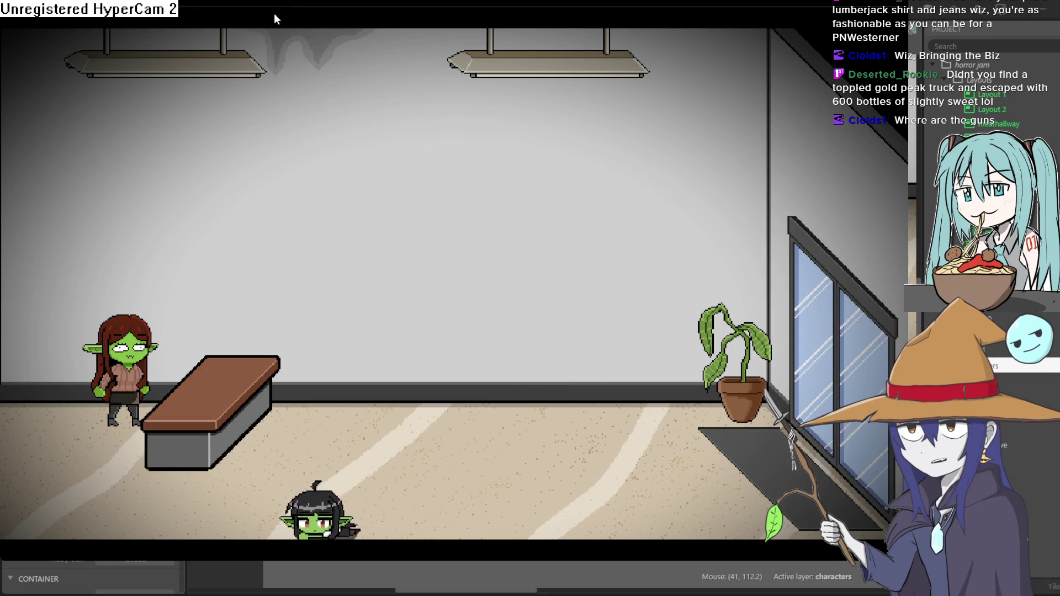
pyautogui.press('Left')
pyautogui.press('Up')
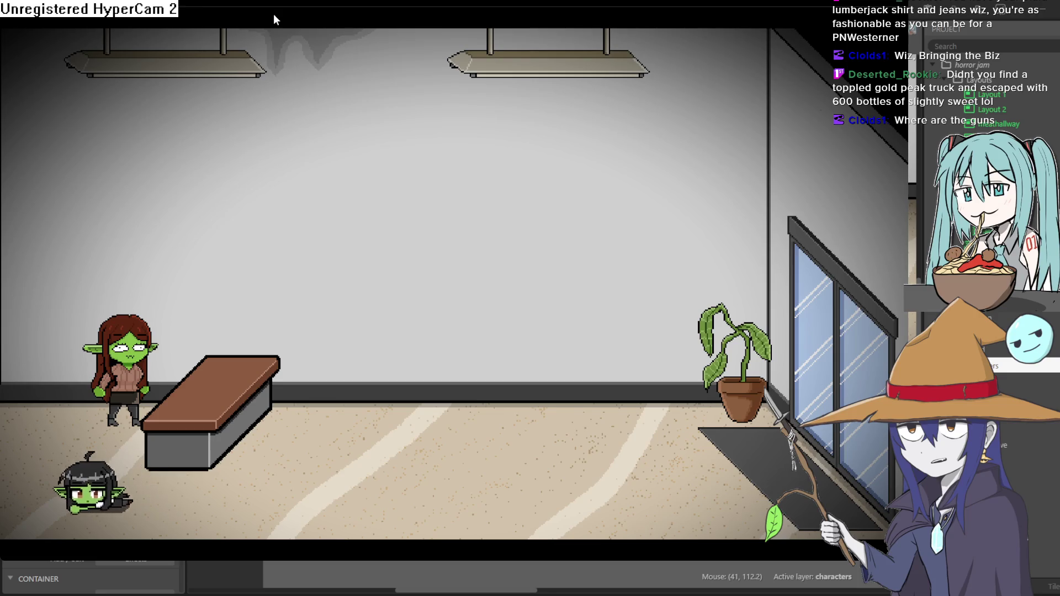
pyautogui.press('Left')
pyautogui.press('Left')
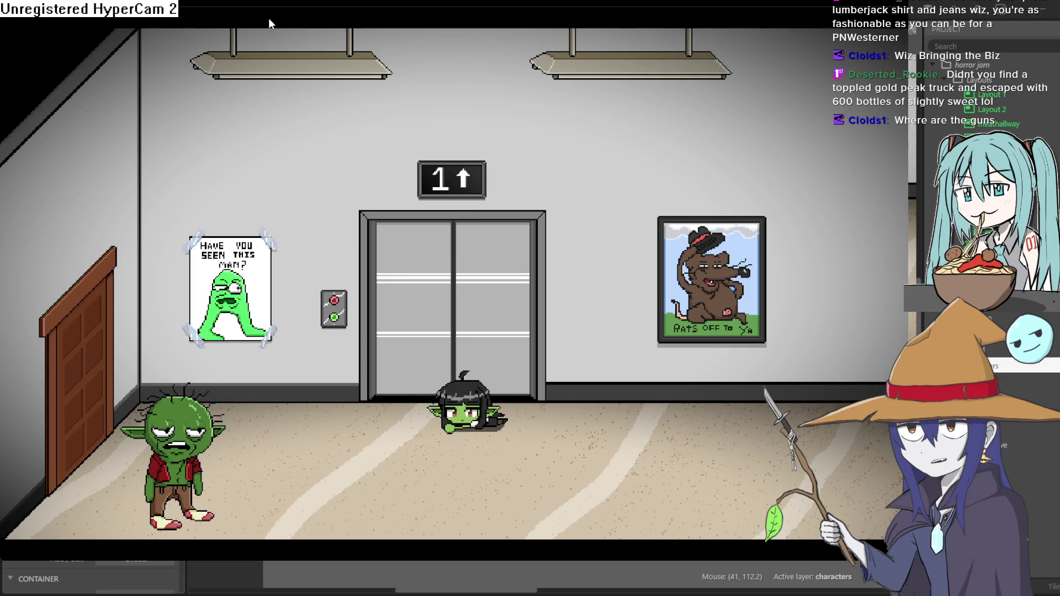
pyautogui.press('Left')
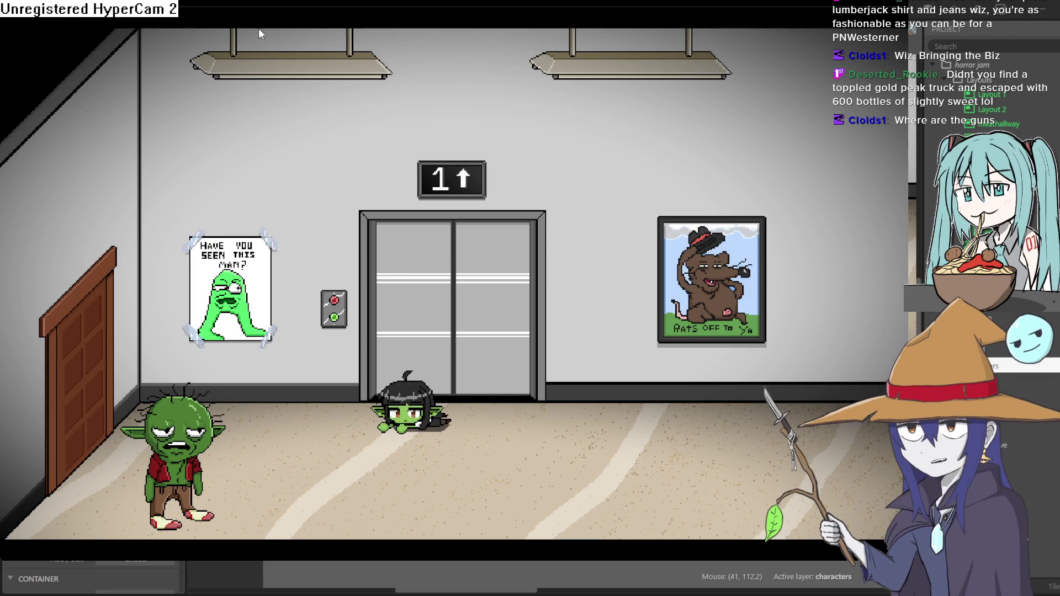
pyautogui.press('Left')
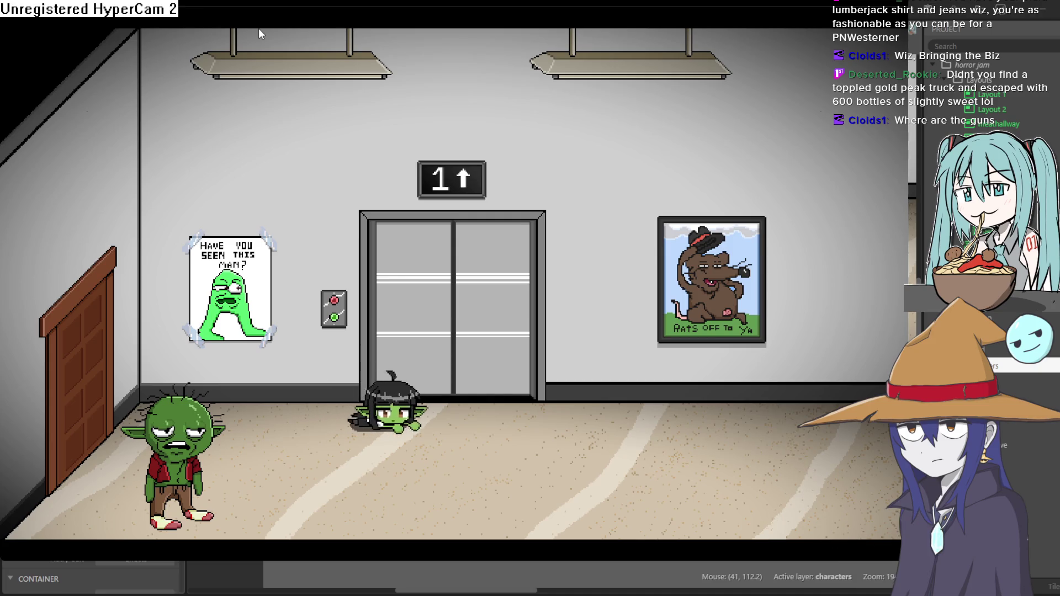
pyautogui.press('Right')
pyautogui.press('Left')
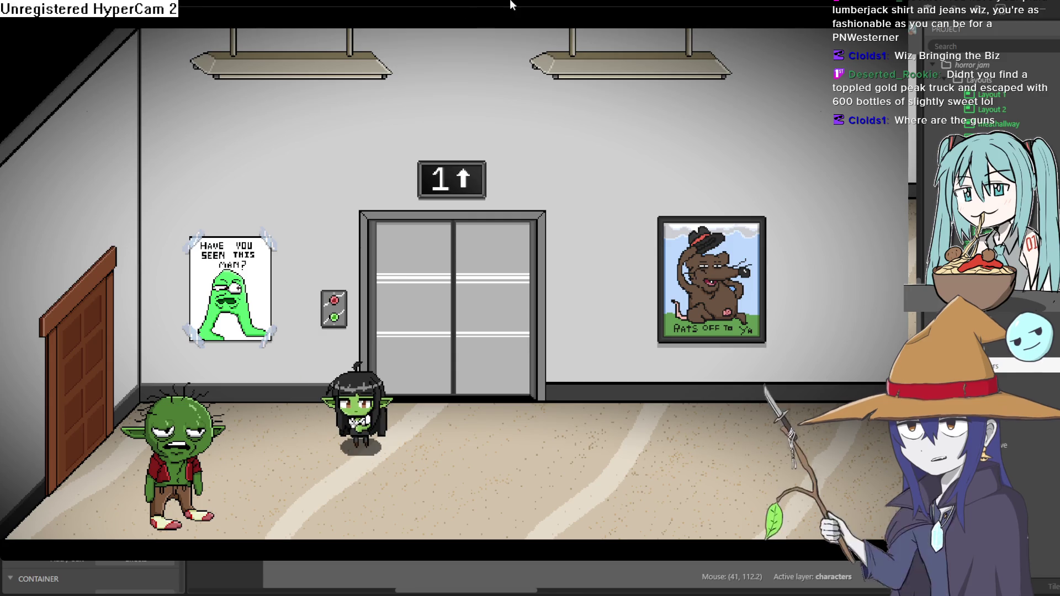
# Close the preview, then zoom out and centre the groundfloor1 hallway in the layout view
pyautogui.click(965, 28)
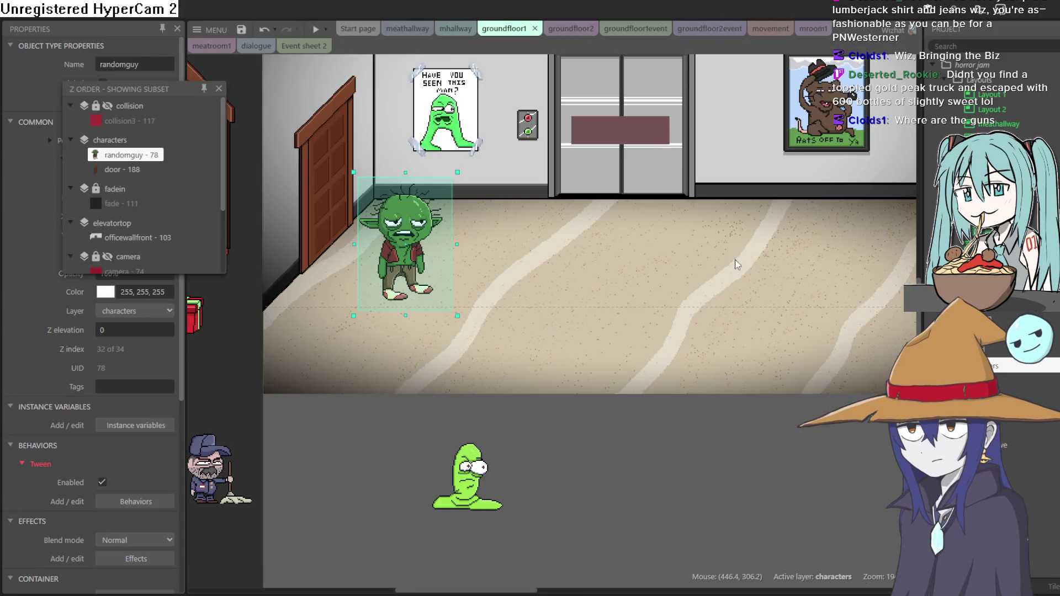
pyautogui.scroll(-5, 741, 263)
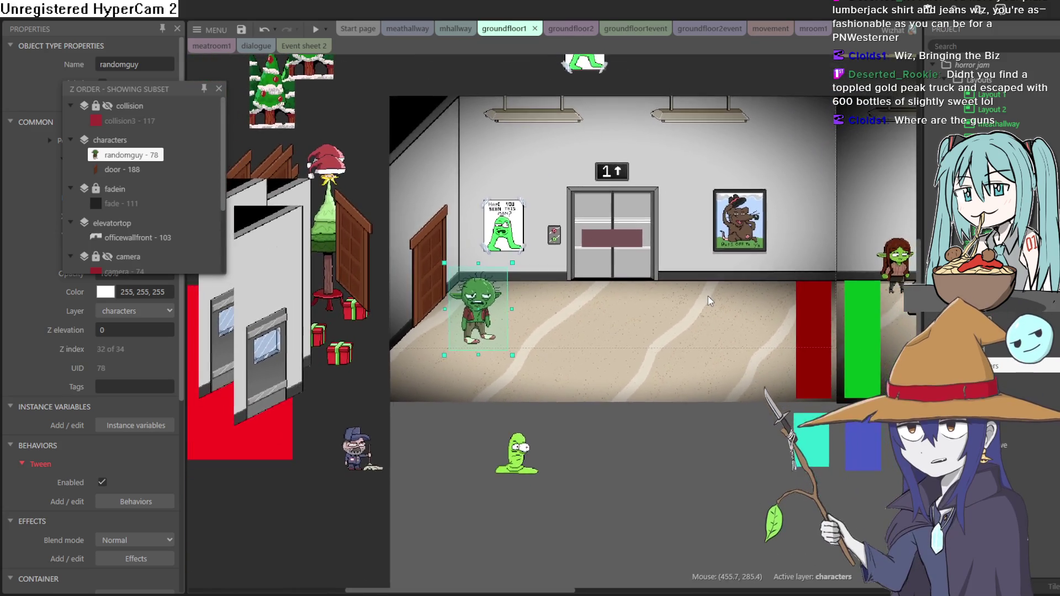
pyautogui.moveTo(708, 296); pyautogui.dragTo(658, 331)
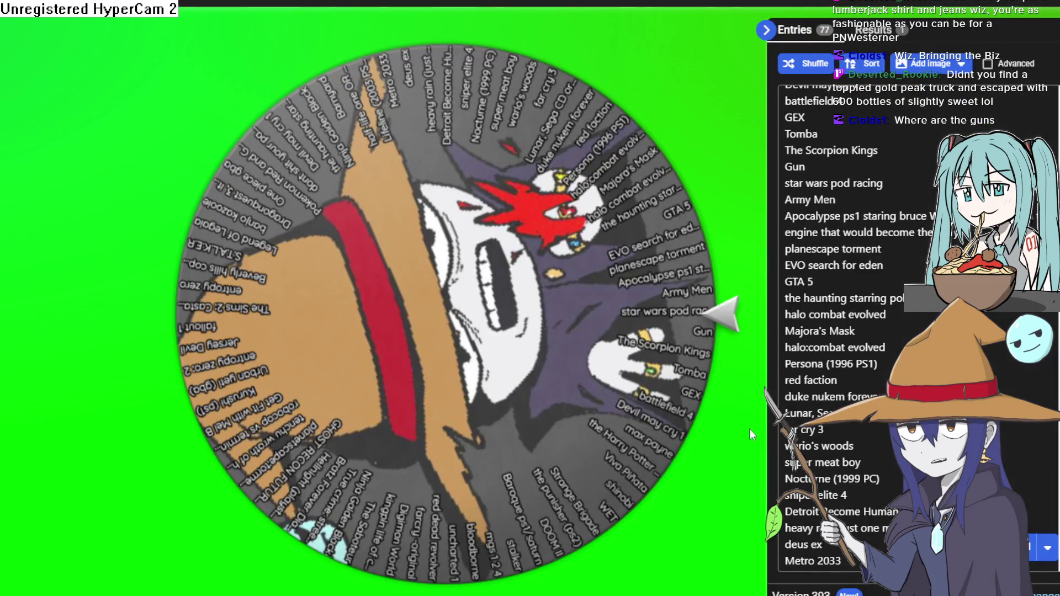
# Spin the wheel, landing on 'the haunting starring polter guy', and select the full winner title
pyautogui.click(483, 310)
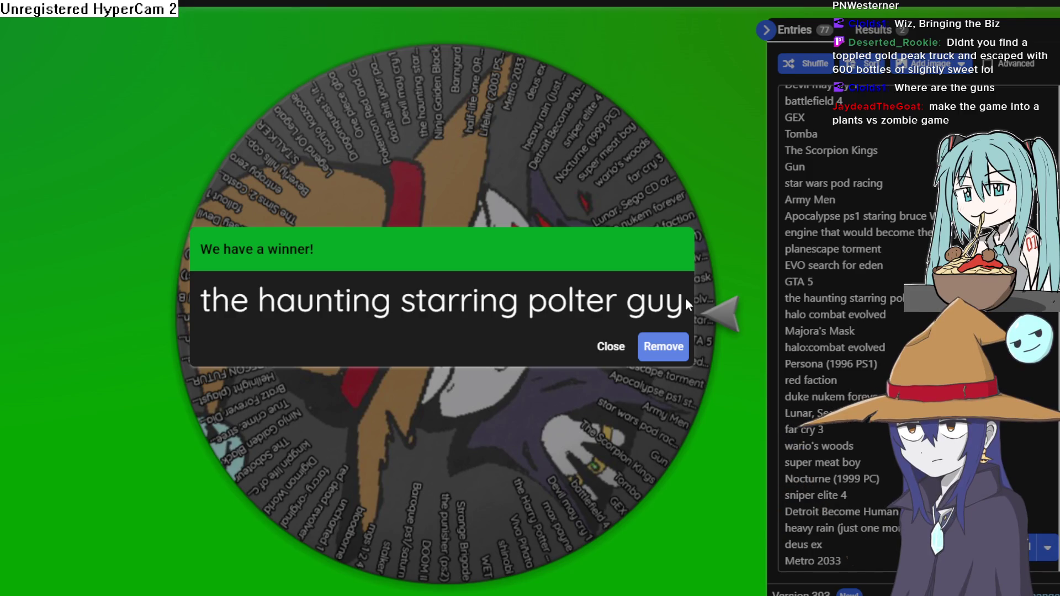
pyautogui.moveTo(685, 300)
pyautogui.mouseDown()
pyautogui.moveTo(602, 312)
pyautogui.moveTo(280, 296)
pyautogui.mouseUp()
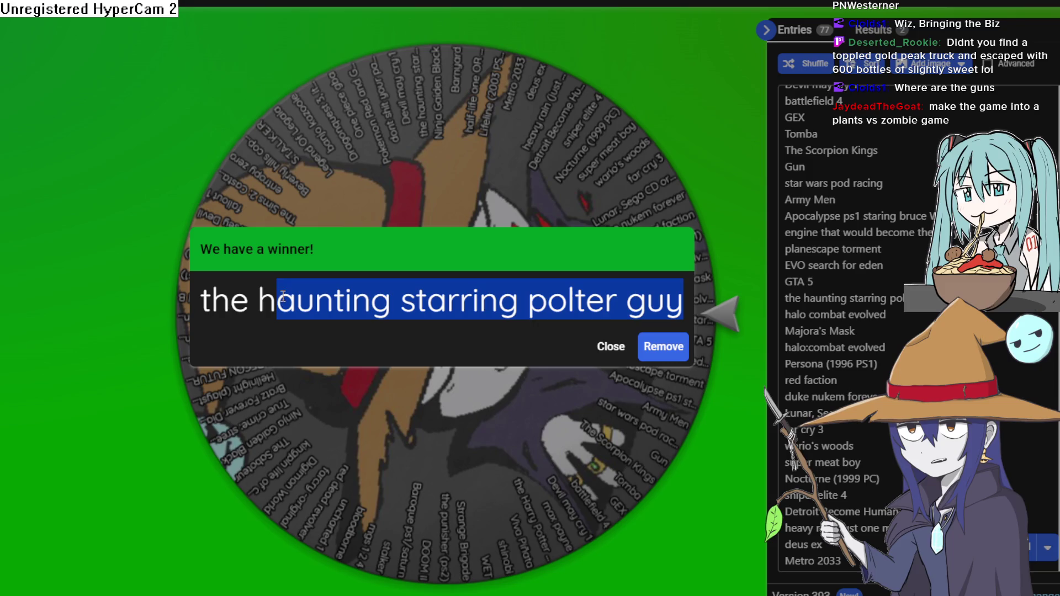
pyautogui.click(205, 309)
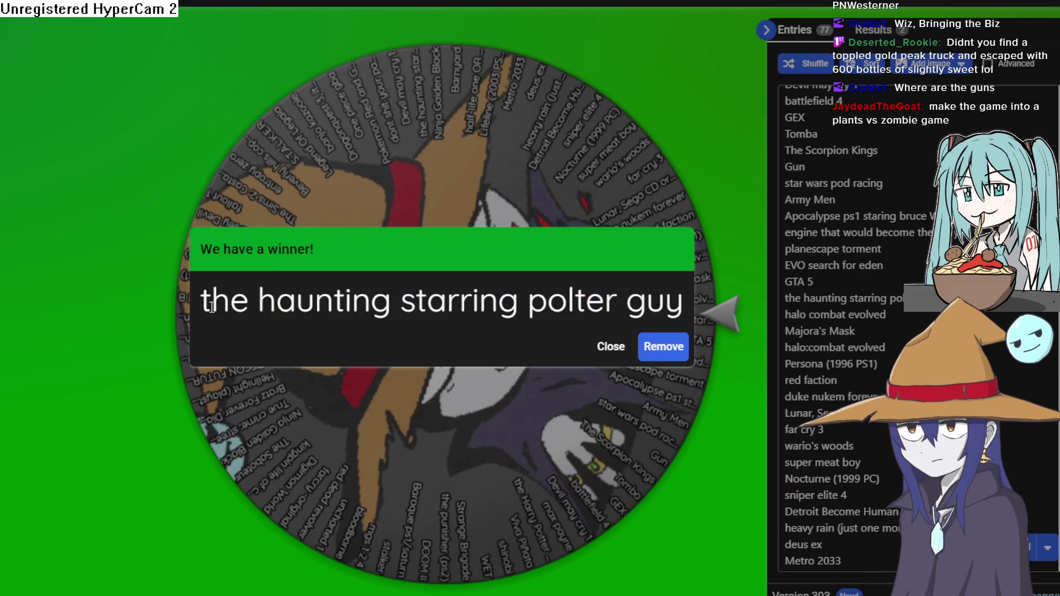
pyautogui.moveTo(211, 307)
pyautogui.mouseDown()
pyautogui.moveTo(699, 323)
pyautogui.moveTo(664, 311)
pyautogui.mouseUp()
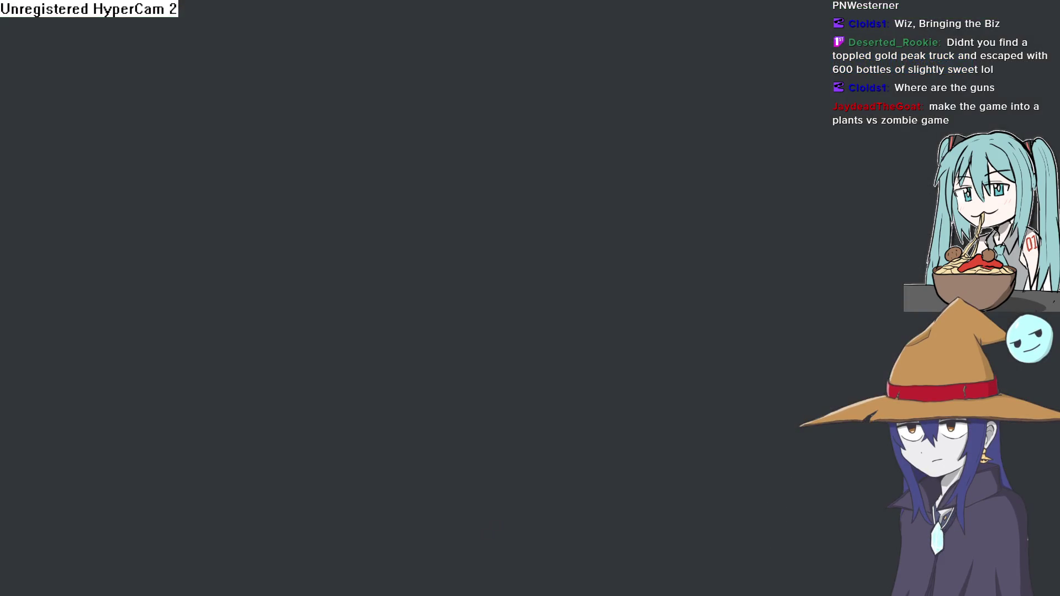
# Search images for Haunting Starring Polterguy, enlarge the segagames green bedroom shot, then return to the wheel
pyautogui.hotkey('ctrl', 'l')
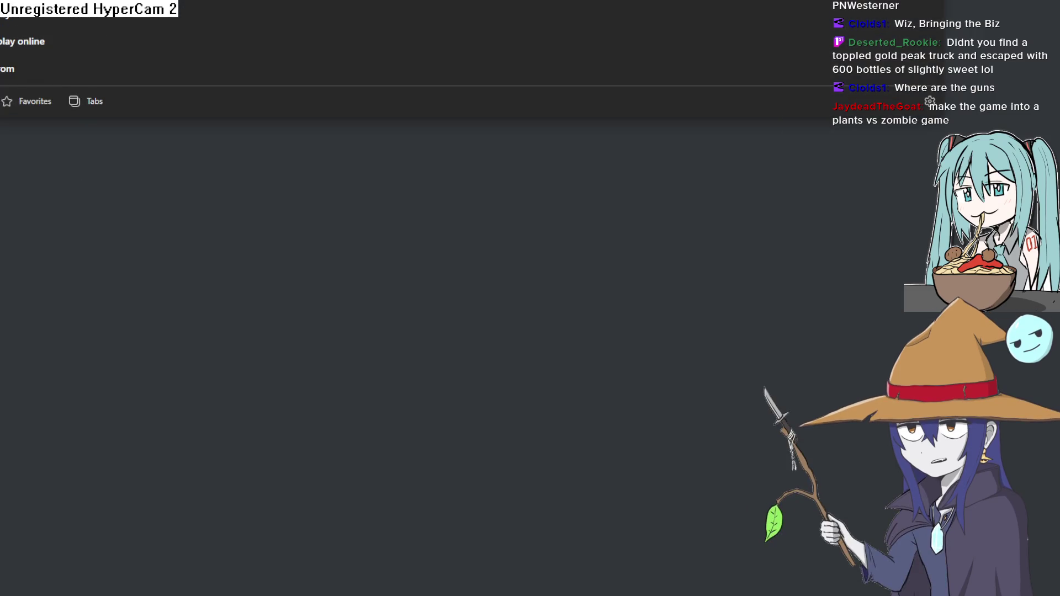
pyautogui.press('Return')
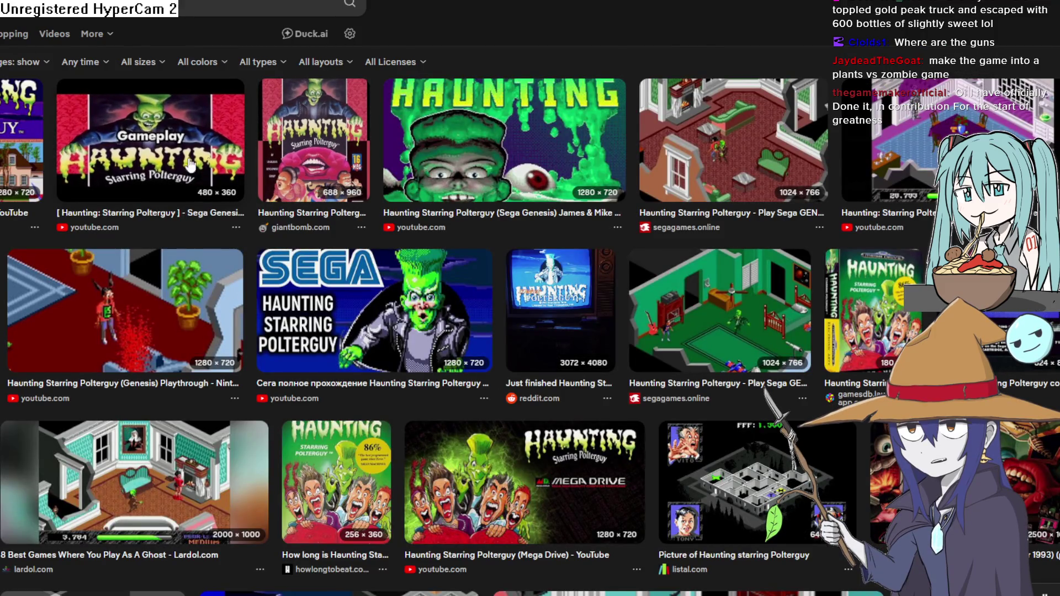
pyautogui.scroll(-2, 154, 330)
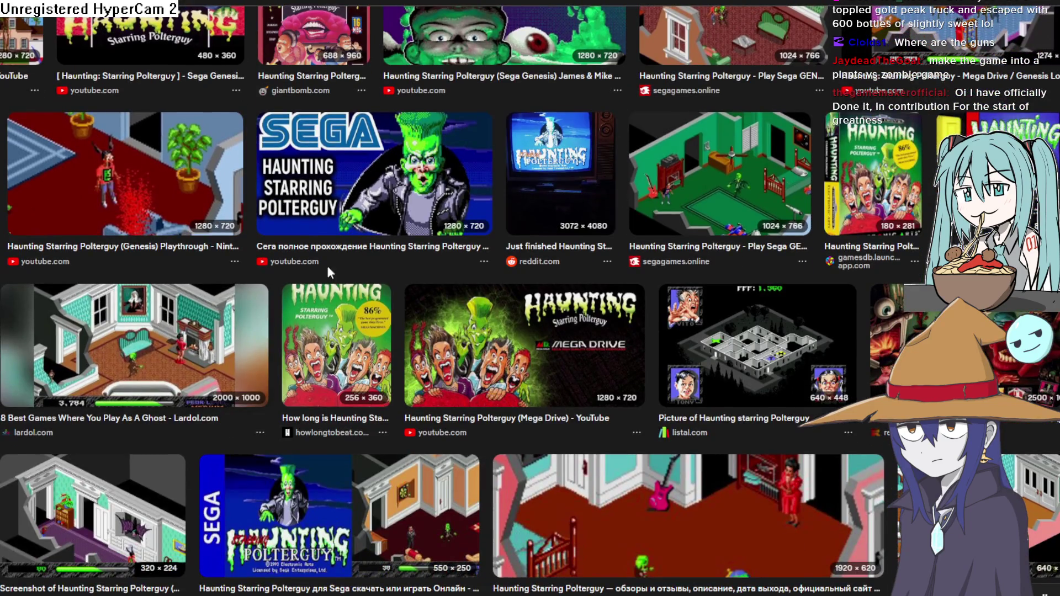
pyautogui.click(741, 182)
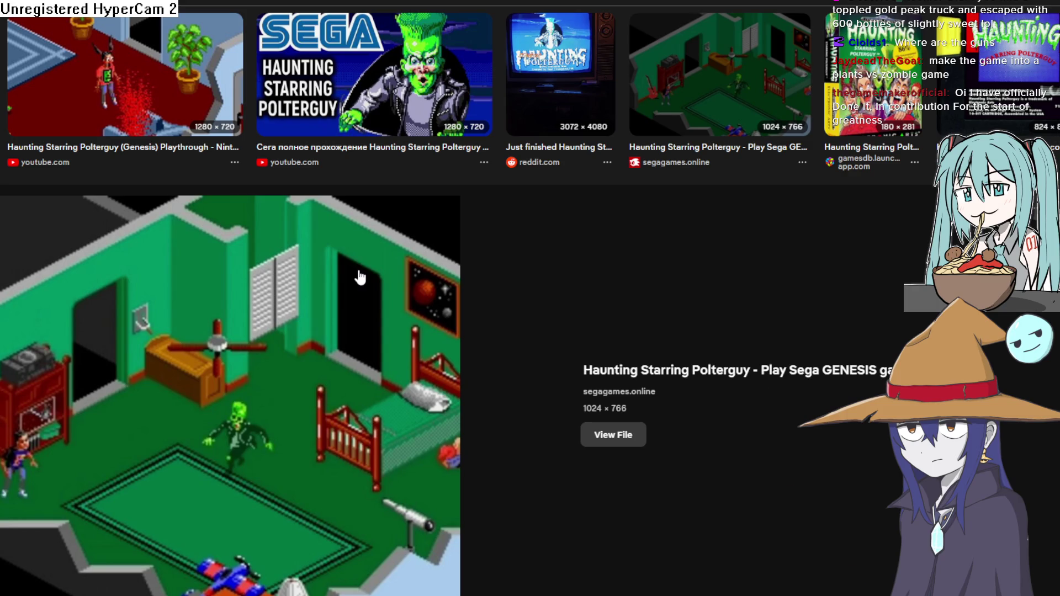
pyautogui.hotkey('alt', 'Tab')
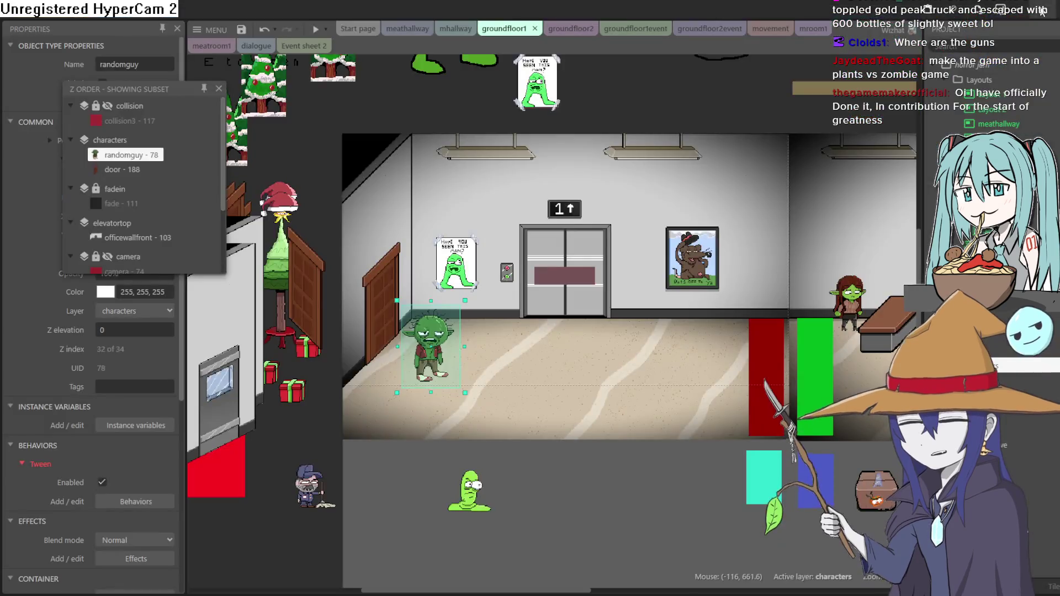
pyautogui.hotkey('alt', 'Tab')
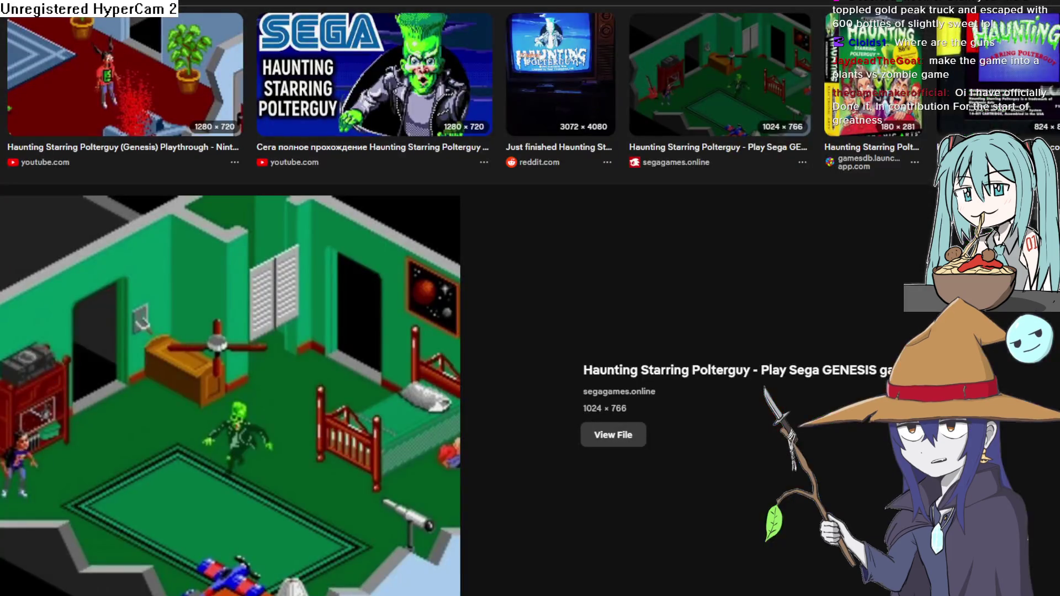
pyautogui.hotkey('alt', 'Tab')
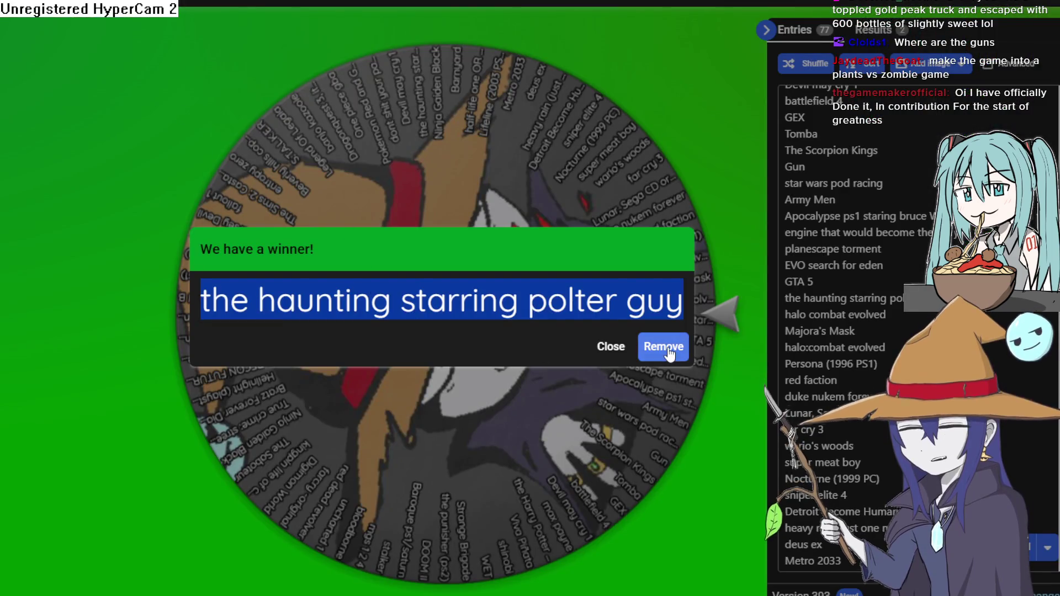
# Remove the Haunting entry, respin to get 'Get Fit with Mel B', and select that title
pyautogui.click(663, 346)
pyautogui.click(466, 338)
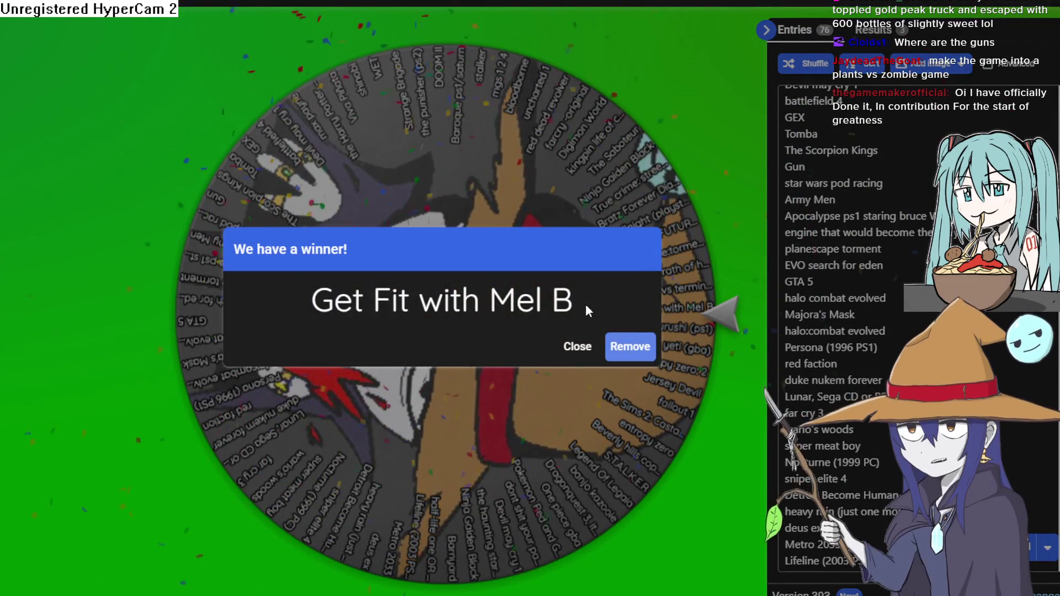
pyautogui.moveTo(585, 305); pyautogui.dragTo(306, 307)
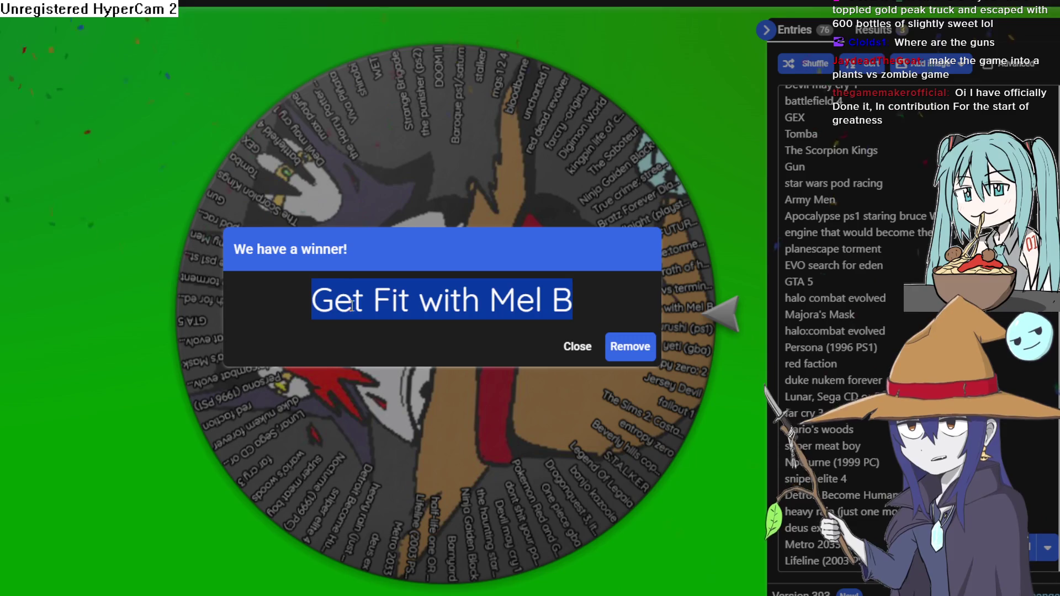
pyautogui.hotkey('alt', 'Tab')
pyautogui.scroll(4, 530, 298)
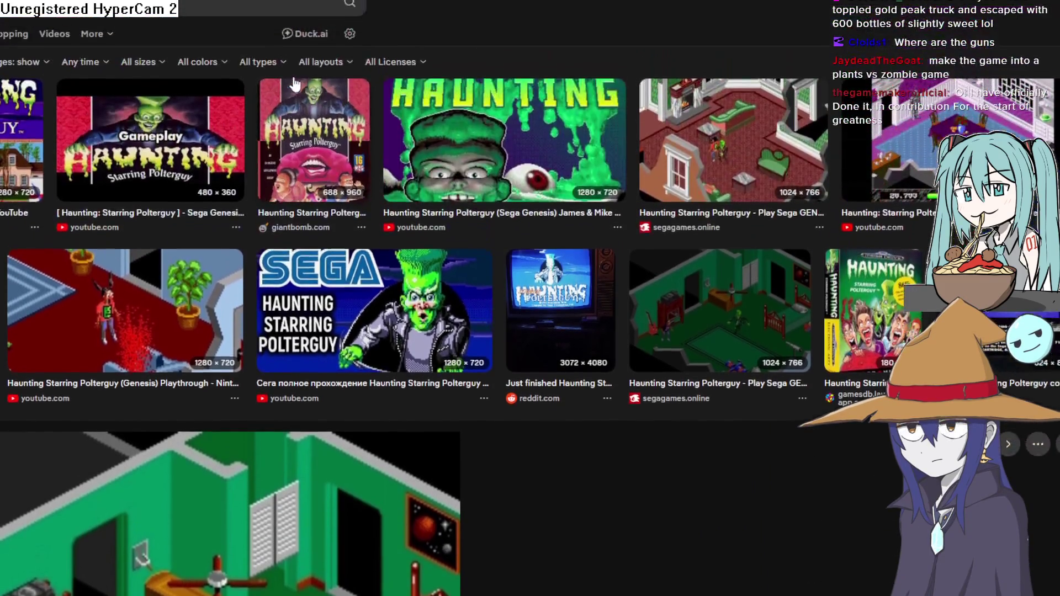
# Search images for Get Fit with Mel B and enlarge the Xbox 360 cover
pyautogui.click(166, 5)
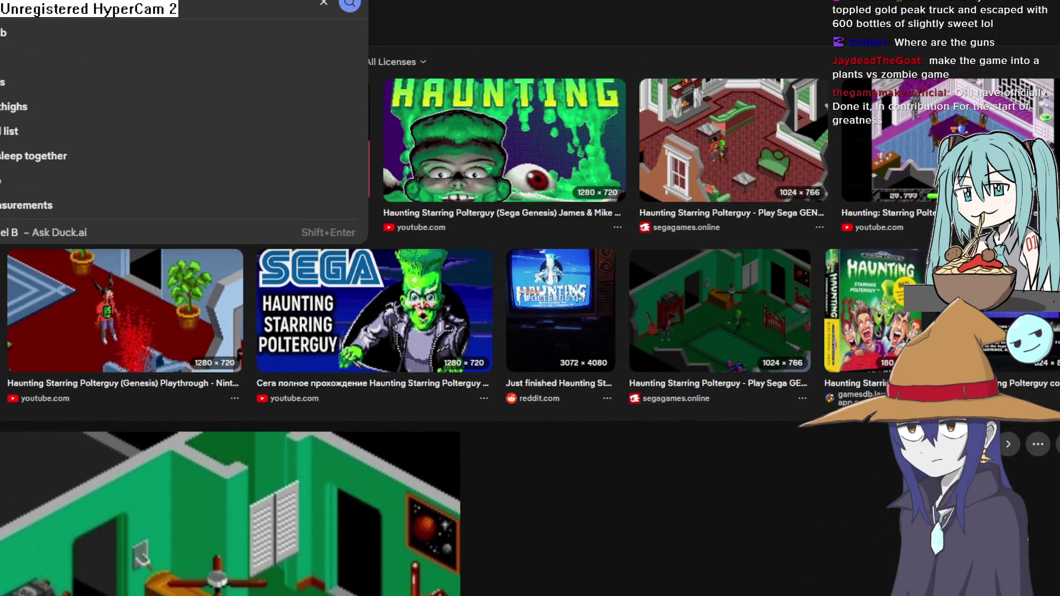
pyautogui.press('Return')
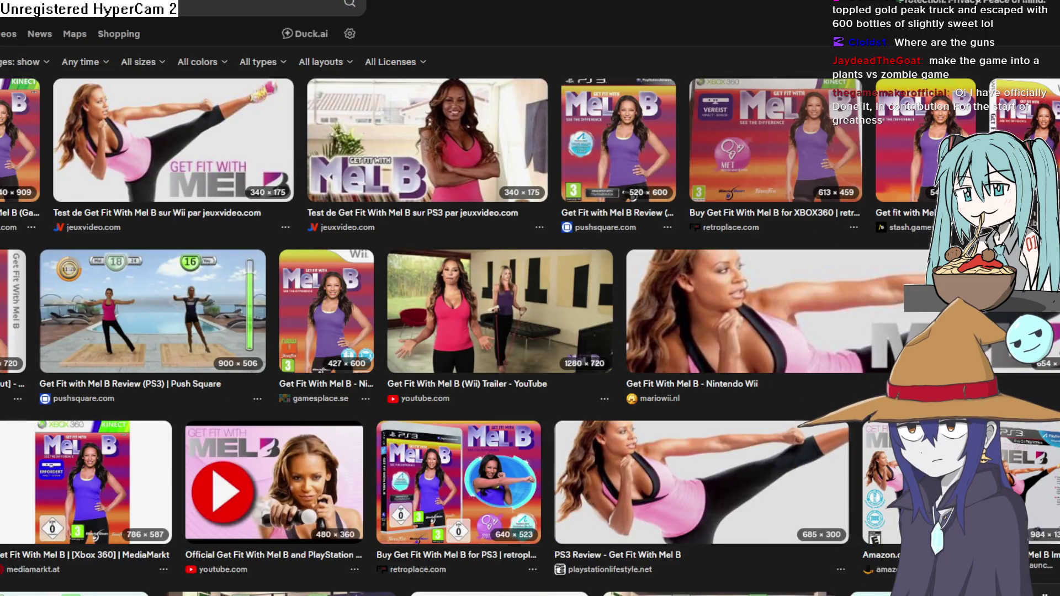
pyautogui.click(779, 150)
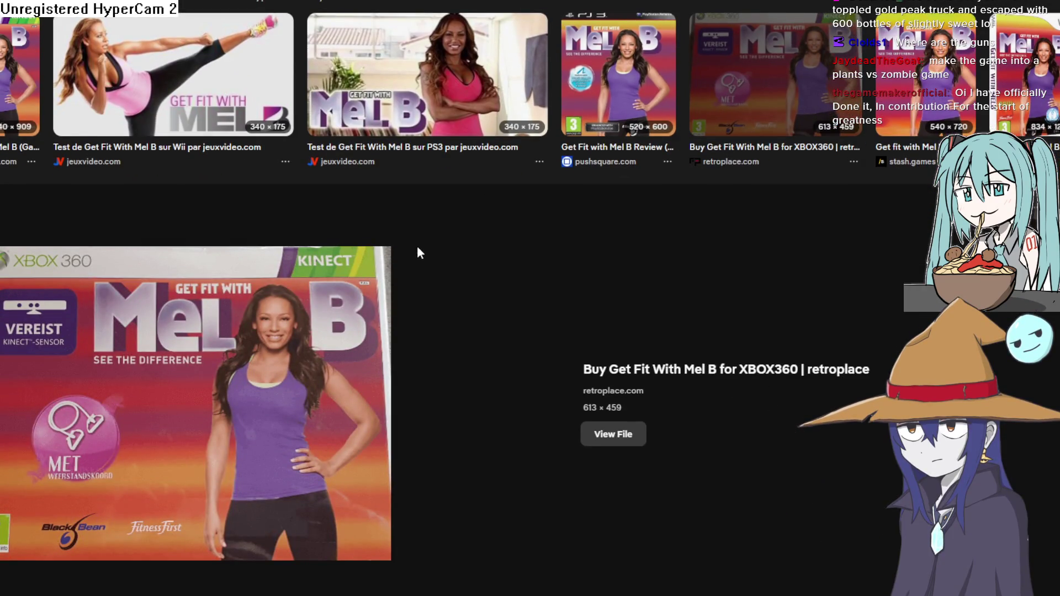
pyautogui.scroll(1, 417, 252)
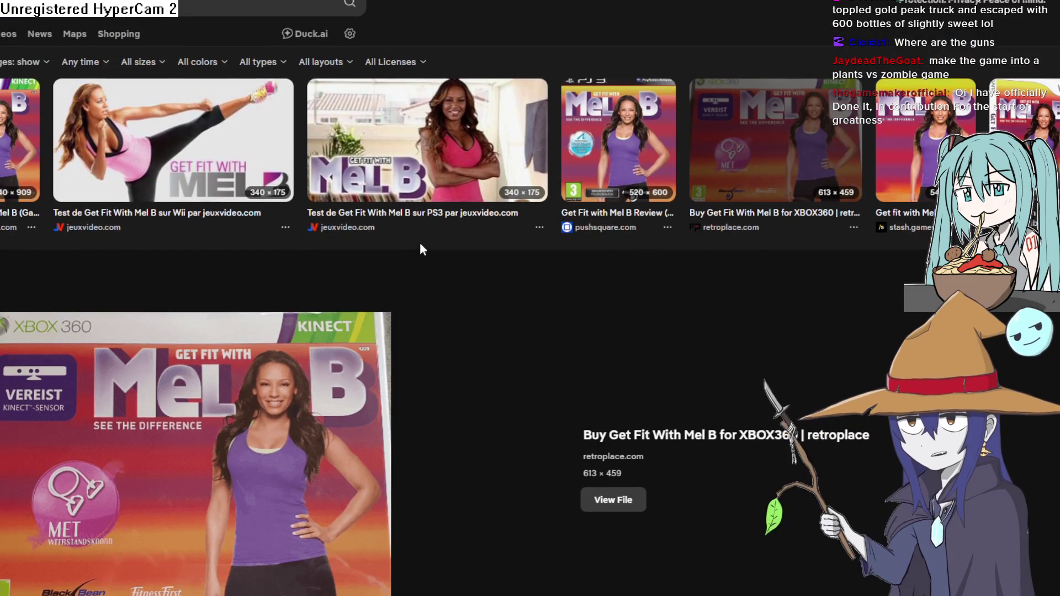
pyautogui.scroll(-1, 418, 244)
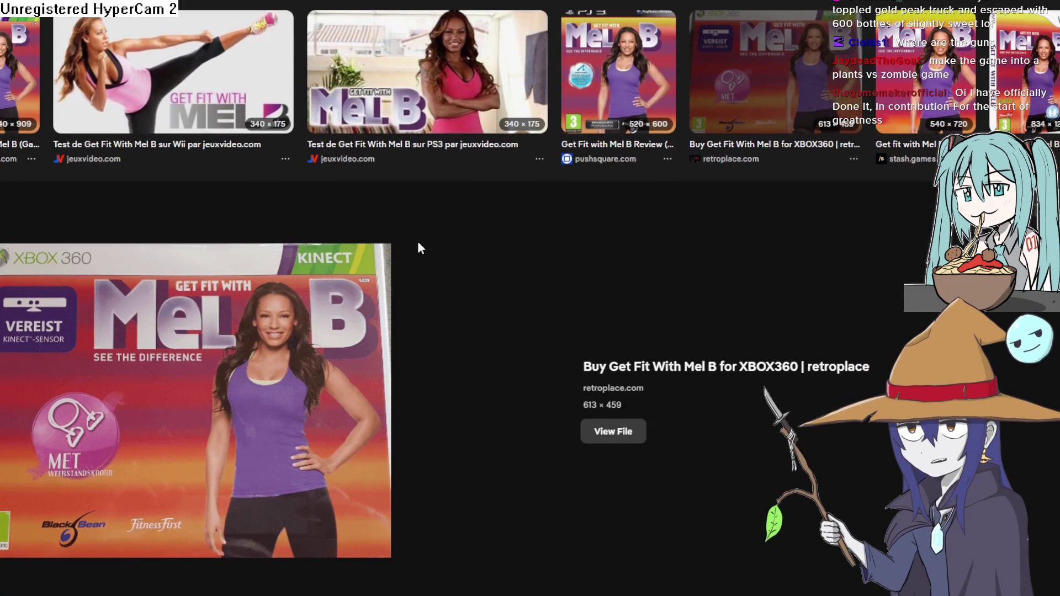
pyautogui.scroll(1, 418, 243)
pyautogui.scroll(-1, 415, 242)
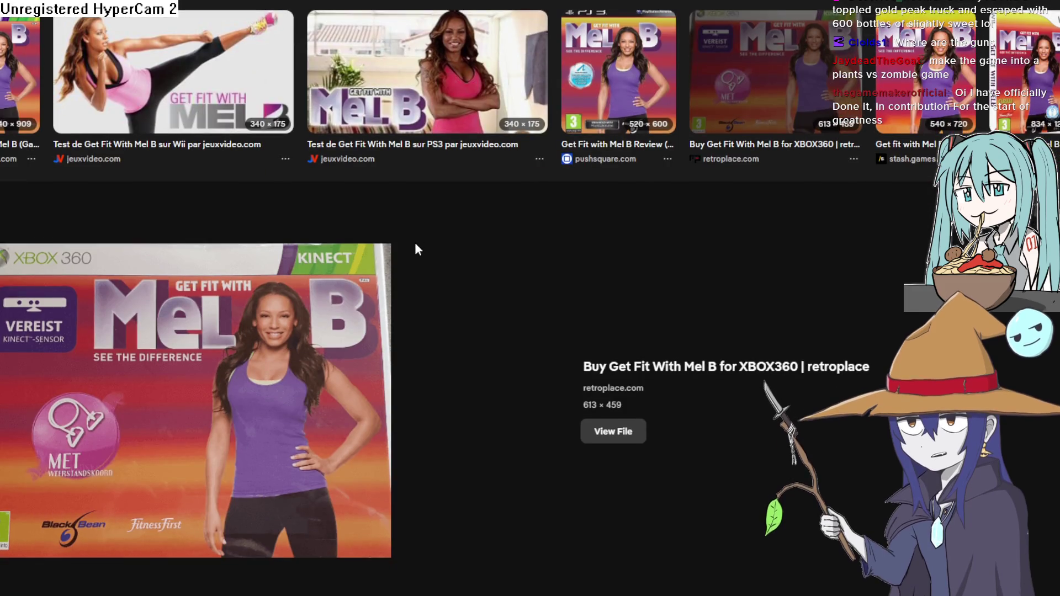
pyautogui.scroll(-4, 415, 244)
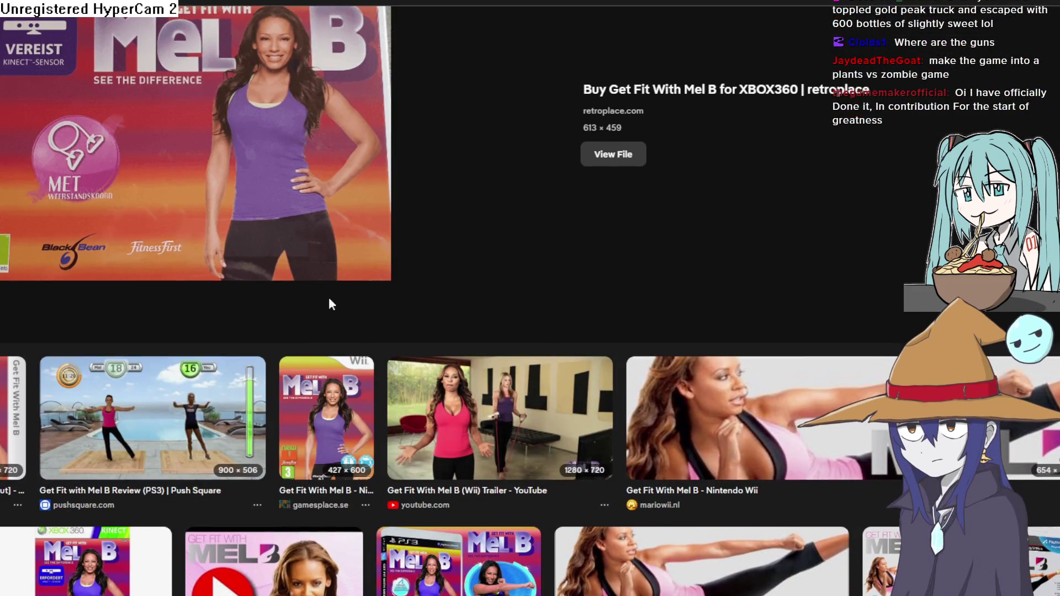
pyautogui.scroll(-1, 214, 377)
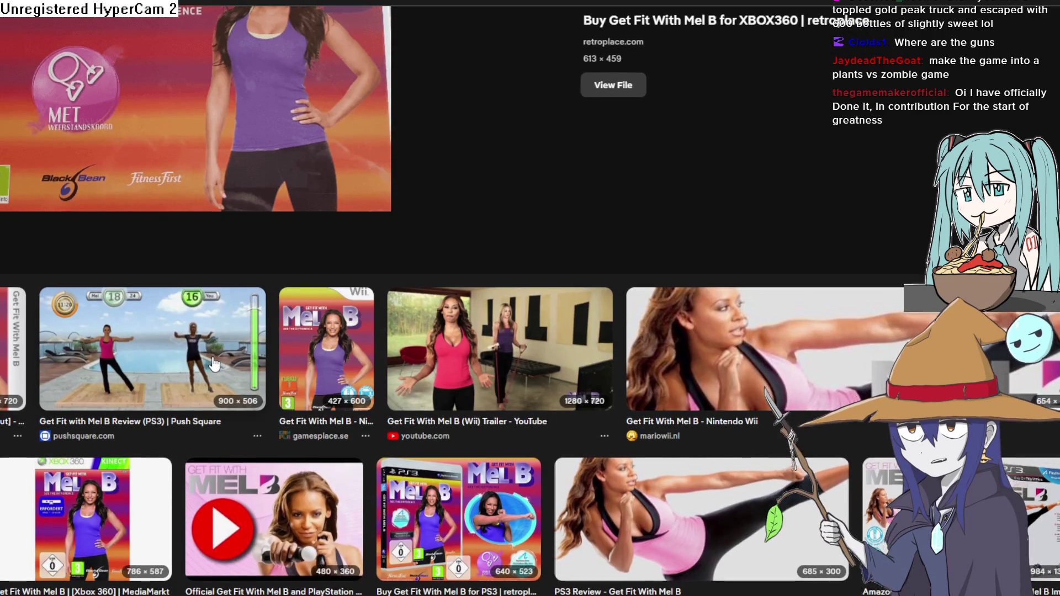
pyautogui.scroll(-4, 214, 364)
# Enlarge the Xbox 360 MediaMarkt result and the Push Square PS3 gameplay screenshot
pyautogui.click(113, 337)
pyautogui.scroll(-5, 225, 333)
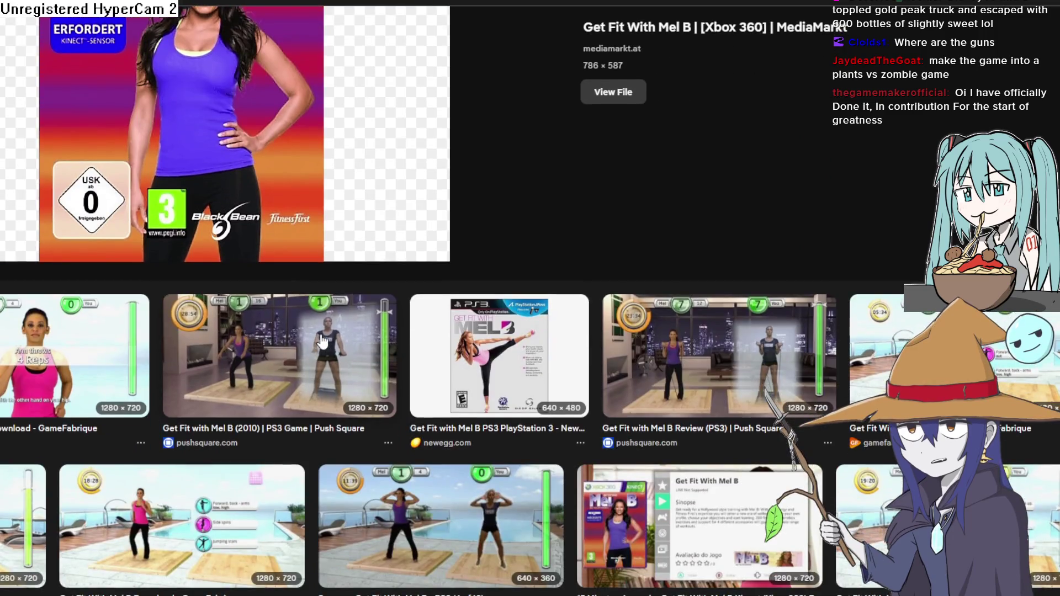
pyautogui.click(323, 342)
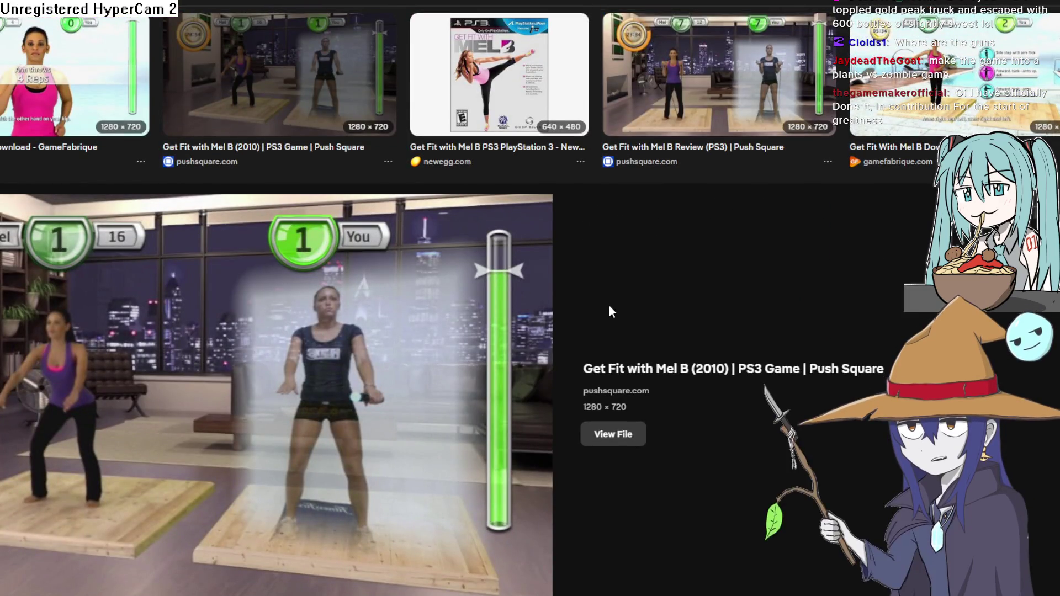
pyautogui.scroll(-6, 588, 302)
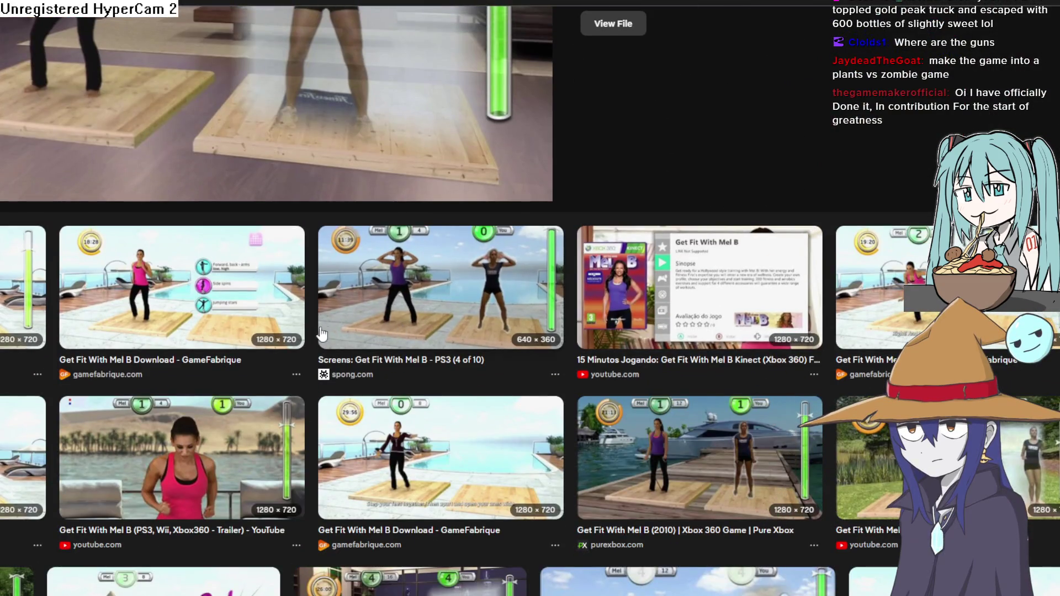
pyautogui.scroll(5, 227, 325)
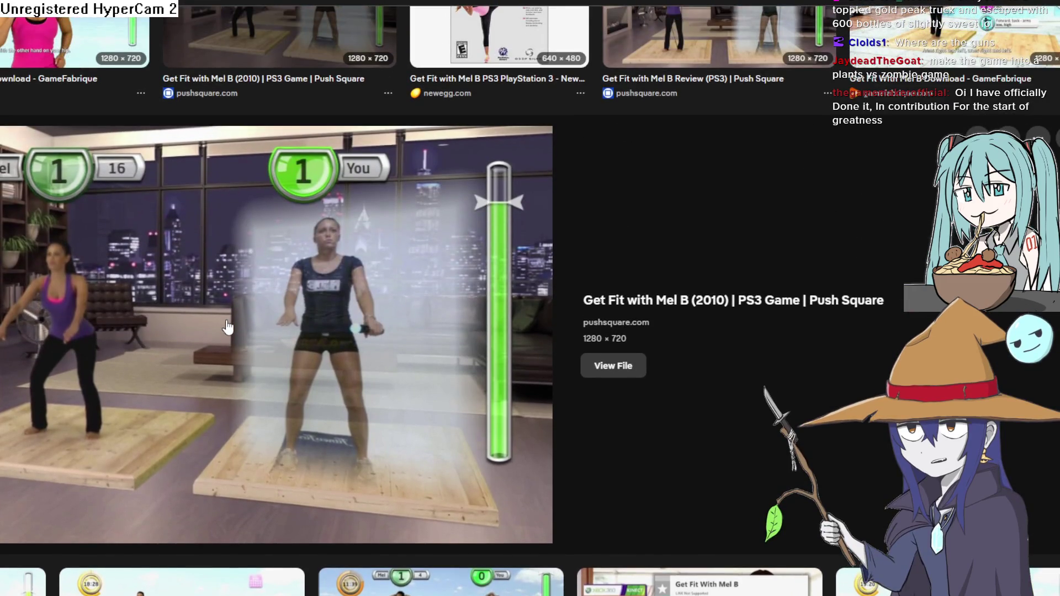
pyautogui.scroll(5, 227, 327)
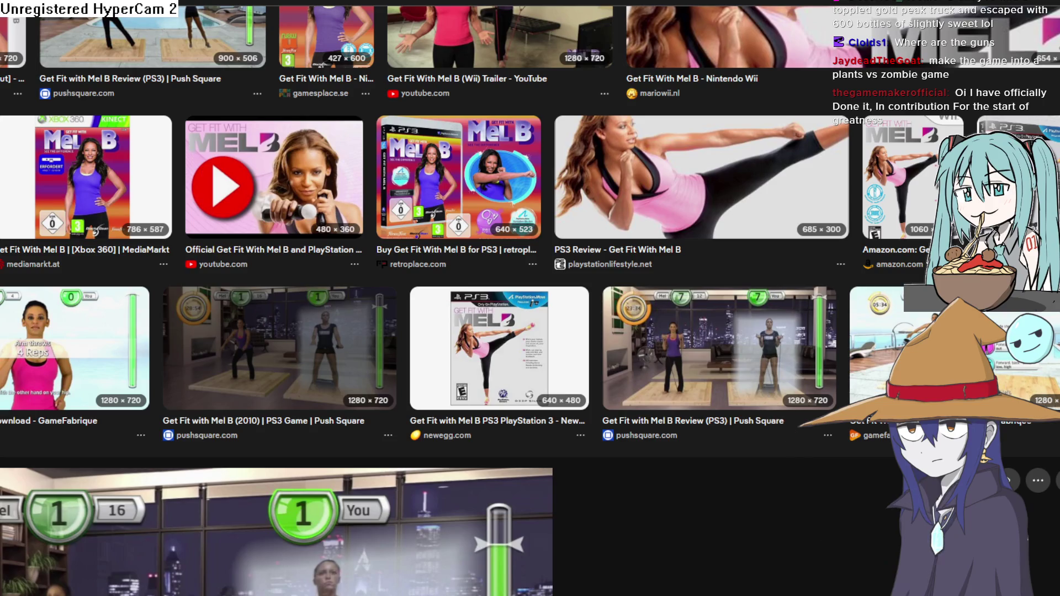
pyautogui.hotkey('alt', 'Tab')
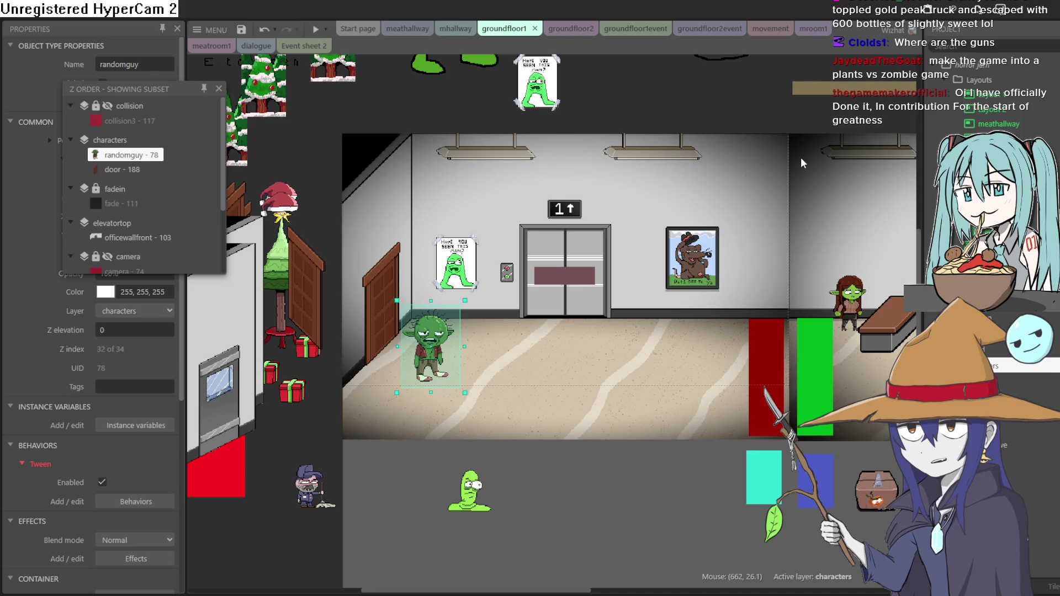
# Move the Z Order panel aside, pan to the bench area, and drag the revolver onto the goblin's hand
pyautogui.moveTo(791, 172)
pyautogui.mouseDown()
pyautogui.moveTo(695, 75)
pyautogui.moveTo(647, 67)
pyautogui.mouseUp()
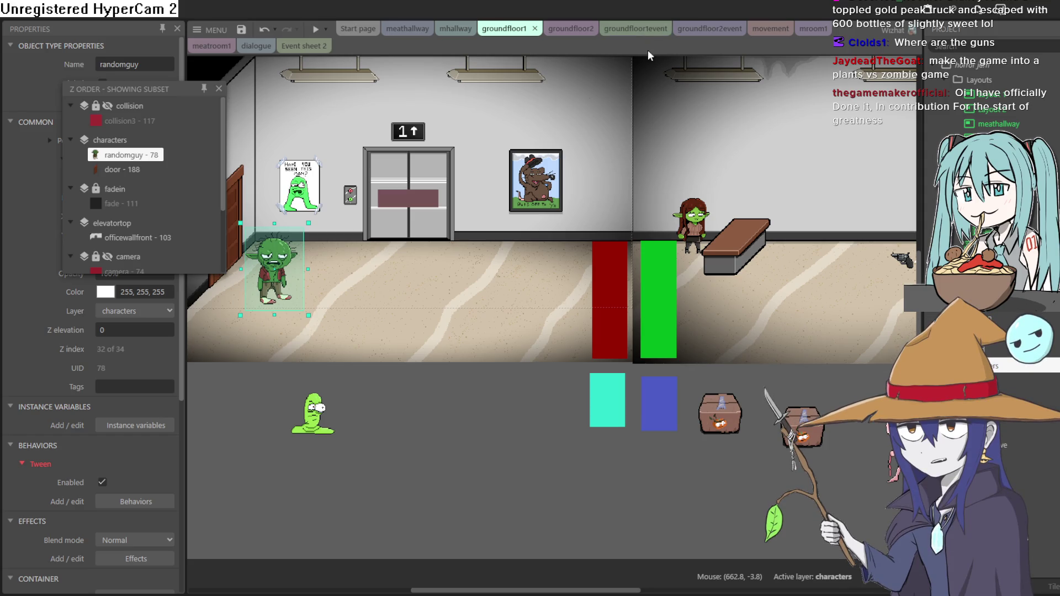
pyautogui.moveTo(142, 87)
pyautogui.mouseDown()
pyautogui.moveTo(103, 75)
pyautogui.moveTo(107, 64)
pyautogui.mouseUp()
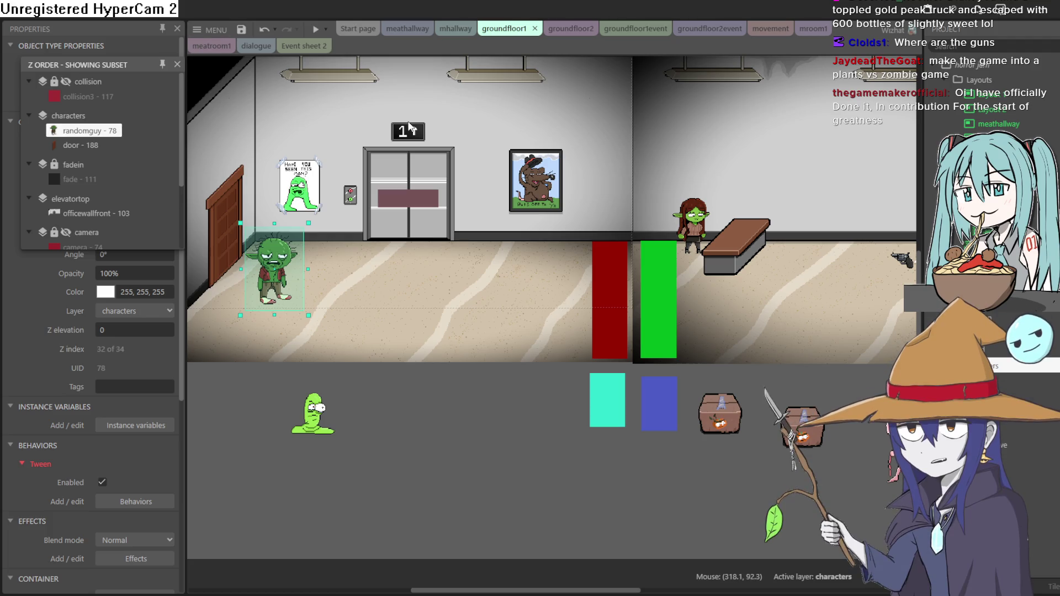
pyautogui.moveTo(657, 169)
pyautogui.mouseDown()
pyautogui.moveTo(555, 225)
pyautogui.moveTo(535, 219)
pyautogui.mouseUp()
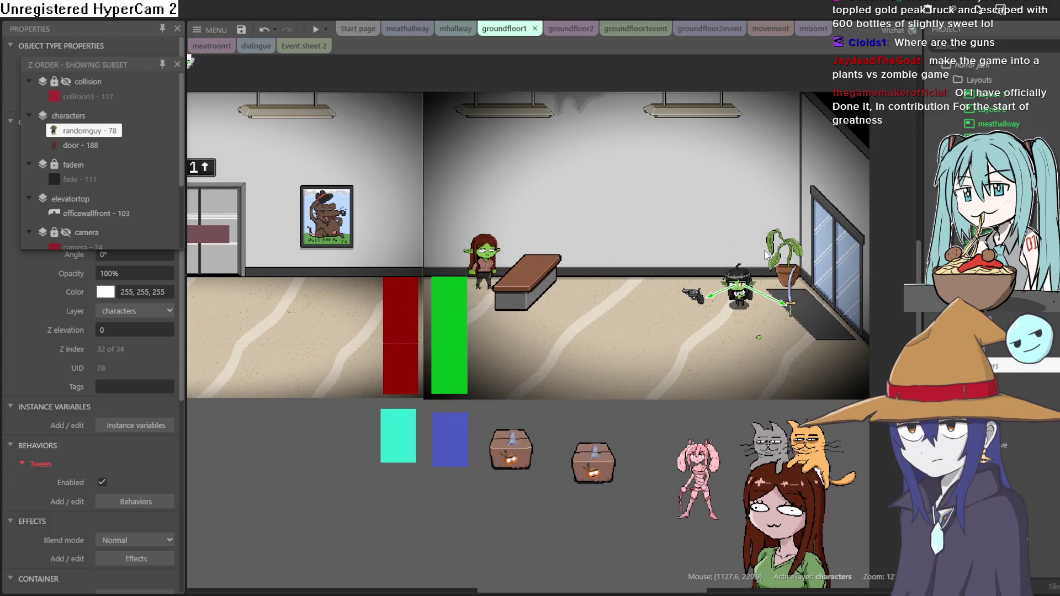
pyautogui.scroll(5, 752, 297)
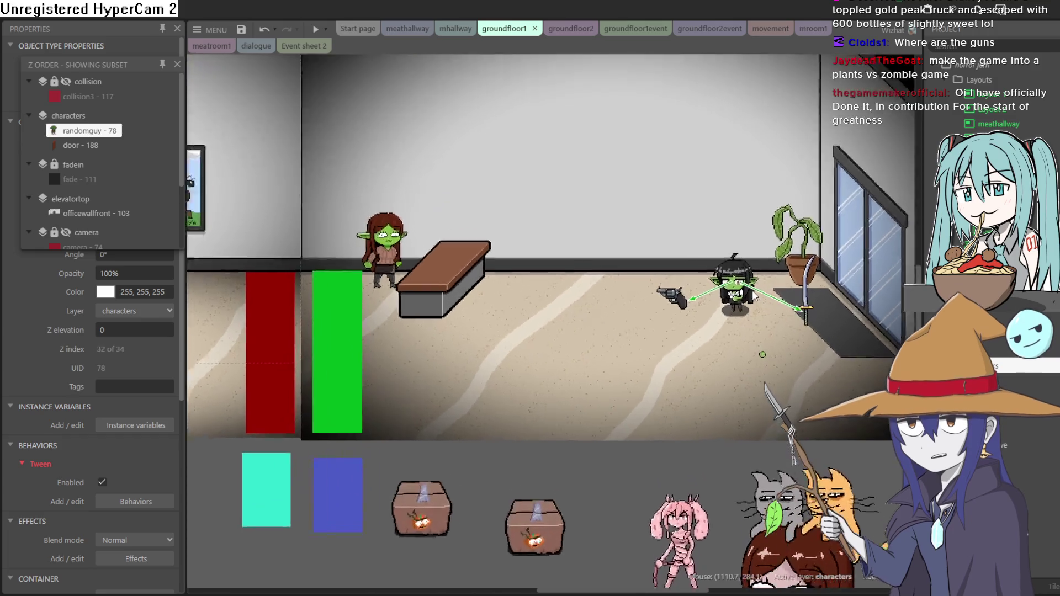
pyautogui.scroll(-5, 756, 283)
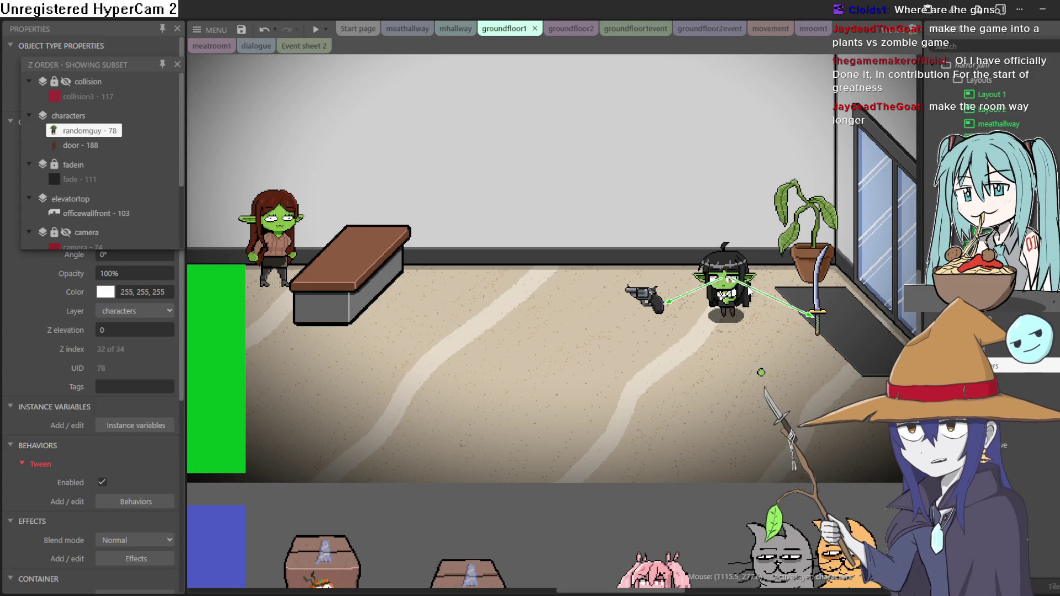
pyautogui.moveTo(668, 312)
pyautogui.mouseDown()
pyautogui.moveTo(738, 307)
pyautogui.moveTo(670, 309)
pyautogui.moveTo(737, 307)
pyautogui.moveTo(683, 308)
pyautogui.mouseUp()
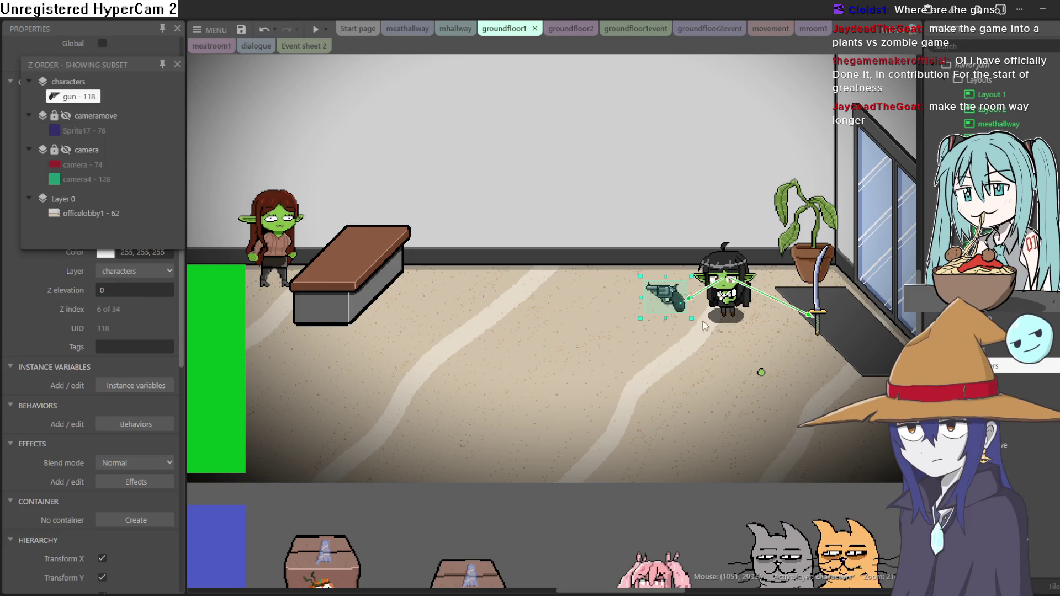
# Reselect the revolver sprite and close the Z Order panel
pyautogui.click(767, 378)
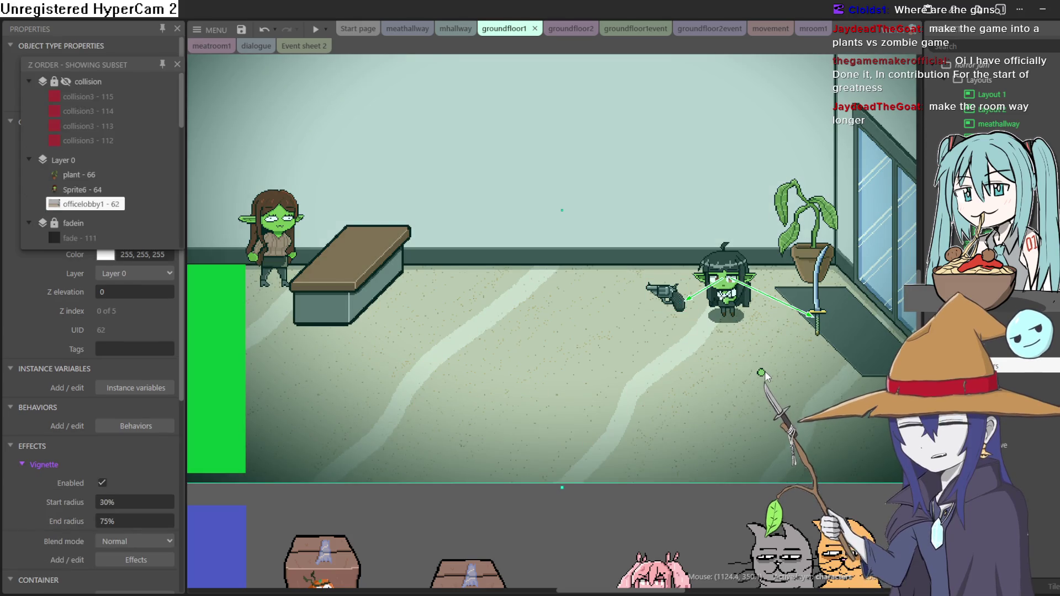
pyautogui.click(663, 313)
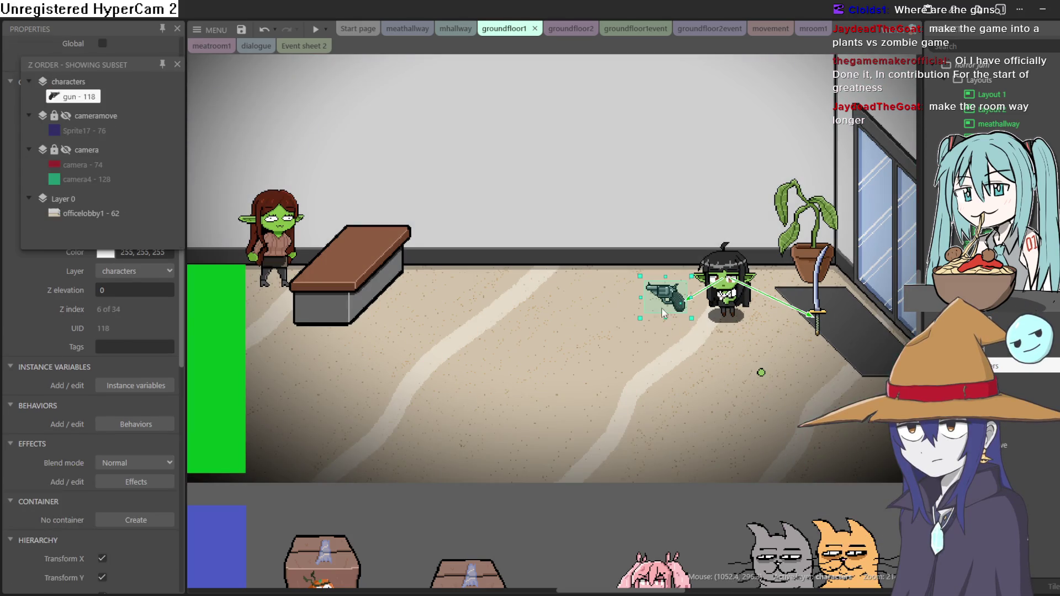
pyautogui.click(177, 64)
pyautogui.scroll(-5, 142, 505)
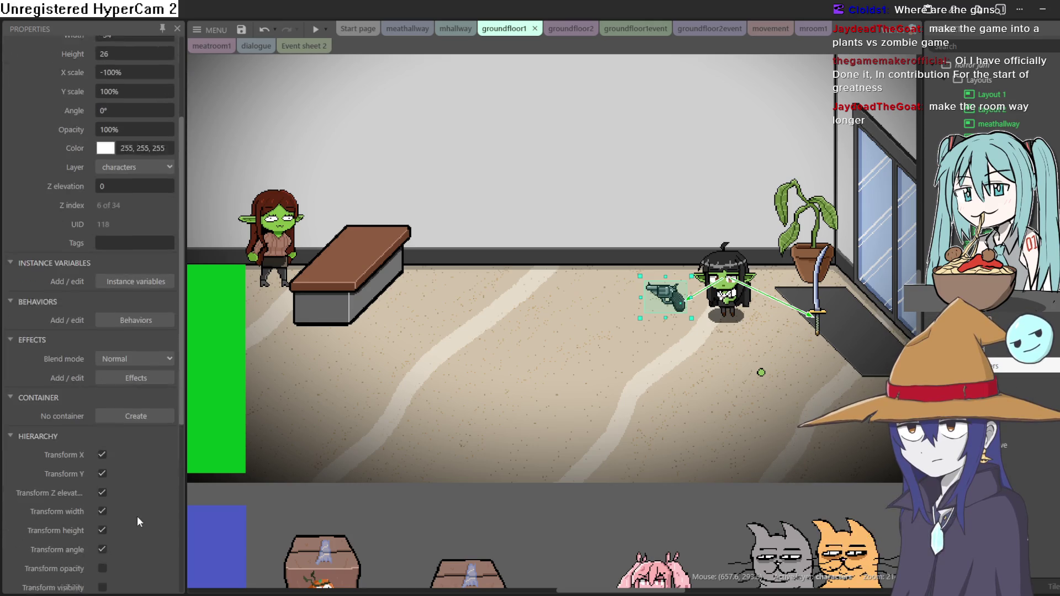
pyautogui.scroll(1, 147, 501)
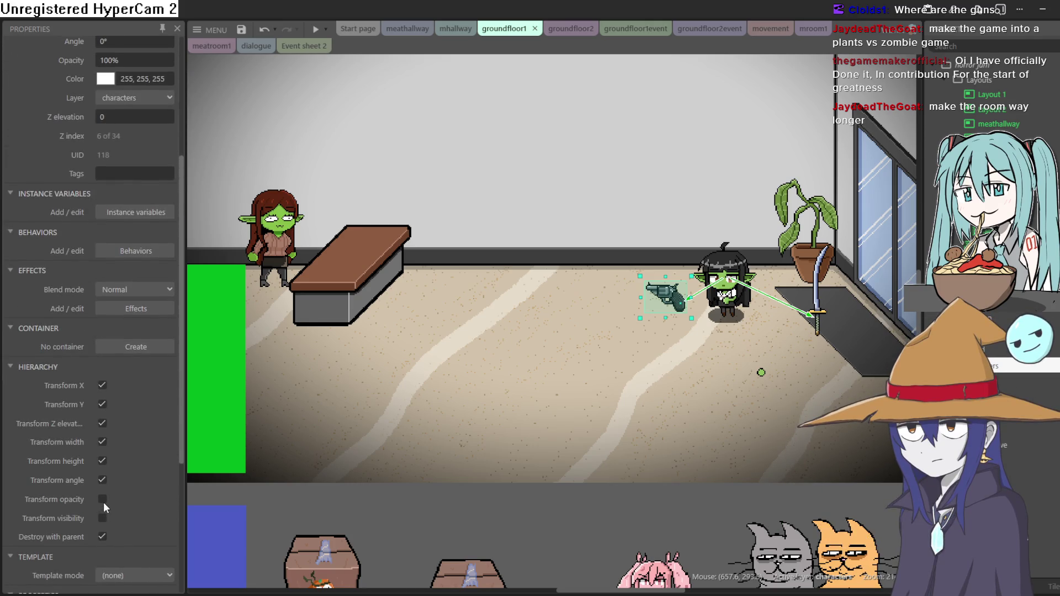
pyautogui.scroll(-5, 148, 437)
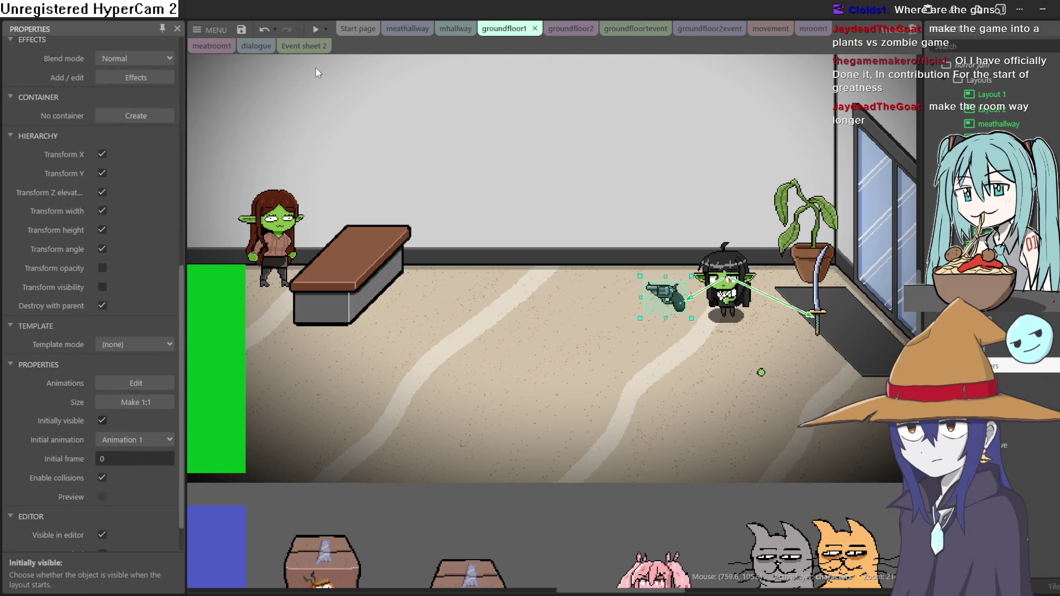
# Preview the game, walking the goblin left and right to check the revolver, then close it
pyautogui.click(318, 31)
pyautogui.click(313, 31)
pyautogui.press('Left')
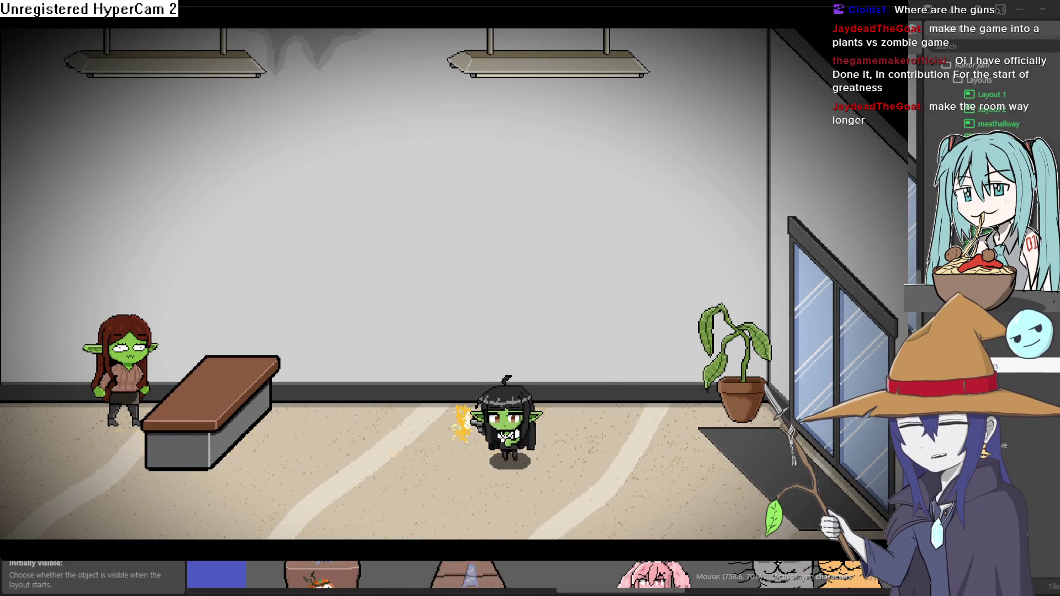
pyautogui.press('Right')
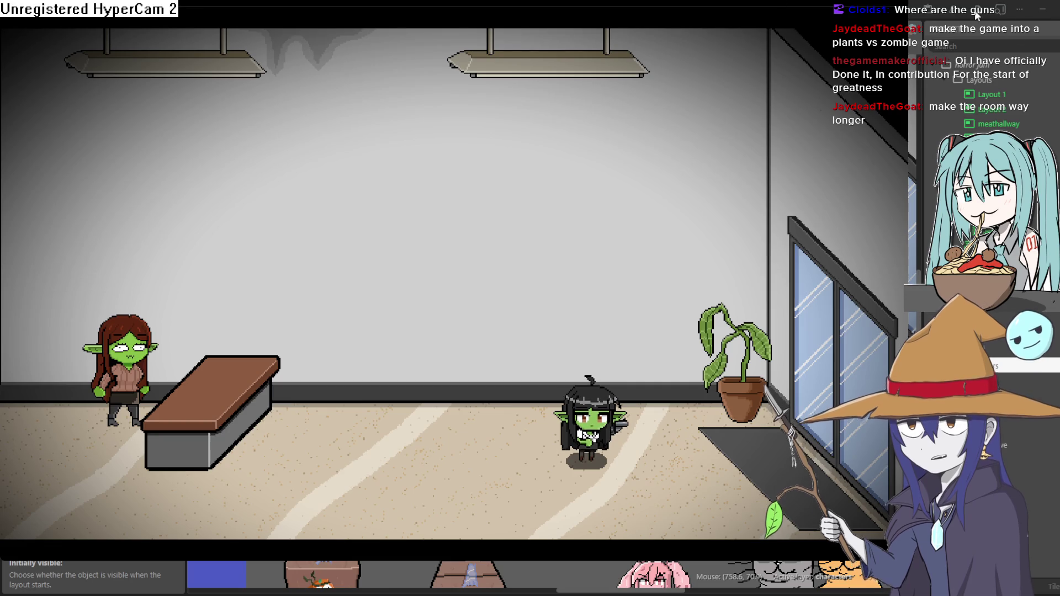
pyautogui.click(955, 12)
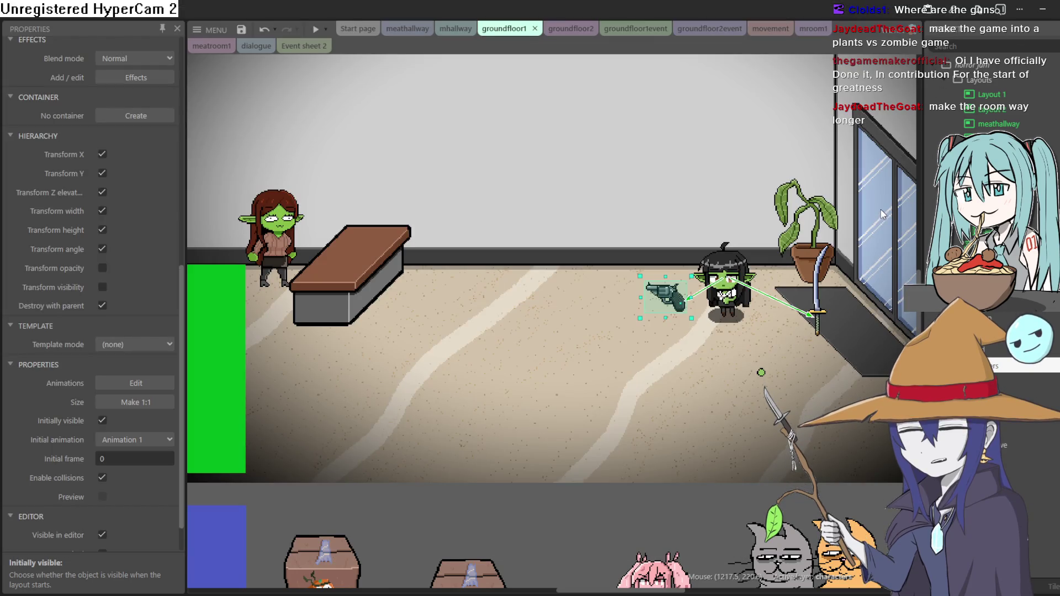
# Zoom and pan the groundfloor1 layout view to bring the room with the revolver into sight
pyautogui.scroll(2, 717, 199)
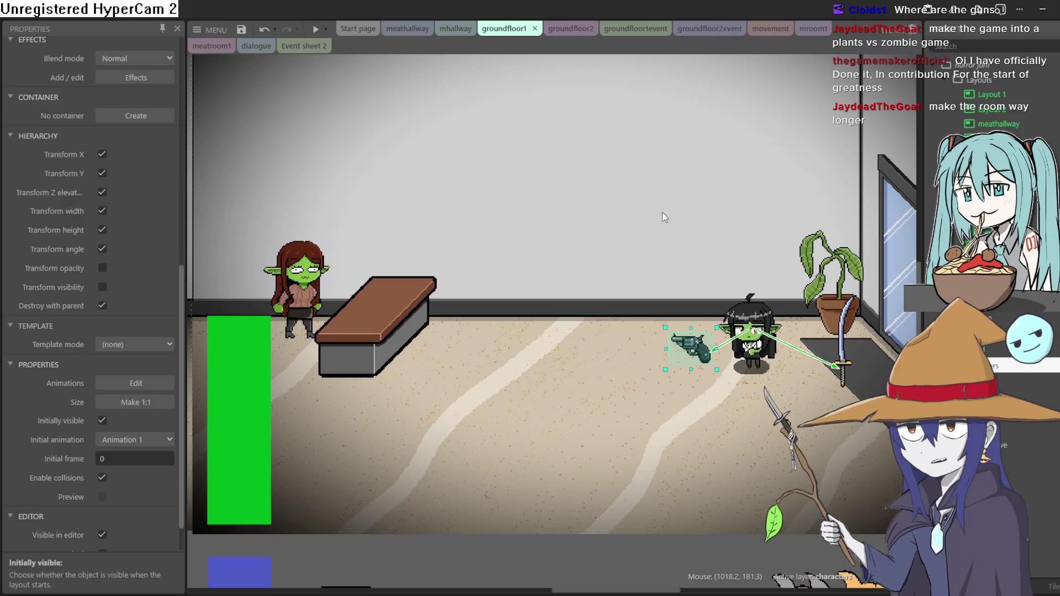
pyautogui.scroll(-2, 660, 220)
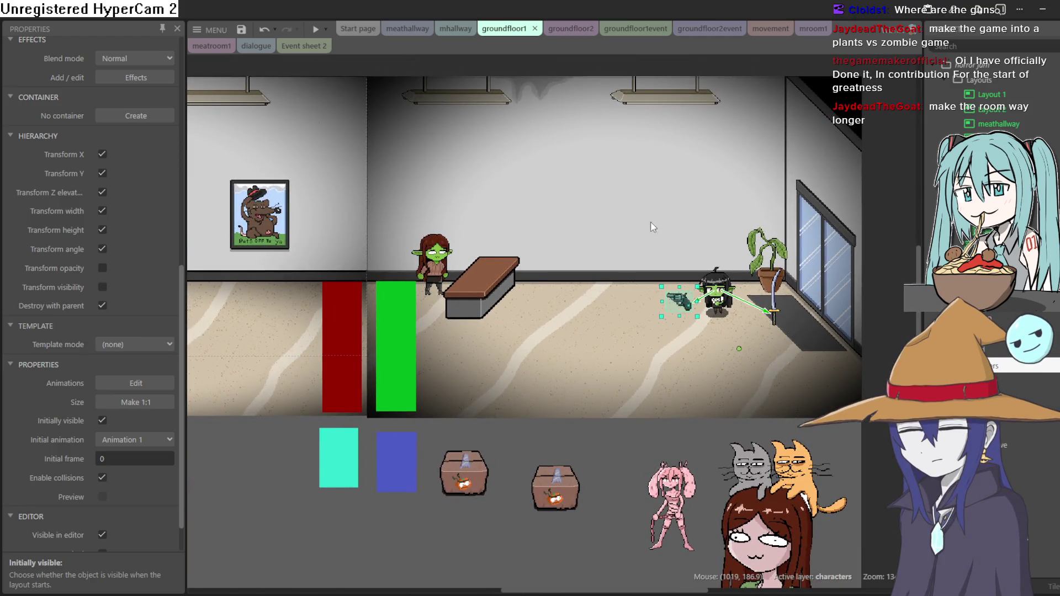
pyautogui.scroll(2, 507, 224)
pyautogui.moveTo(504, 222)
pyautogui.mouseDown()
pyautogui.moveTo(529, 225)
pyautogui.moveTo(564, 201)
pyautogui.moveTo(558, 158)
pyautogui.mouseUp()
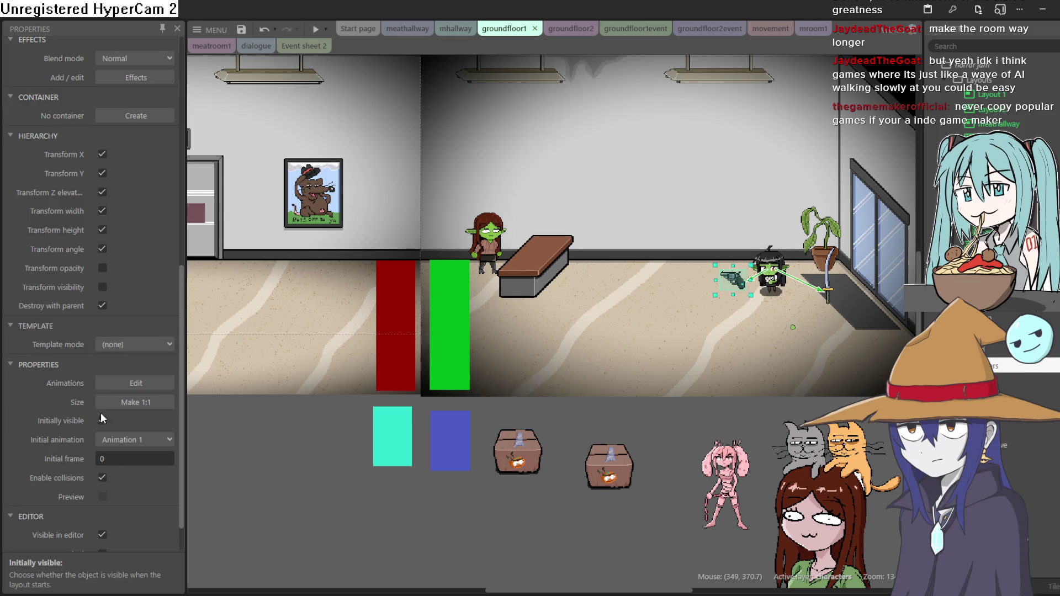
# Select the randomguy goblin in the groundfloor1 layout to inspect it
pyautogui.moveTo(657, 294); pyautogui.dragTo(911, 330)
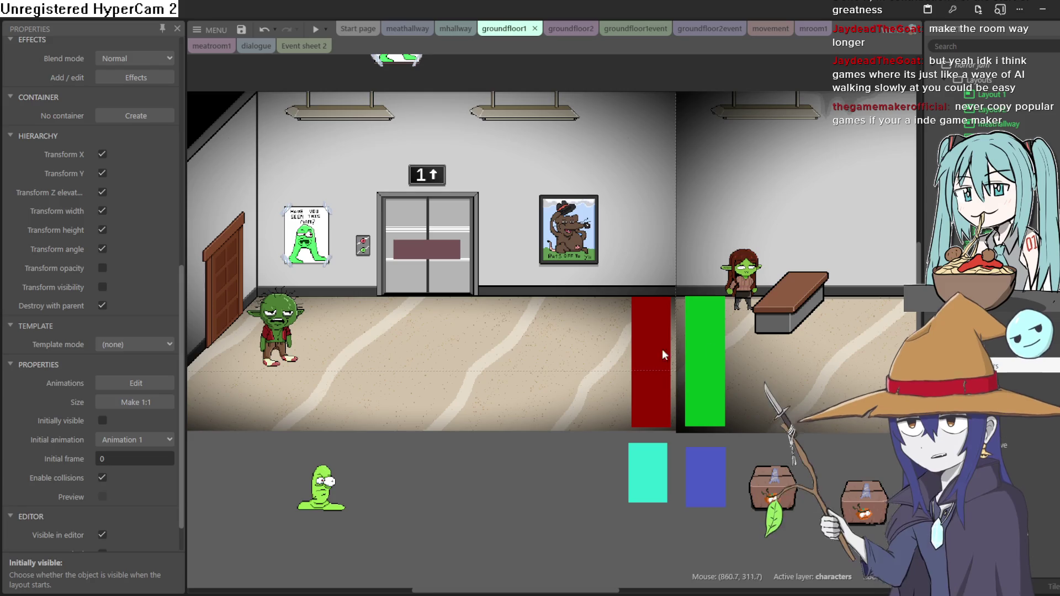
pyautogui.click(274, 343)
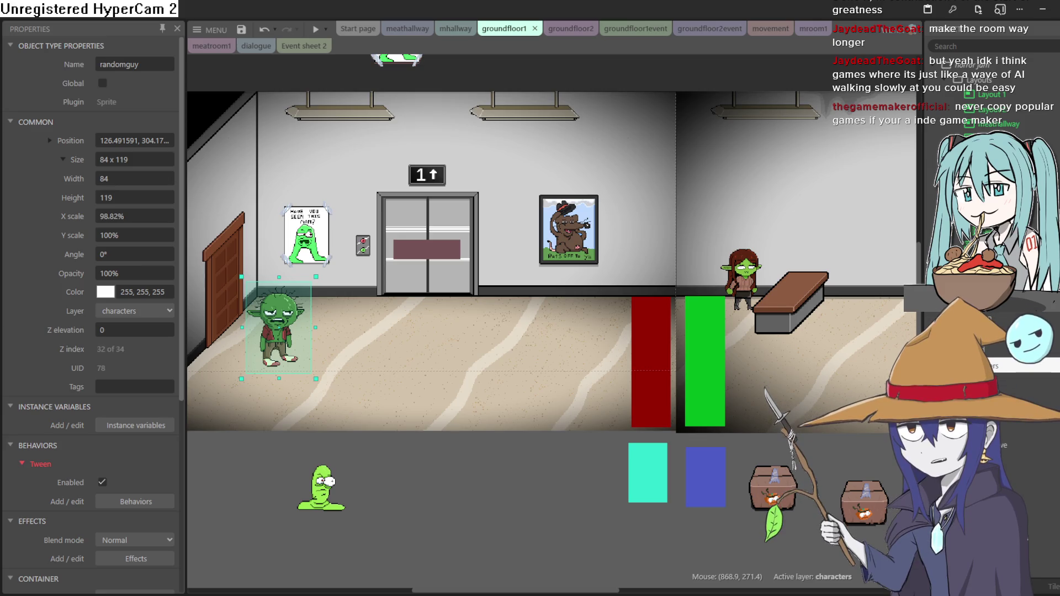
pyautogui.hscroll(5, 914, 330)
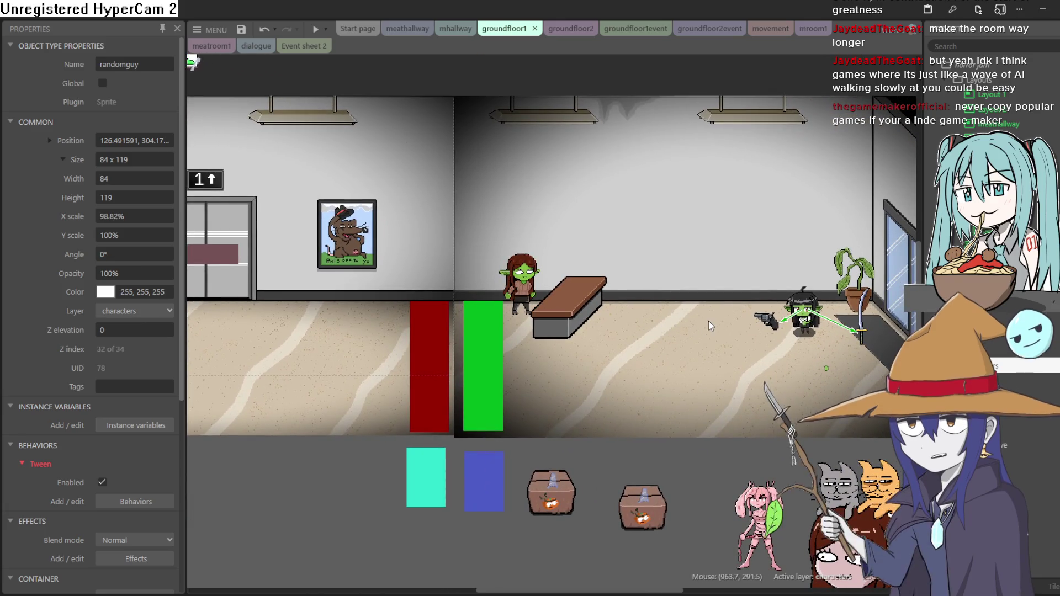
pyautogui.hscroll(1, 707, 322)
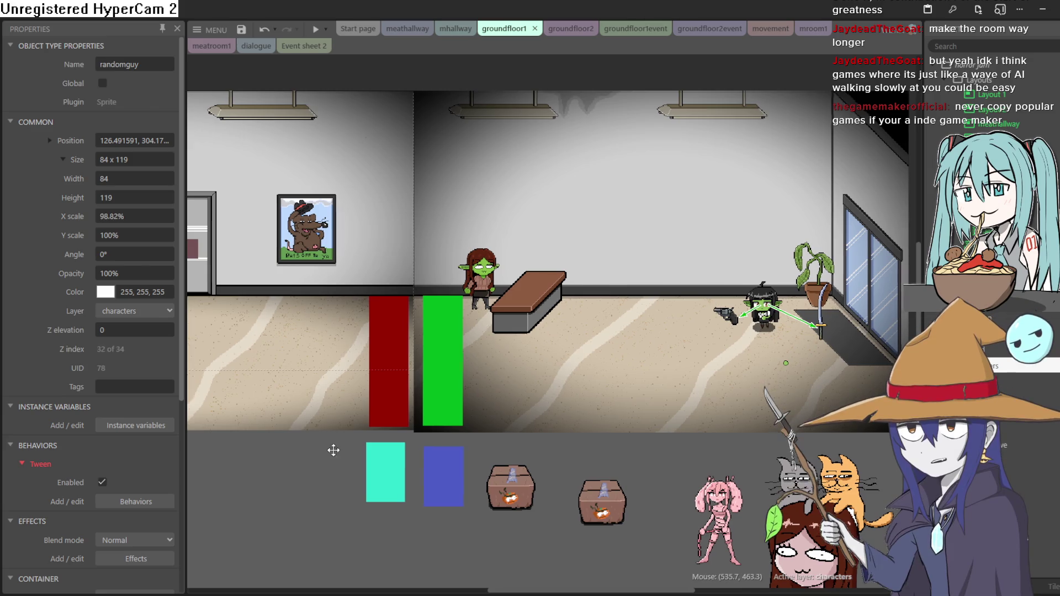
# Look over the elevator side and plant window, then start a new game preview
pyautogui.moveTo(331, 450); pyautogui.dragTo(705, 457)
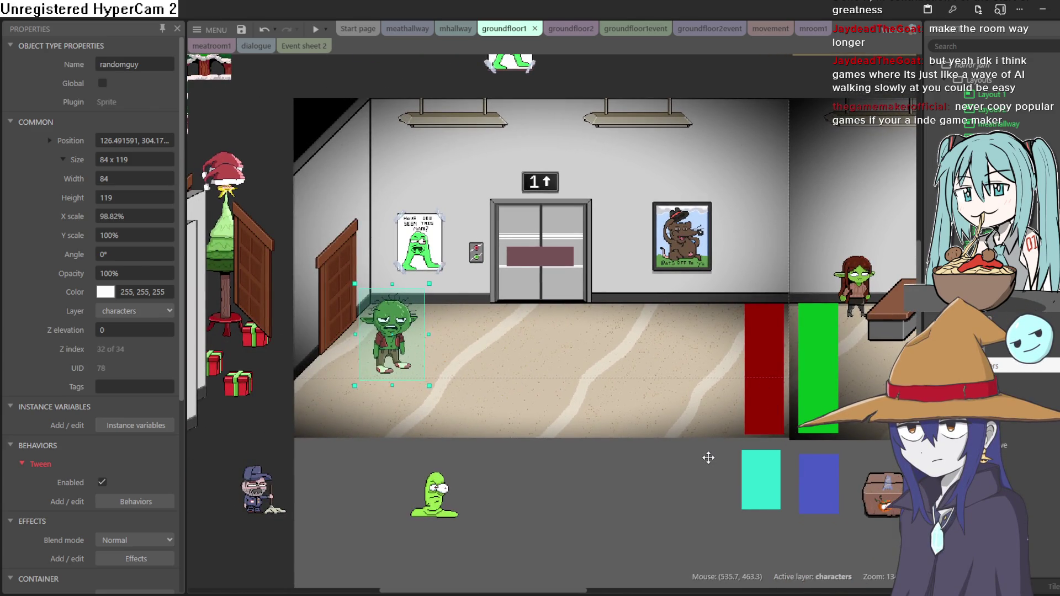
pyautogui.hscroll(6, 642, 444)
pyautogui.moveTo(810, 340)
pyautogui.mouseDown()
pyautogui.moveTo(700, 358)
pyautogui.moveTo(670, 389)
pyautogui.mouseUp()
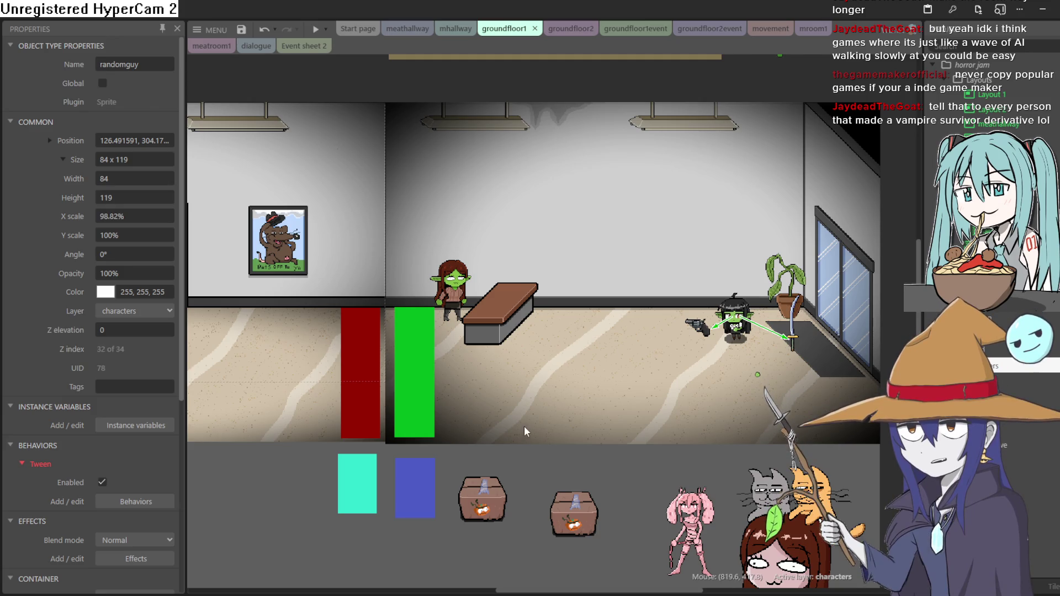
pyautogui.moveTo(348, 402)
pyautogui.mouseDown()
pyautogui.moveTo(485, 385)
pyautogui.moveTo(644, 386)
pyautogui.moveTo(660, 402)
pyautogui.moveTo(576, 425)
pyautogui.moveTo(346, 423)
pyautogui.moveTo(258, 387)
pyautogui.moveTo(262, 411)
pyautogui.mouseUp()
pyautogui.moveTo(496, 368); pyautogui.dragTo(500, 384)
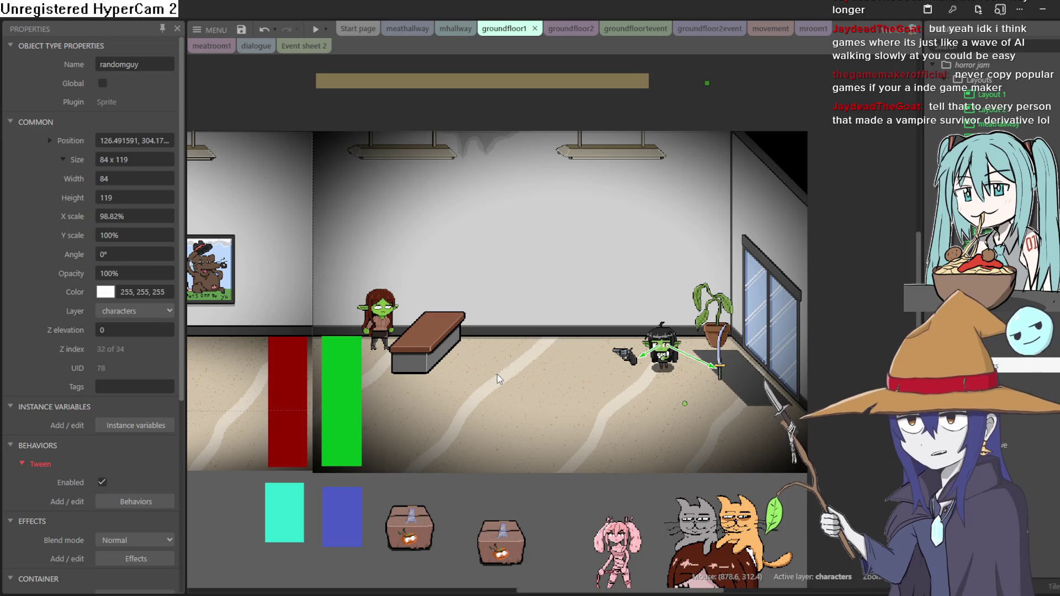
pyautogui.click(316, 30)
# Walk the goblin to the red-haired goblin, below the bench and across the floor
pyautogui.press('Left')
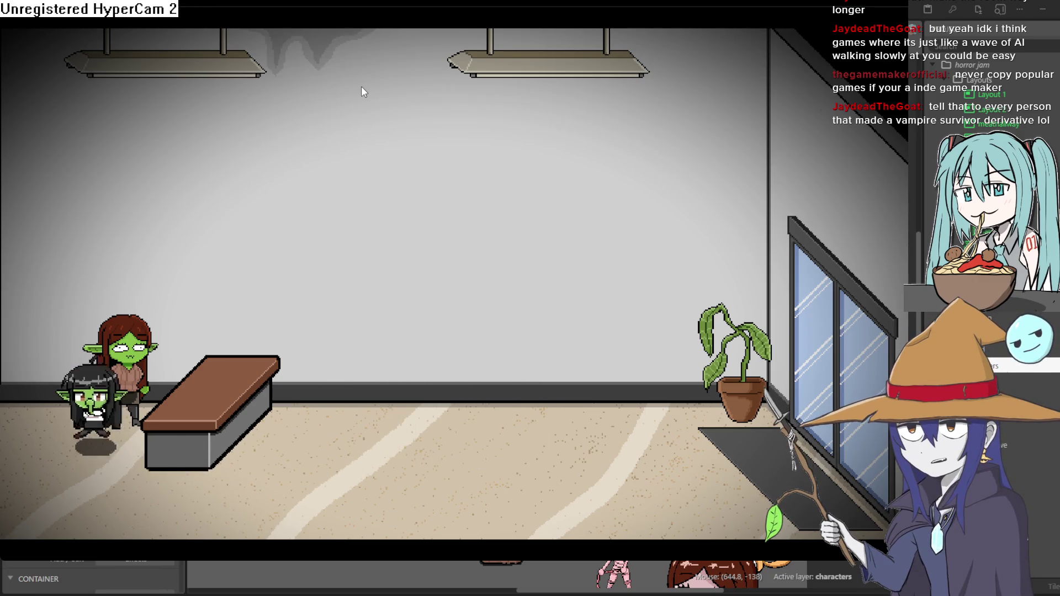
pyautogui.press('Down')
pyautogui.press('Right')
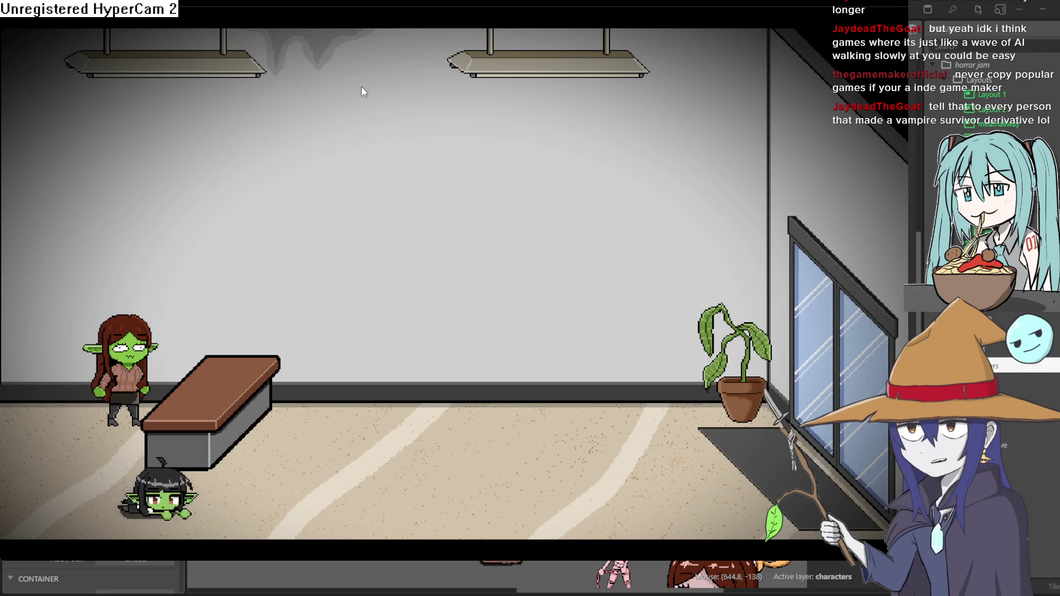
pyautogui.press('Up')
pyautogui.press('Right')
pyautogui.press('Left')
# Walk the goblin through the elevator room, close the preview and open groundfloor2
pyautogui.press('Down')
pyautogui.press('Left')
pyautogui.press('Up')
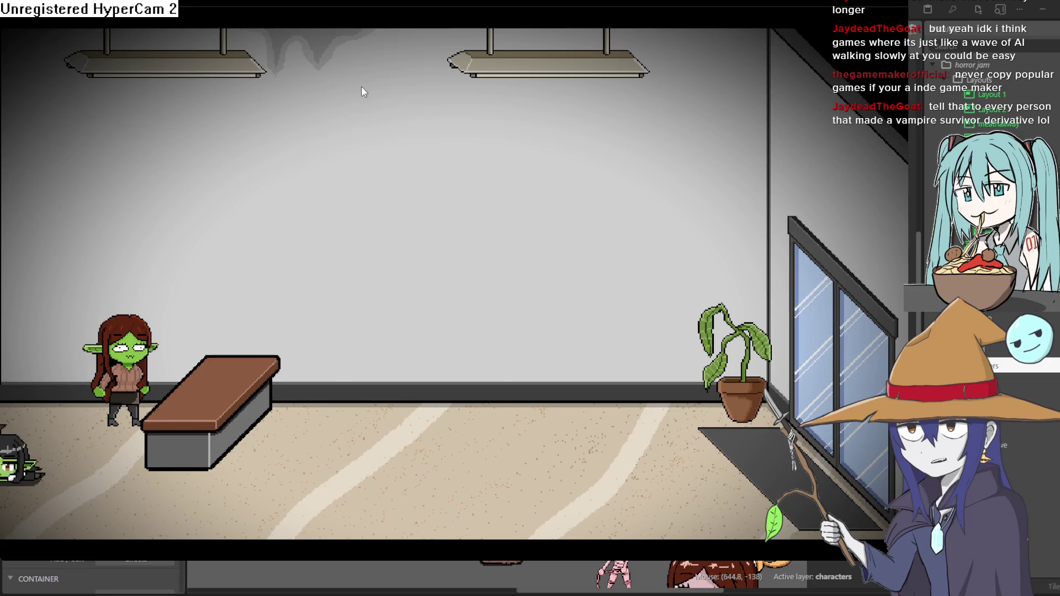
pyautogui.press('Left')
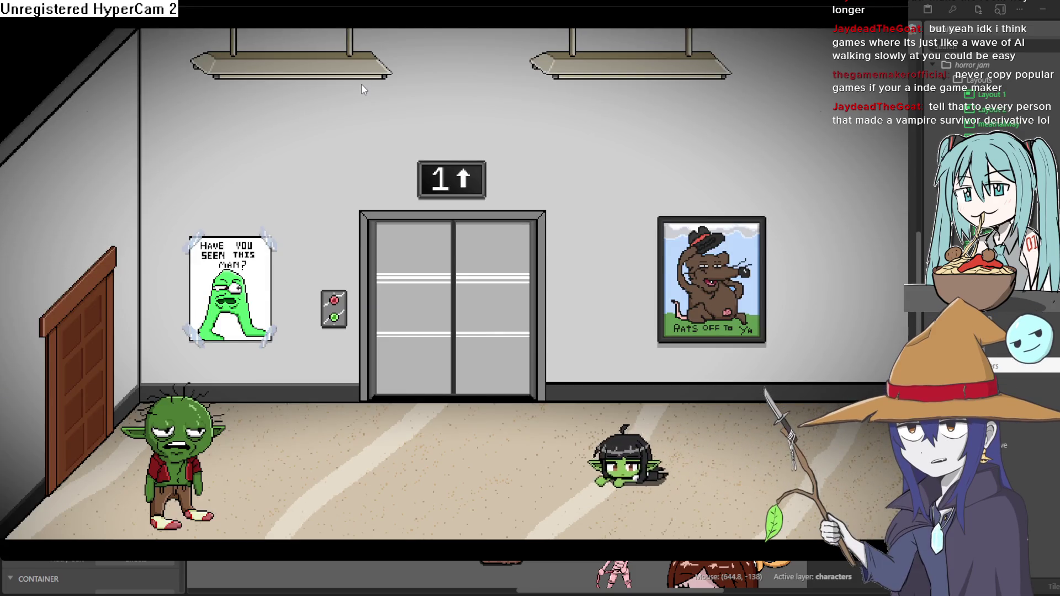
pyautogui.press('Right')
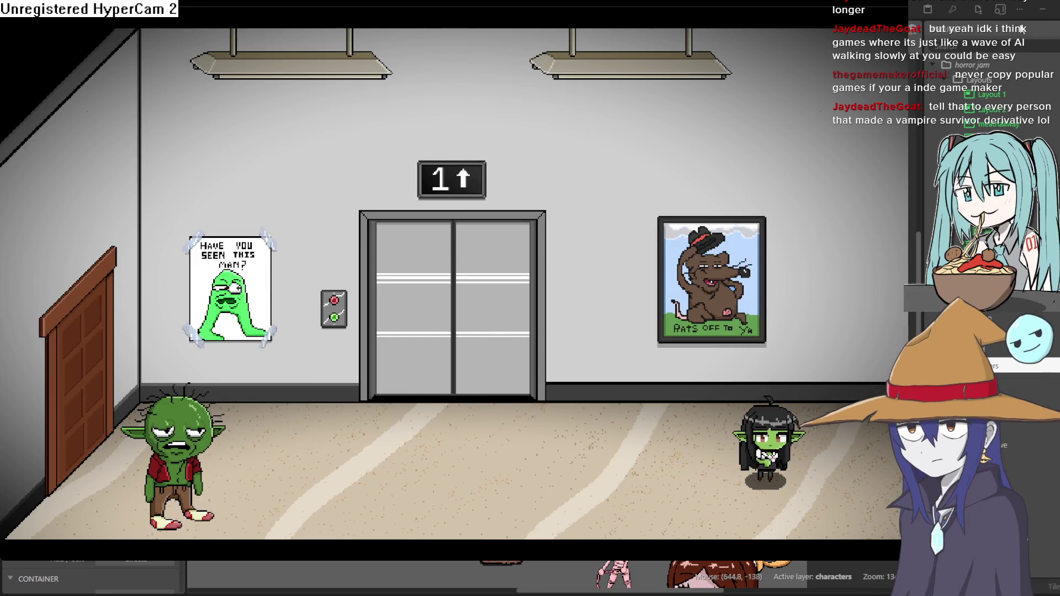
pyautogui.click(972, 22)
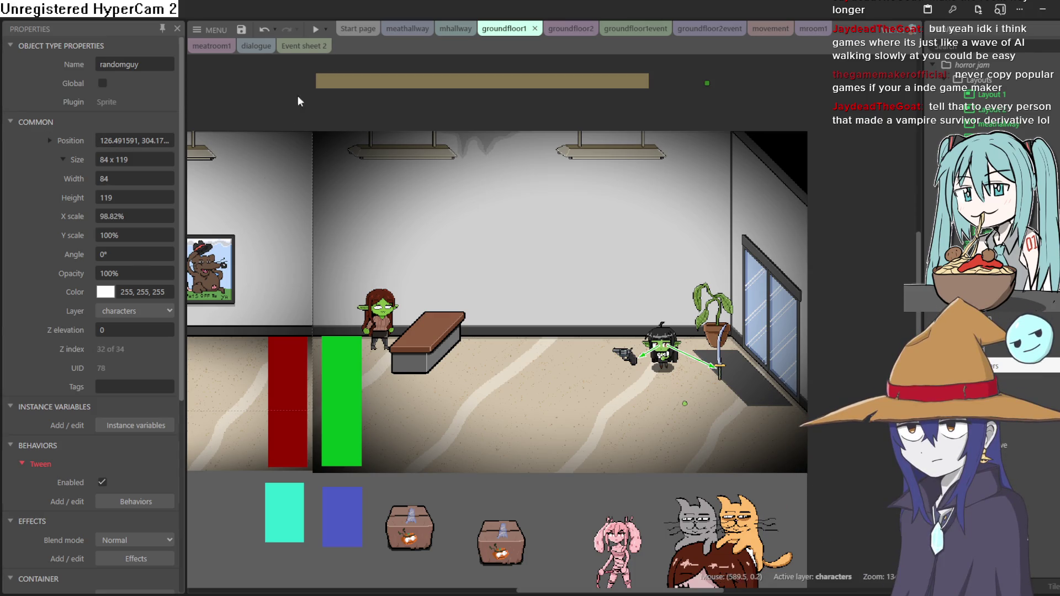
pyautogui.click(569, 28)
# Open the Sprite61 room background in the image editor, then close it again
pyautogui.doubleClick(589, 468)
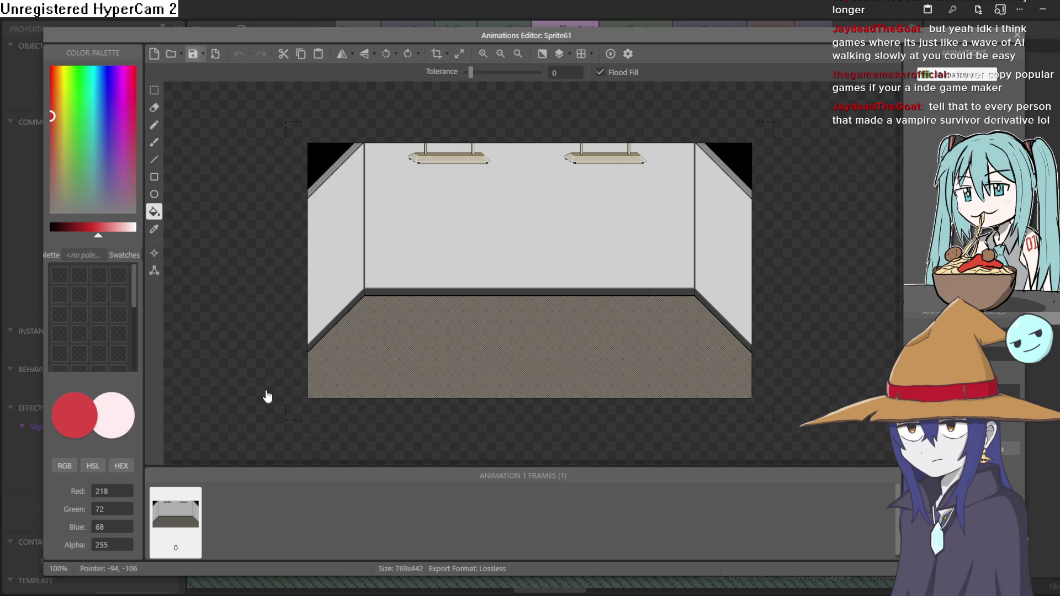
pyautogui.press('Escape')
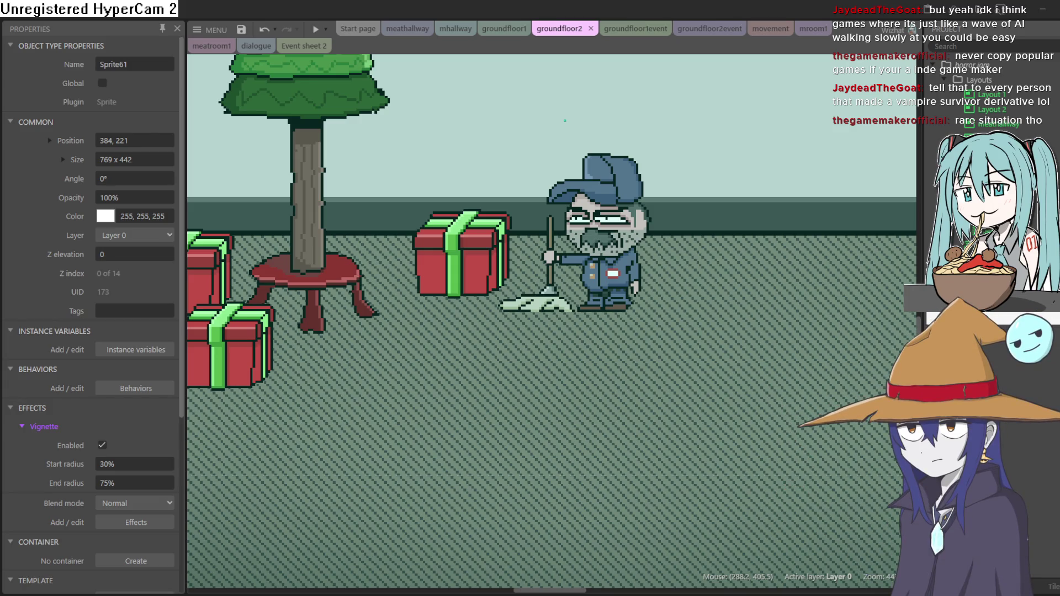
# In Aseprite, zoom to room2.png's left wall and add a new active Layer 1
pyautogui.hotkey('alt', 'Tab')
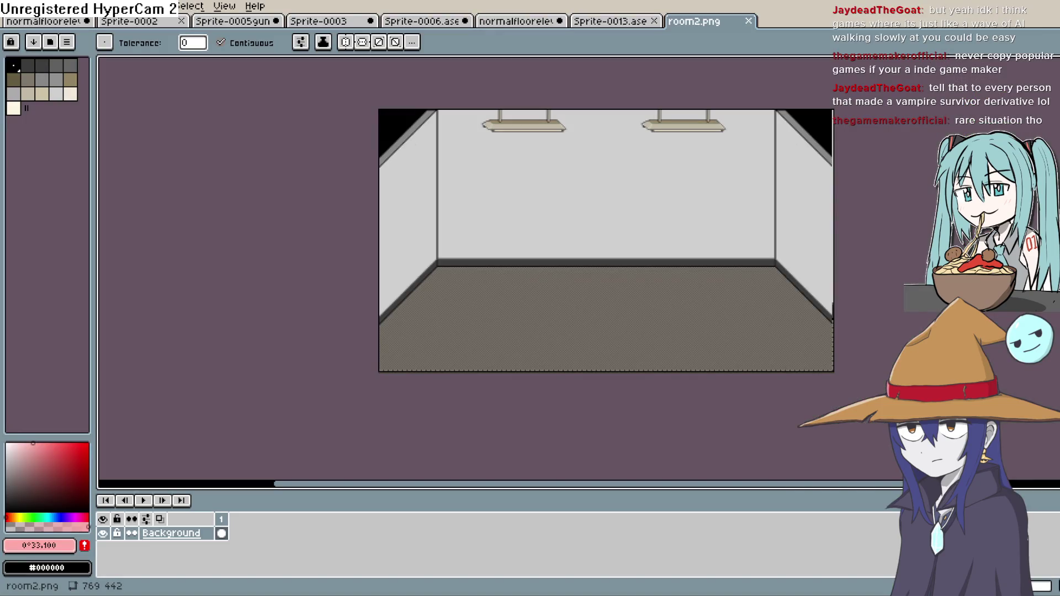
pyautogui.scroll(3, 618, 307)
pyautogui.scroll(-2, 607, 294)
pyautogui.scroll(2, 590, 298)
pyautogui.moveTo(589, 298); pyautogui.dragTo(950, 281)
pyautogui.moveTo(432, 243)
pyautogui.mouseDown()
pyautogui.moveTo(916, 239)
pyautogui.moveTo(370, 302)
pyautogui.mouseUp()
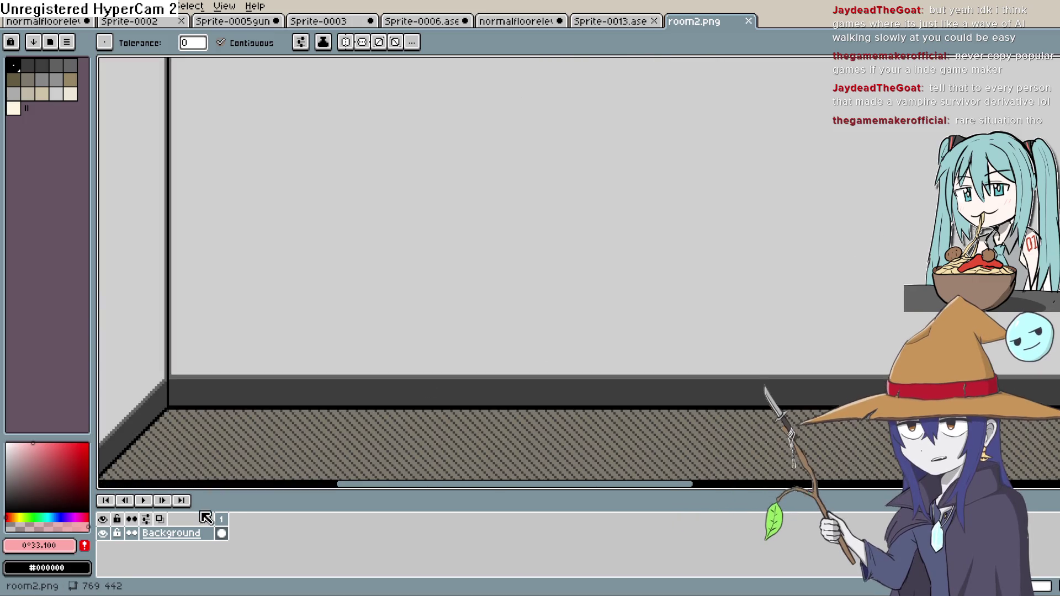
pyautogui.hotkey('shift', 'n')
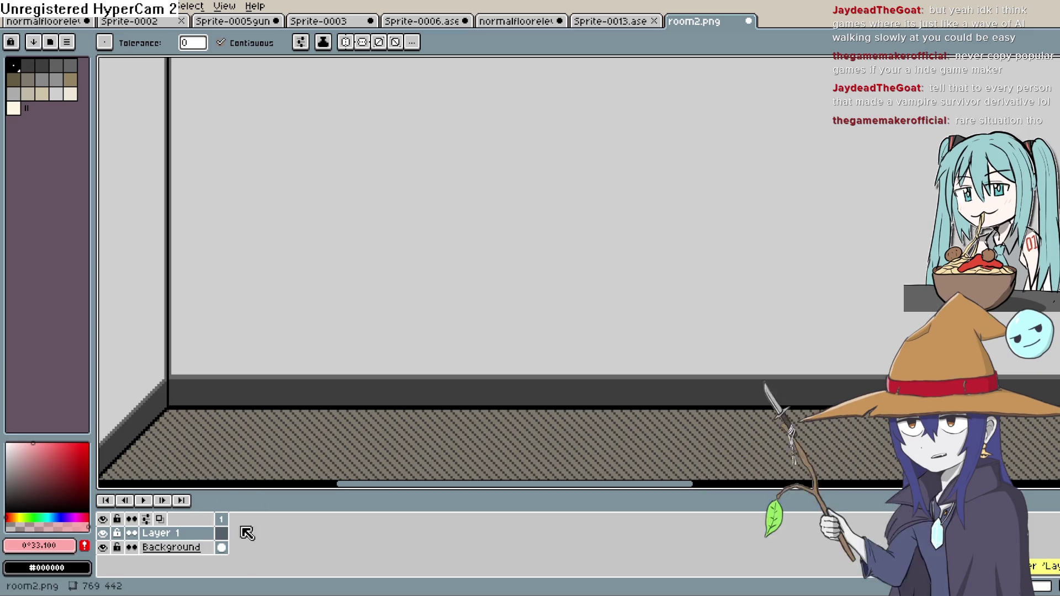
pyautogui.click(221, 533)
# Centre the wall corner, choose the Line tool and pick black as the colour
pyautogui.moveTo(432, 314); pyautogui.dragTo(679, 338)
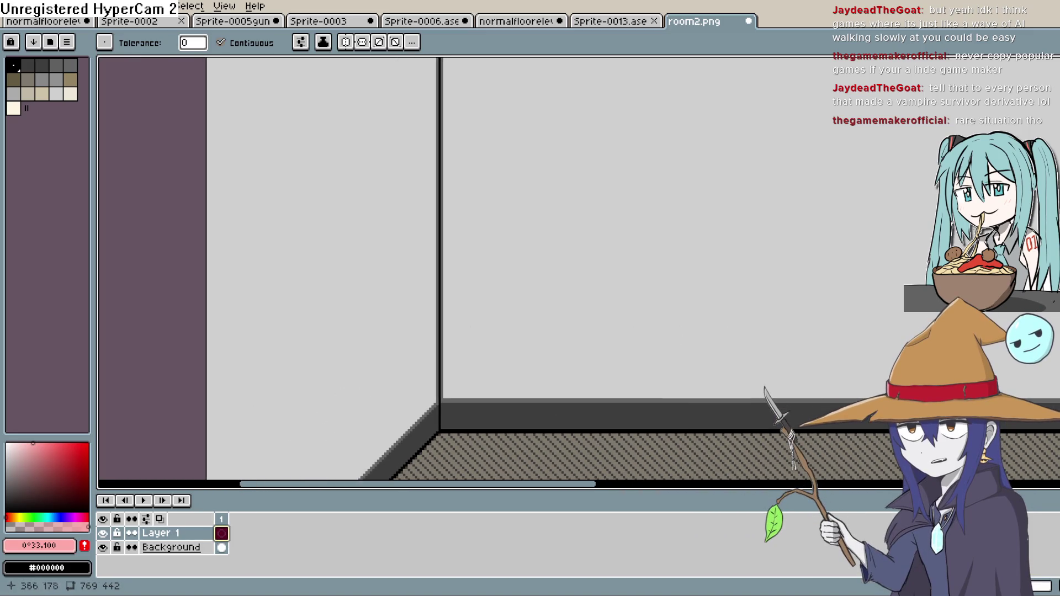
pyautogui.press('b')
pyautogui.moveTo(643, 375); pyautogui.dragTo(714, 234)
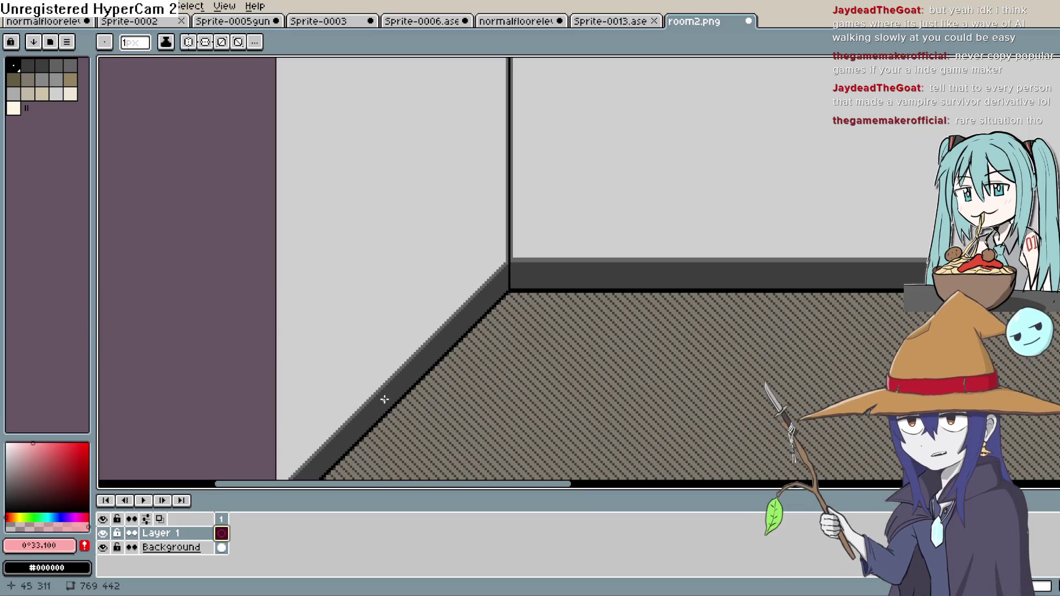
pyautogui.keyDown('alt'); pyautogui.click(269, 440); pyautogui.keyUp('alt')
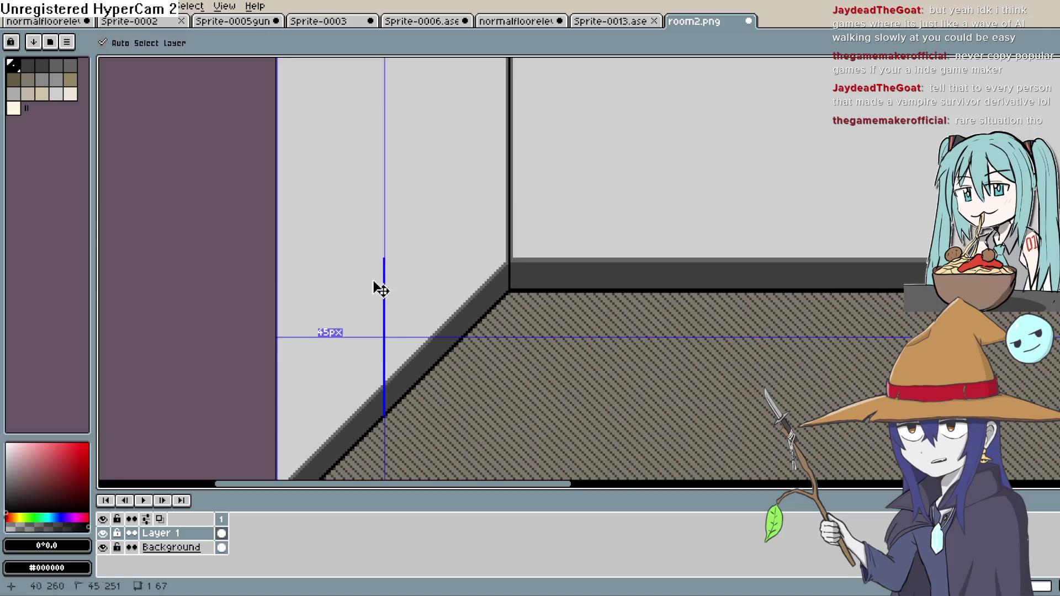
pyautogui.click(67, 7)
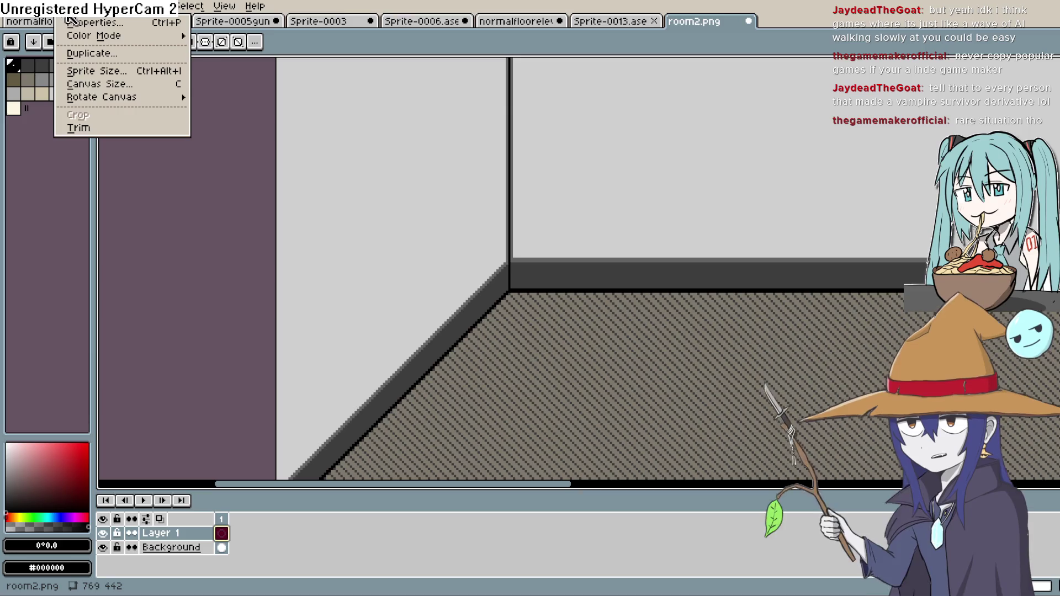
# Convert room2.png to RGB colour and draw a first railing post and slanted top rail
pyautogui.moveTo(174, 37)
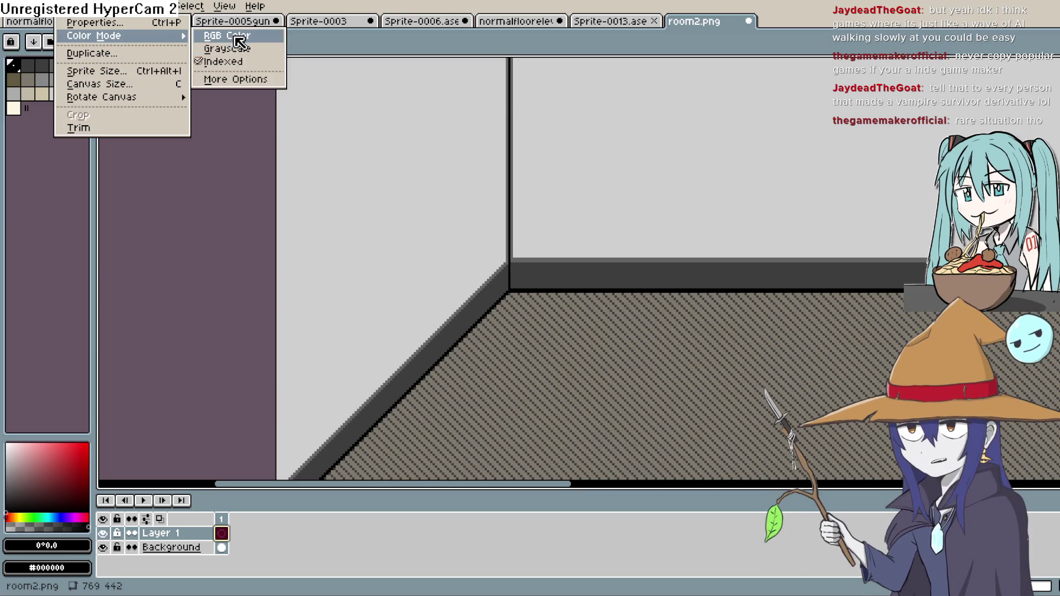
pyautogui.click(236, 37)
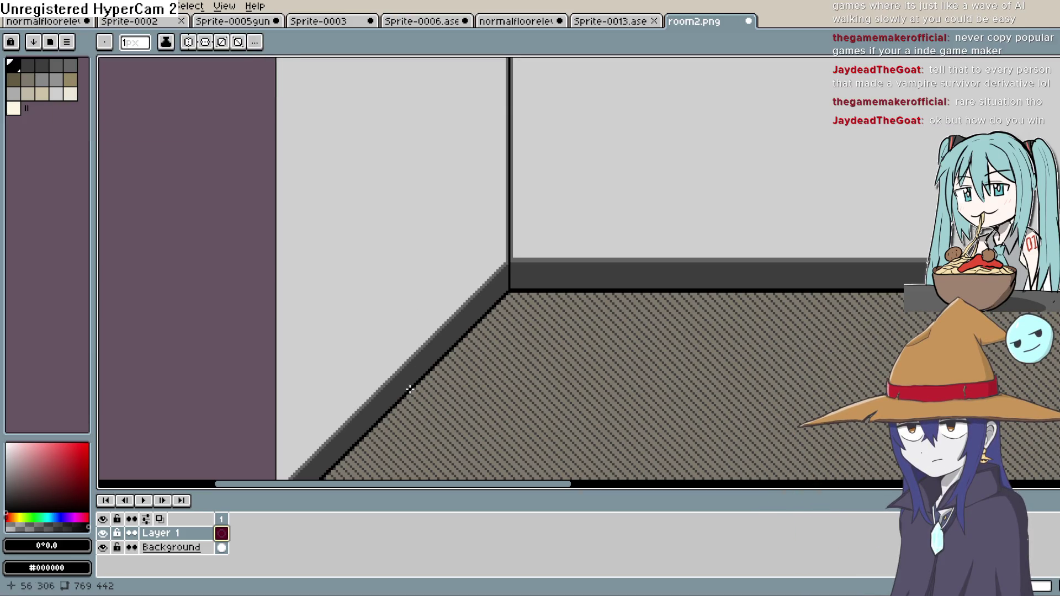
pyautogui.moveTo(404, 394)
pyautogui.mouseDown()
pyautogui.moveTo(403, 237)
pyautogui.moveTo(489, 232)
pyautogui.mouseUp()
pyautogui.hotkey('ctrl', 'z')
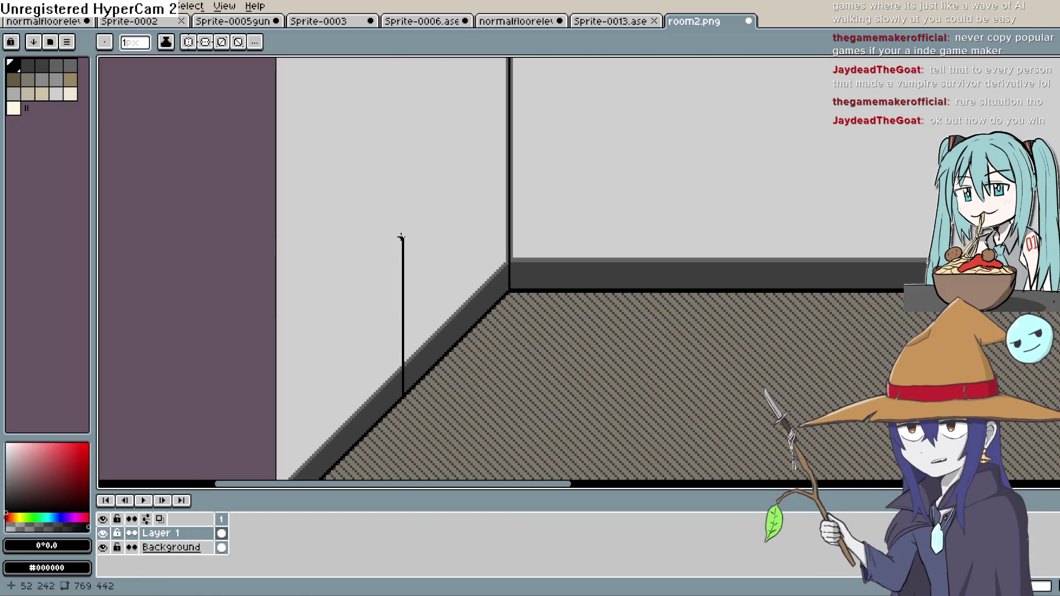
pyautogui.moveTo(402, 237); pyautogui.dragTo(478, 163)
pyautogui.moveTo(476, 257); pyautogui.dragTo(478, 320)
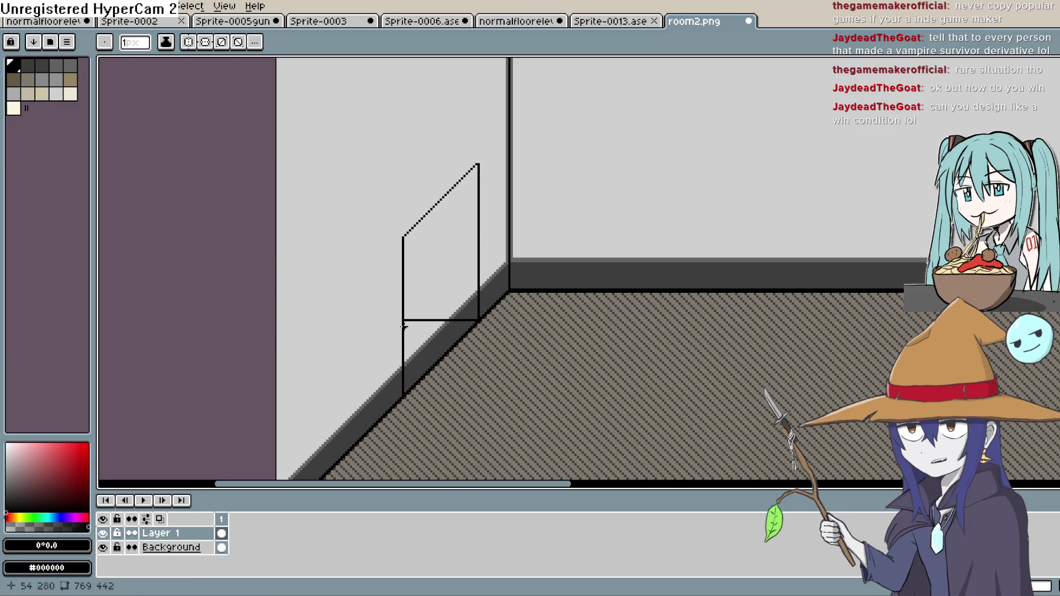
# Redraw a shorter front post and top rail, pick dark grey, and hide the Background layer
pyautogui.hotkey('ctrl', 'z')
pyautogui.hotkey('ctrl', 'z')
pyautogui.hotkey('ctrl', 'z')
pyautogui.hotkey('ctrl', 'z')
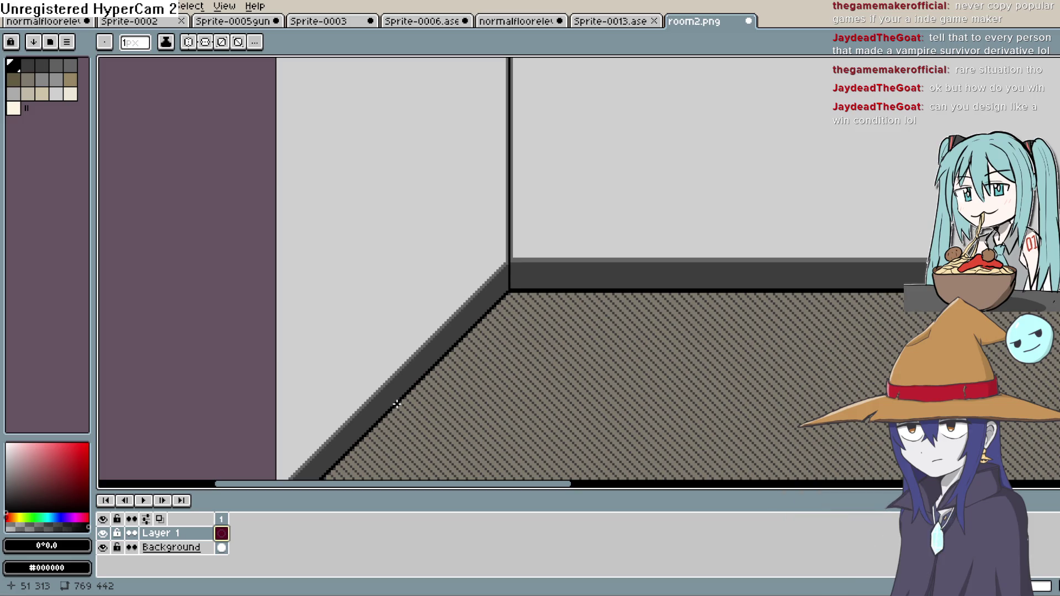
pyautogui.moveTo(387, 350); pyautogui.dragTo(398, 350)
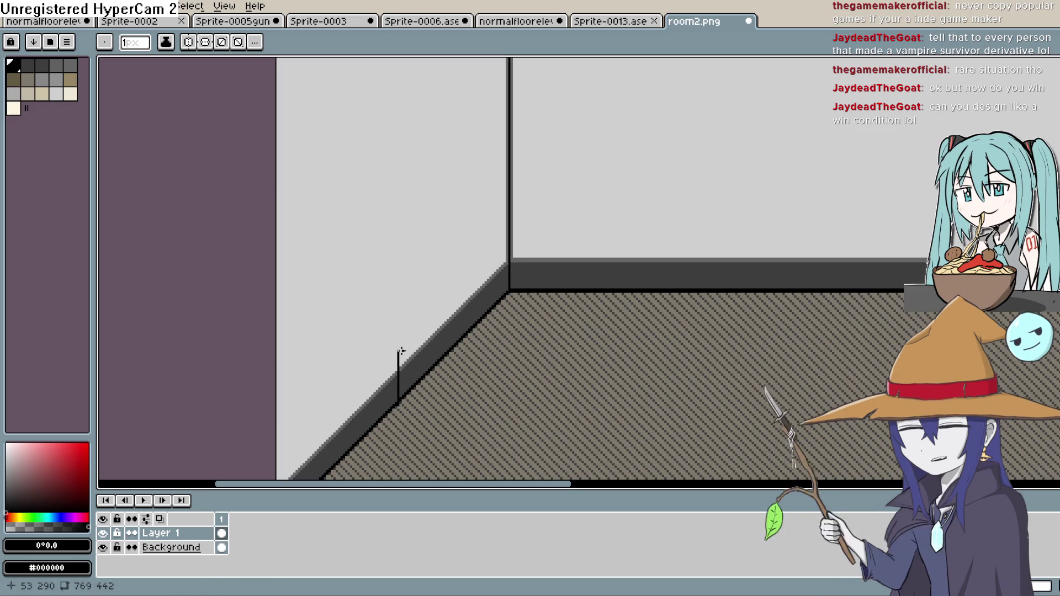
pyautogui.moveTo(445, 304)
pyautogui.mouseDown()
pyautogui.moveTo(438, 350)
pyautogui.moveTo(398, 351)
pyautogui.mouseUp()
pyautogui.moveTo(428, 318)
pyautogui.mouseDown()
pyautogui.moveTo(440, 307)
pyautogui.moveTo(440, 358)
pyautogui.moveTo(401, 361)
pyautogui.mouseUp()
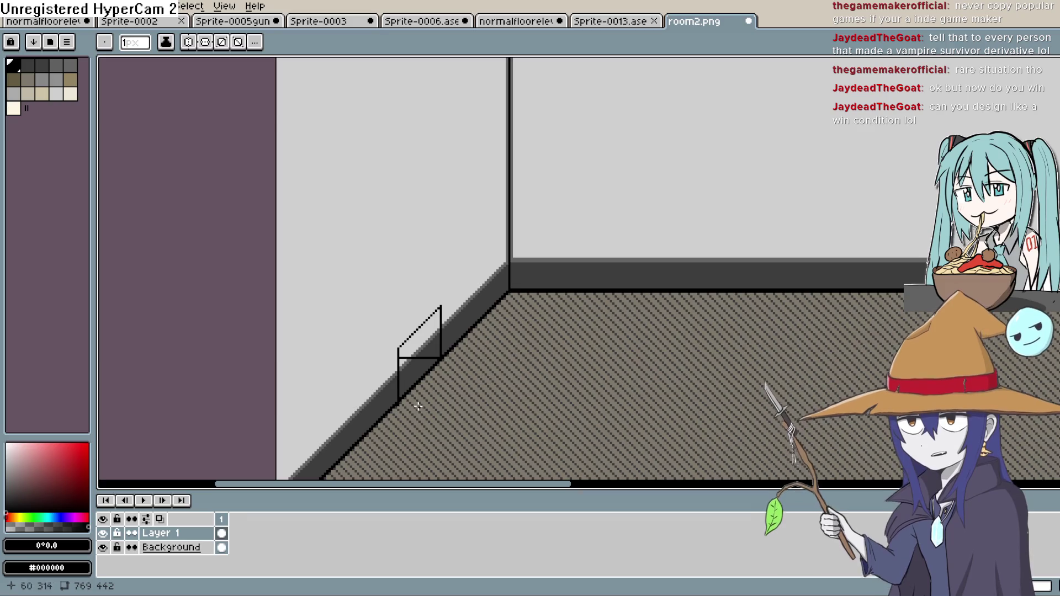
pyautogui.scroll(3, 398, 353)
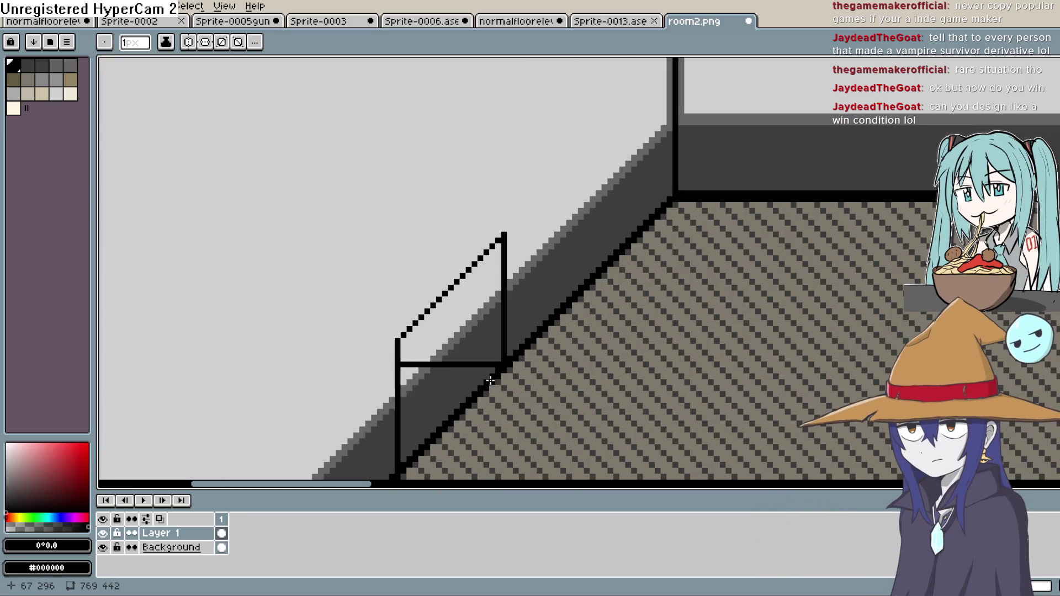
pyautogui.scroll(-3, 441, 276)
pyautogui.click(6, 493)
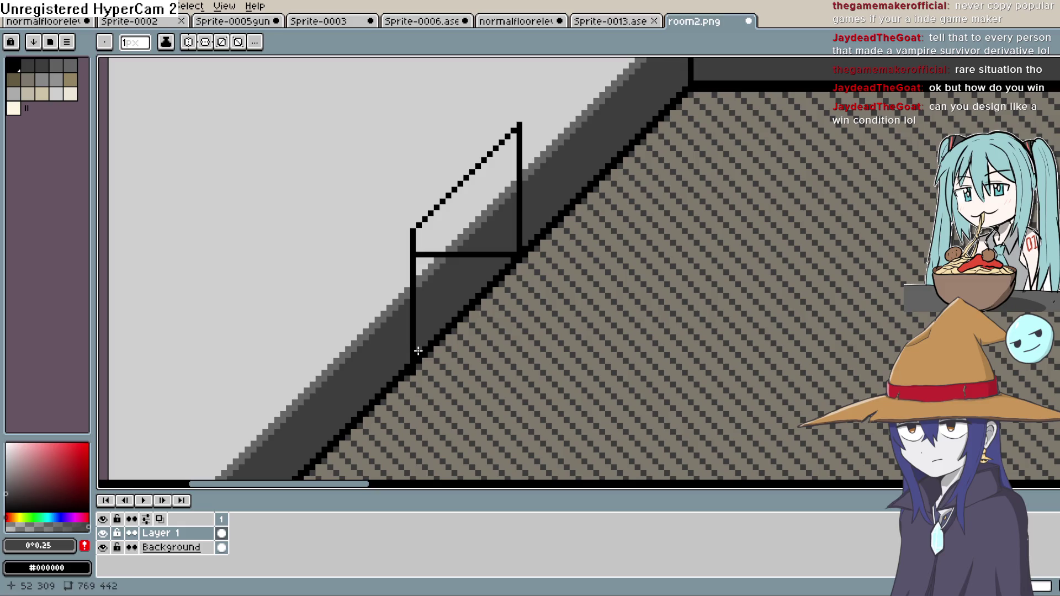
pyautogui.click(102, 547)
# Draw the lower diagonal edge, fill the lower part dark grey and the glass mid grey
pyautogui.moveTo(512, 263)
pyautogui.mouseDown()
pyautogui.moveTo(414, 320)
pyautogui.moveTo(415, 360)
pyautogui.mouseUp()
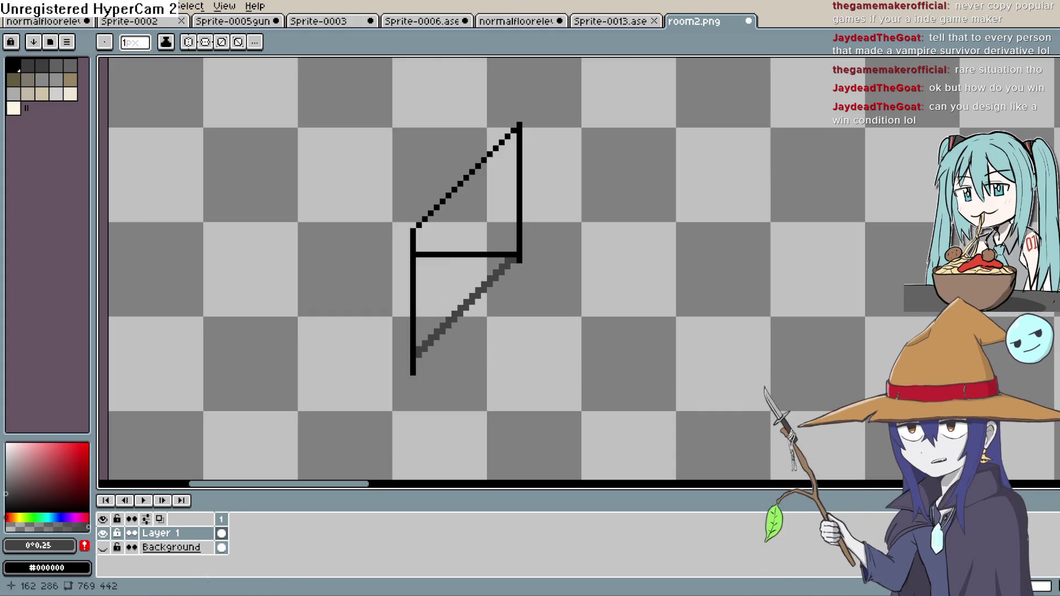
pyautogui.press('g')
pyautogui.click(456, 281)
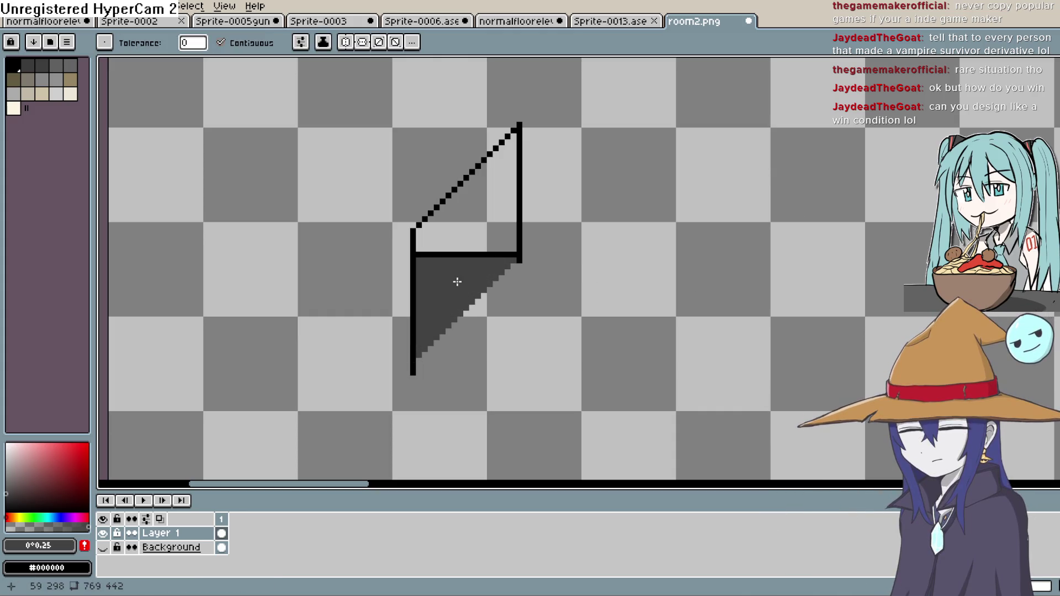
pyautogui.click(7, 477)
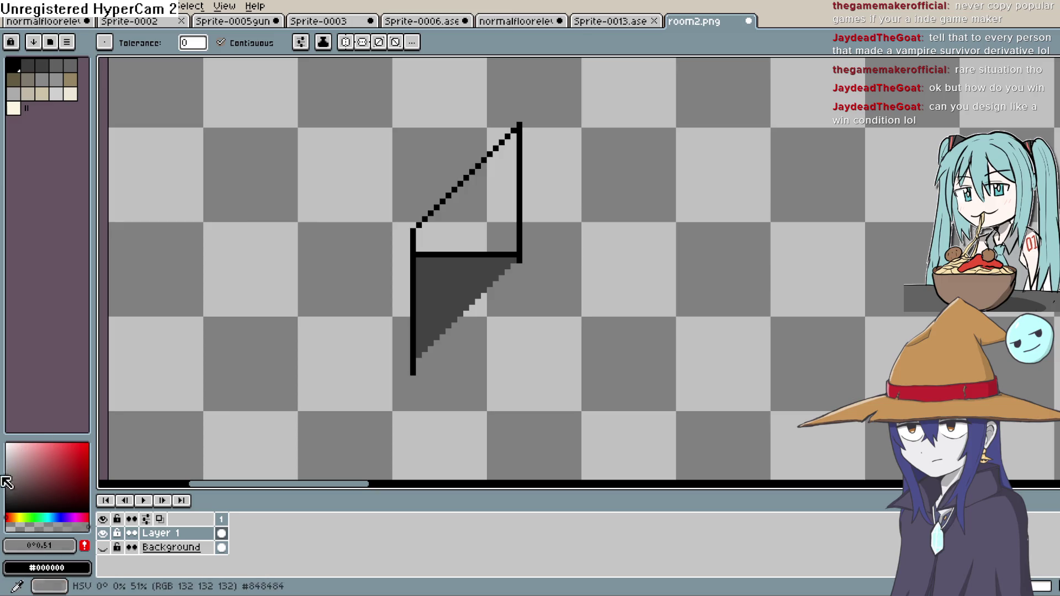
pyautogui.click(486, 190)
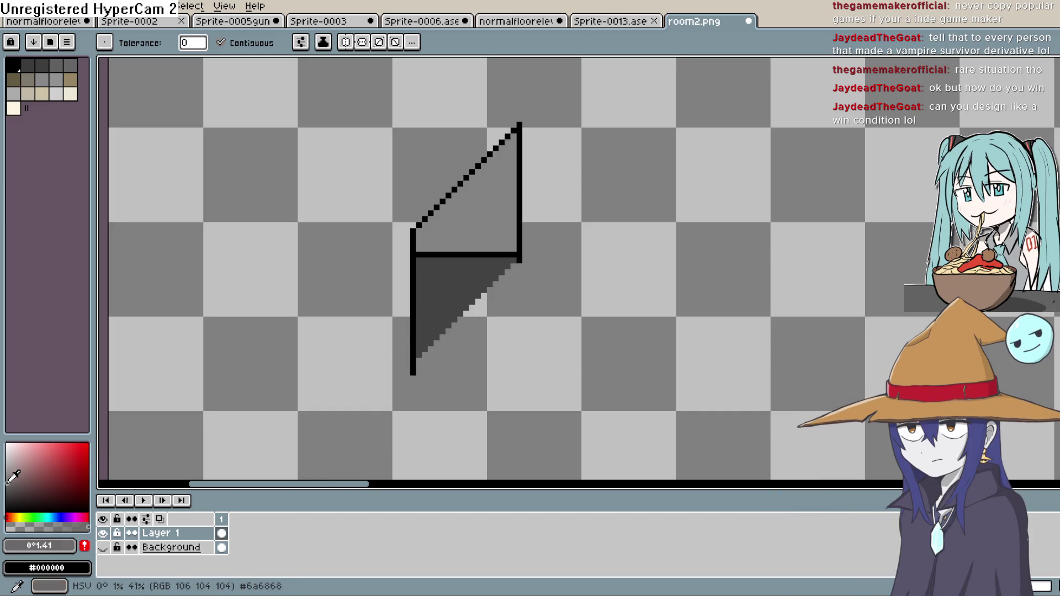
# Add a reflection streak to the glass with the pencil, undoing a misplaced grey streak
pyautogui.press('b')
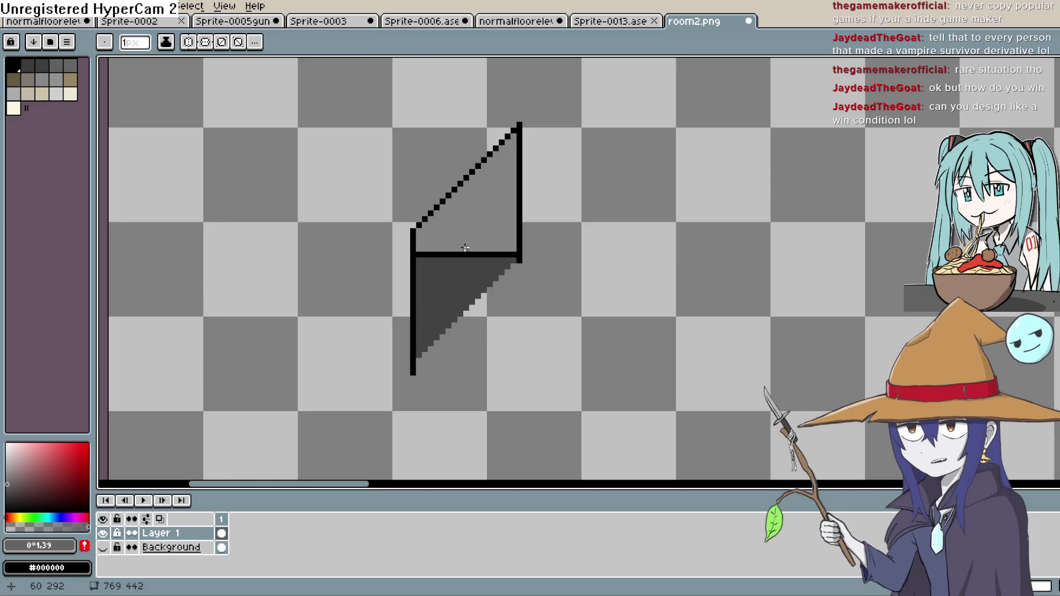
pyautogui.click(468, 187)
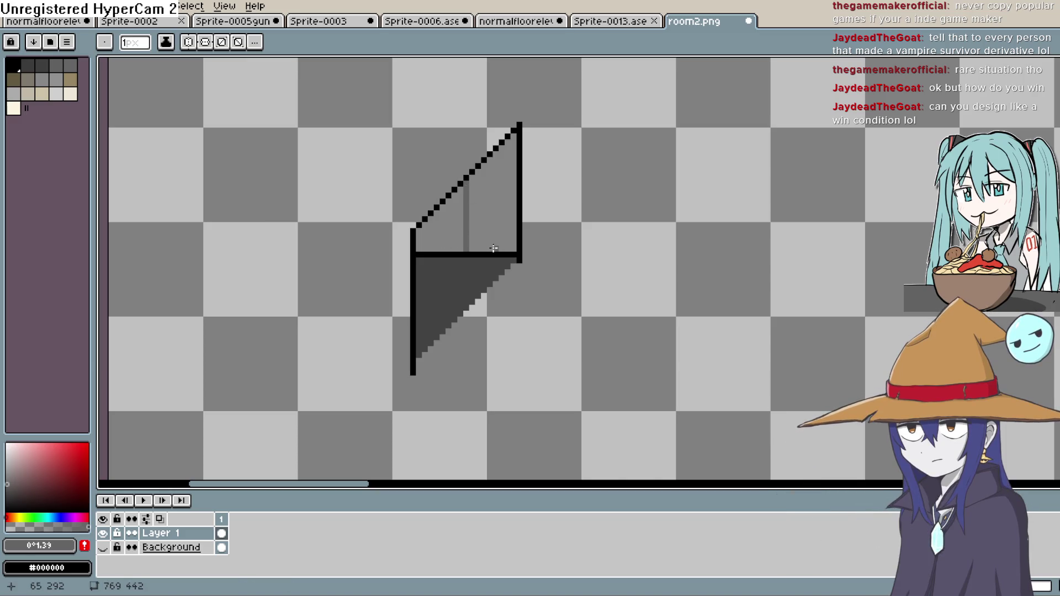
pyautogui.hotkey('ctrl', 'z')
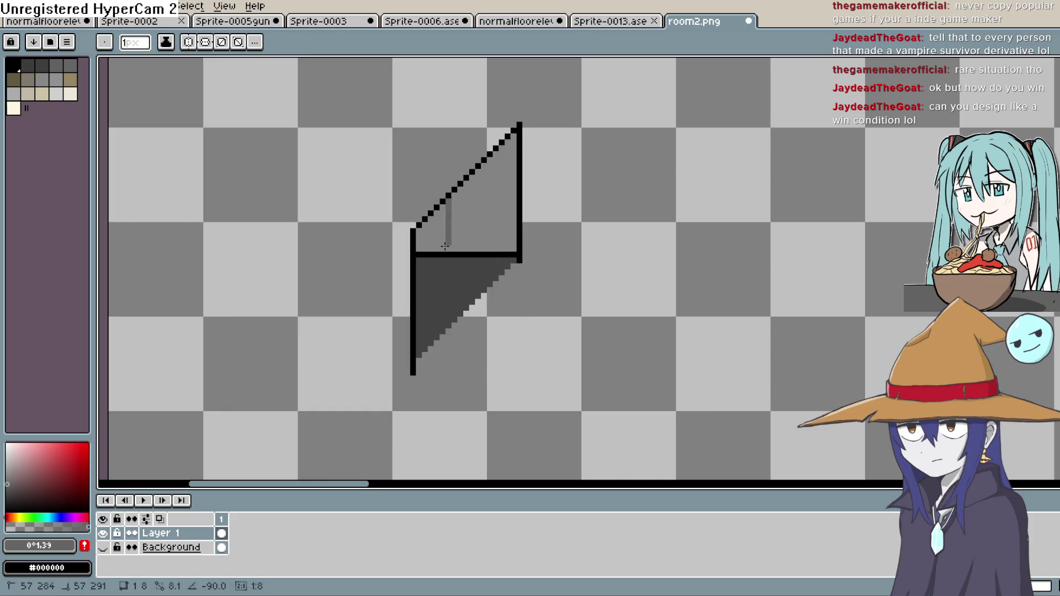
pyautogui.moveTo(508, 241); pyautogui.dragTo(508, 241)
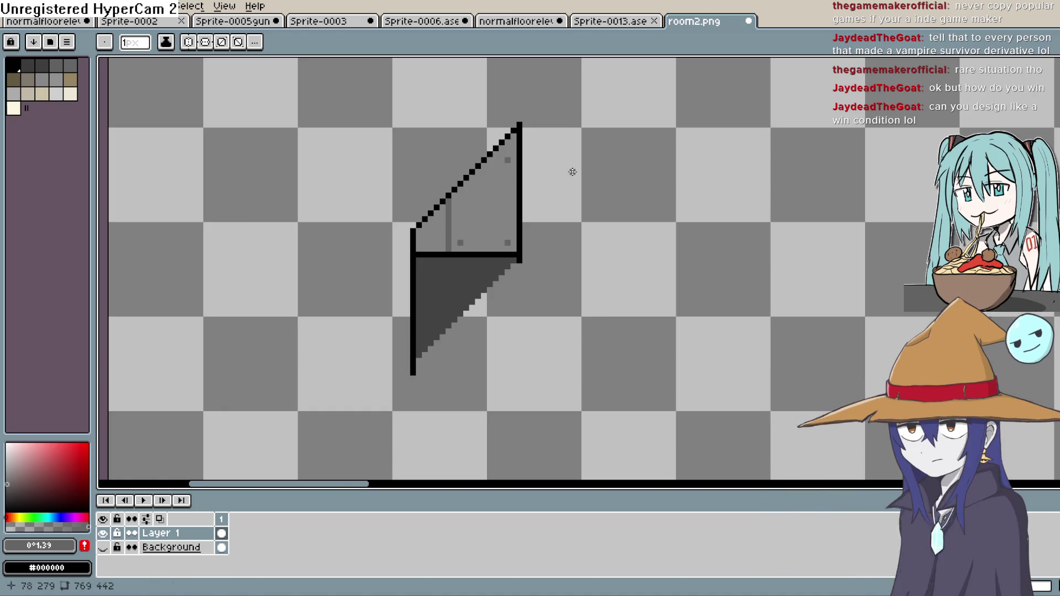
pyautogui.scroll(-2, 573, 172)
pyautogui.scroll(-1, 573, 172)
pyautogui.scroll(2, 543, 218)
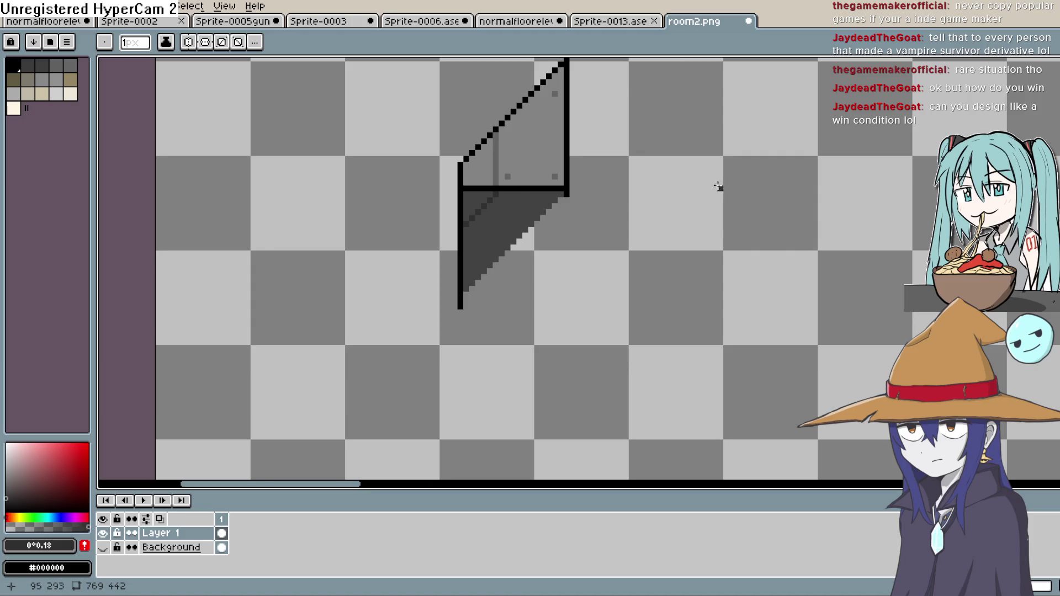
# Show the room background to check the panel, then hide it and centre the glass panel
pyautogui.scroll(-2, 721, 188)
pyautogui.click(103, 547)
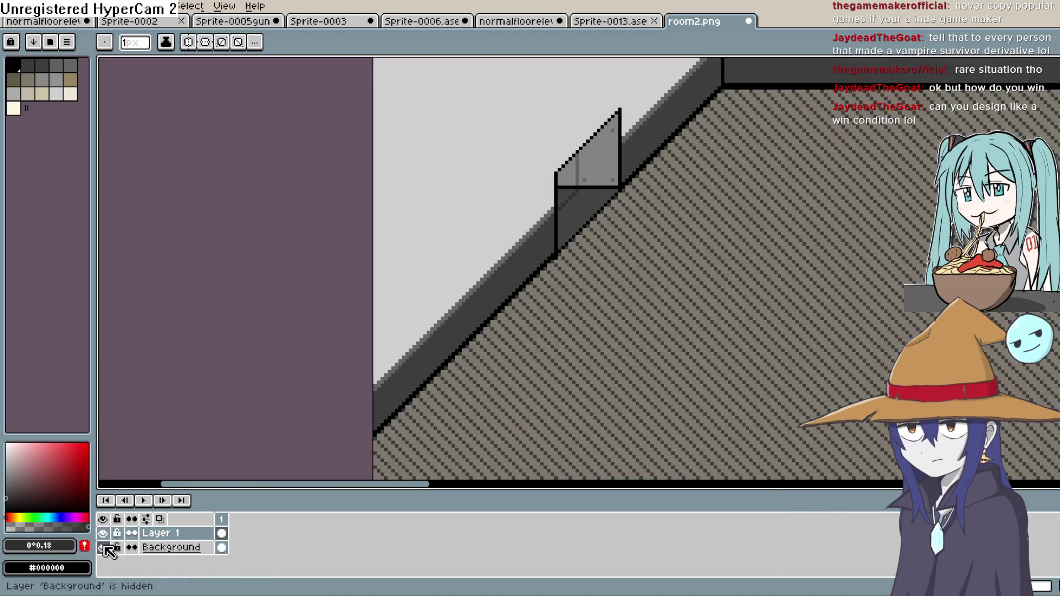
pyautogui.scroll(-2, 620, 253)
pyautogui.scroll(4, 636, 274)
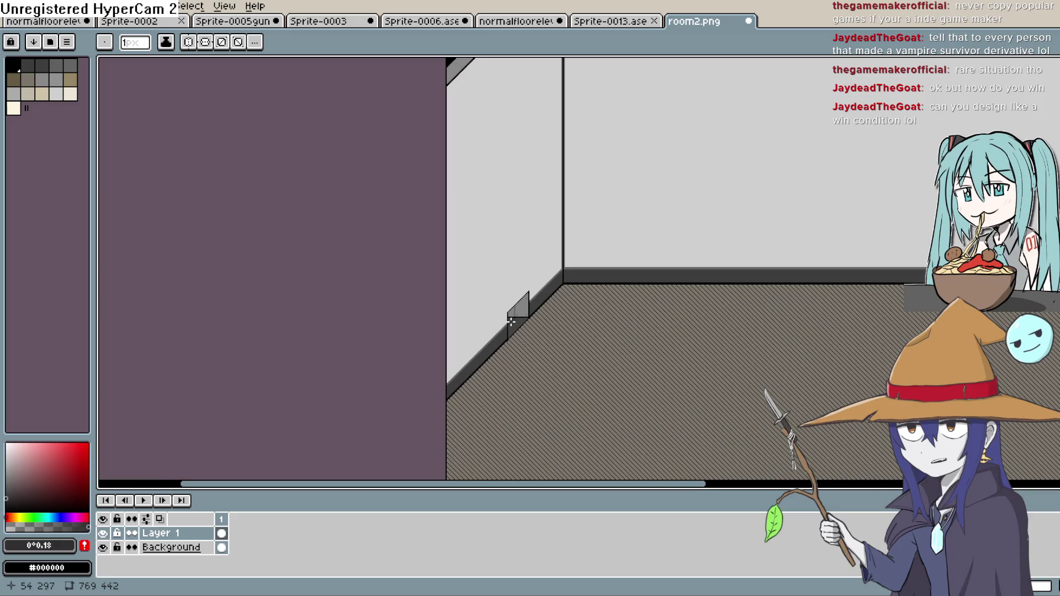
pyautogui.scroll(-3, 516, 316)
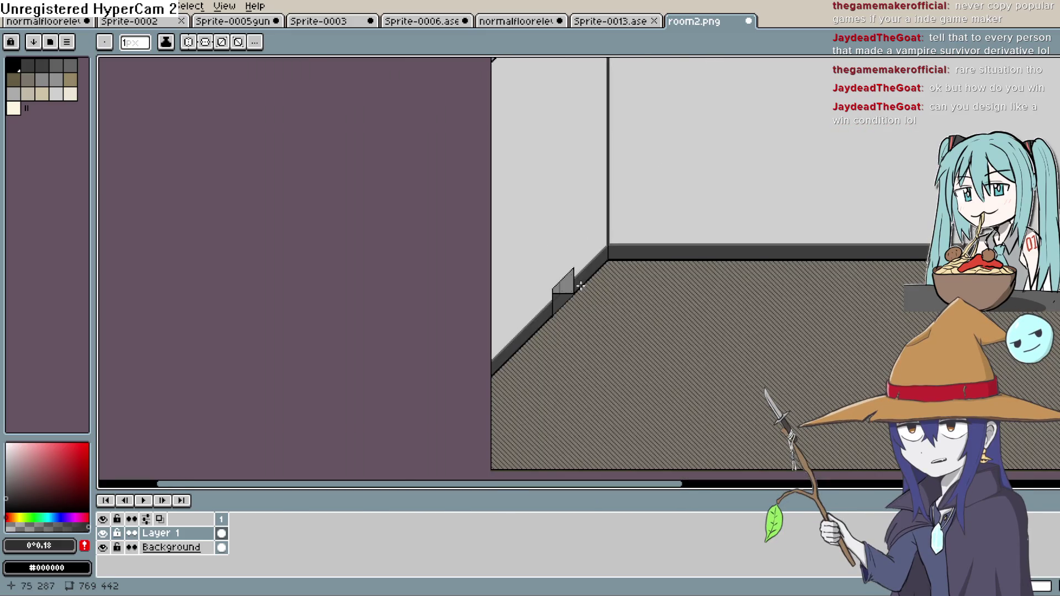
pyautogui.scroll(2, 611, 293)
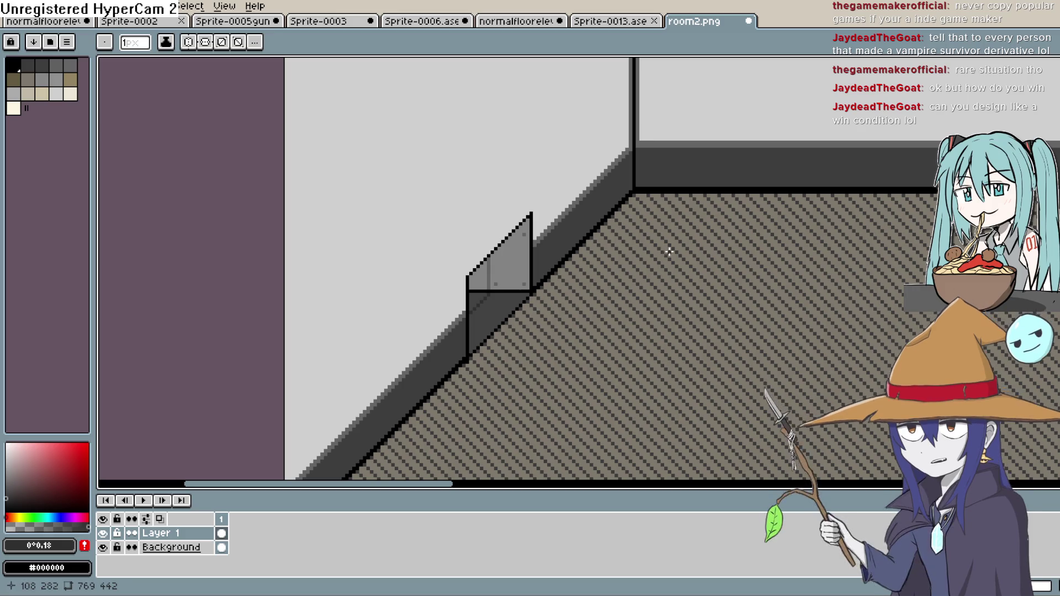
pyautogui.hscroll(3, 708, 234)
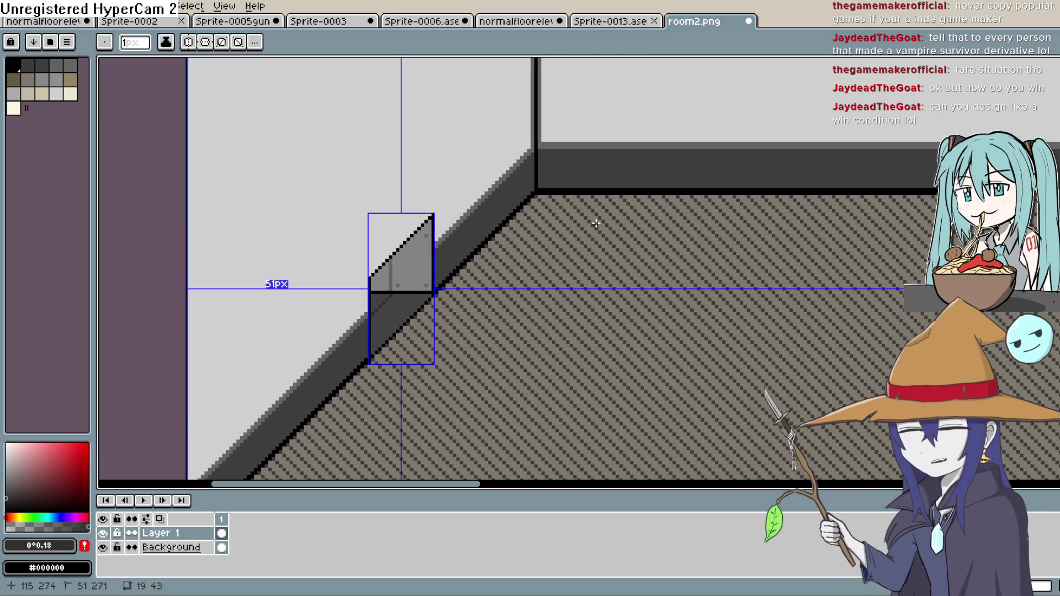
pyautogui.scroll(-1, 582, 222)
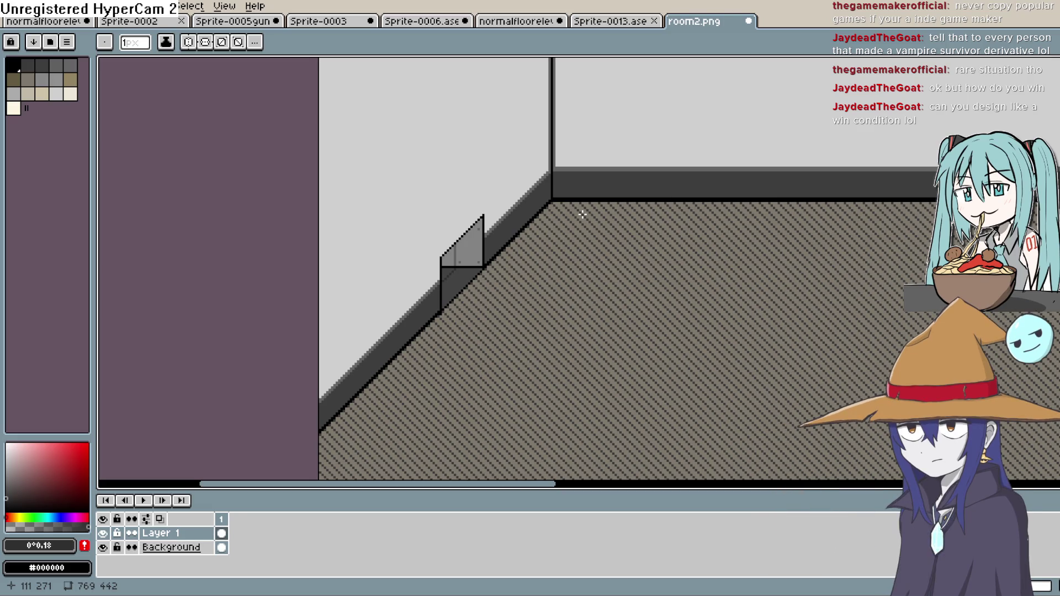
pyautogui.scroll(-3, 607, 203)
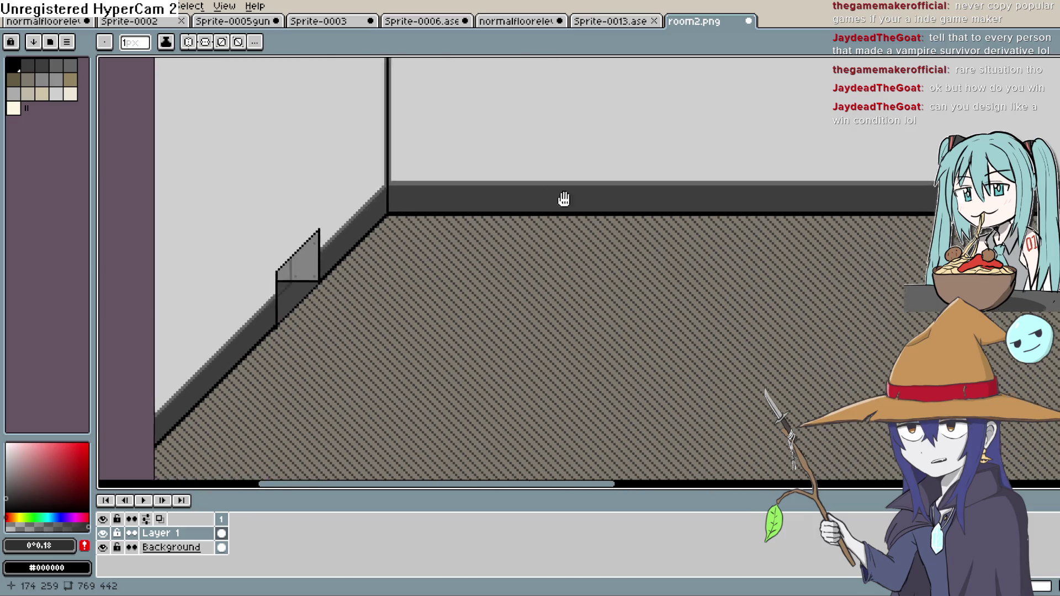
pyautogui.scroll(2, 644, 180)
pyautogui.moveTo(581, 219)
pyautogui.mouseDown()
pyautogui.moveTo(462, 253)
pyautogui.moveTo(595, 221)
pyautogui.mouseUp()
pyautogui.click(102, 547)
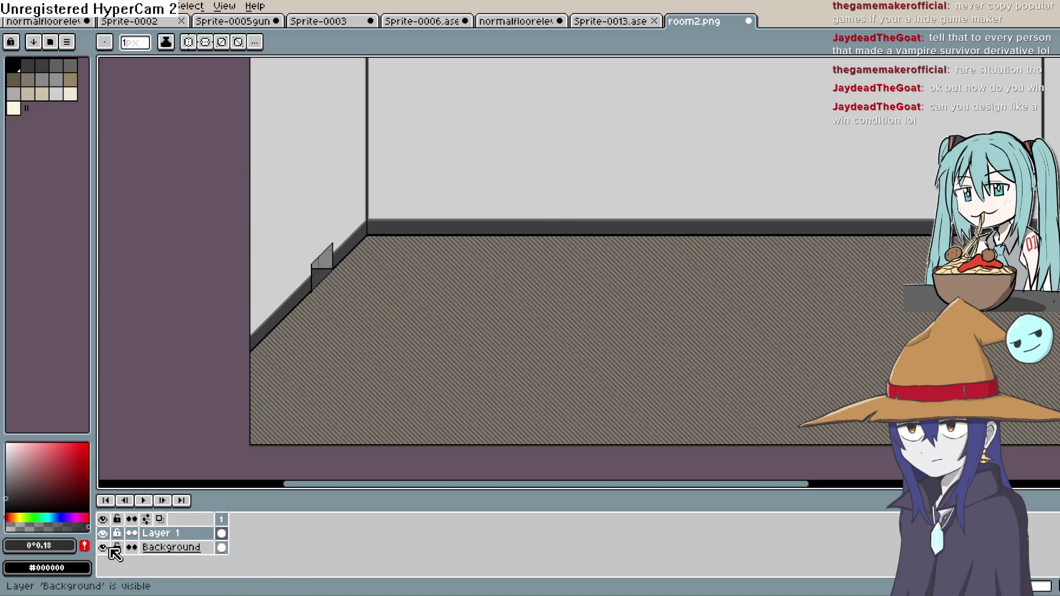
pyautogui.scroll(4, 300, 259)
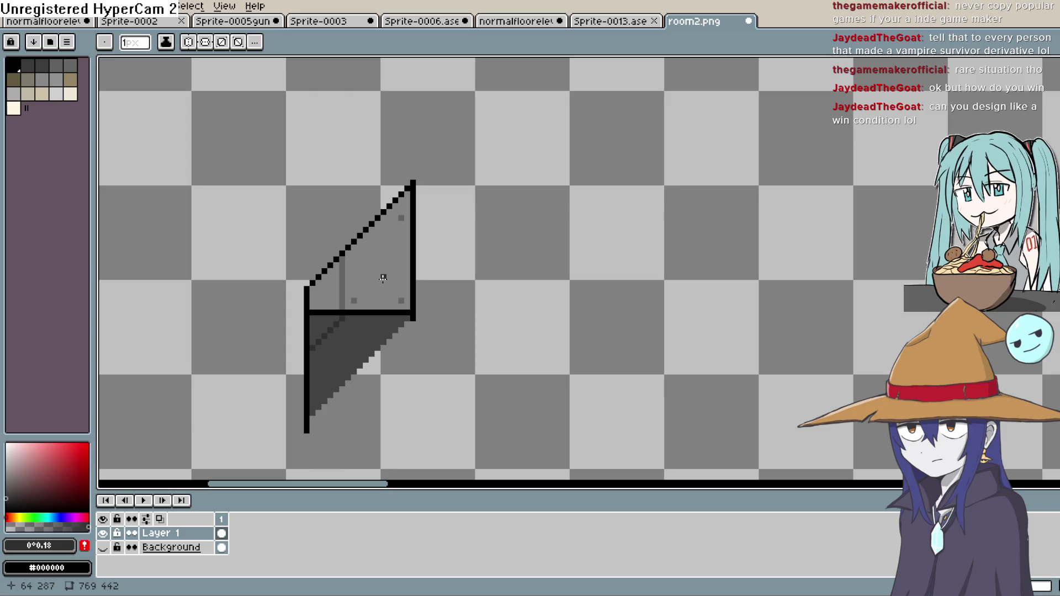
pyautogui.moveTo(383, 277); pyautogui.dragTo(539, 246)
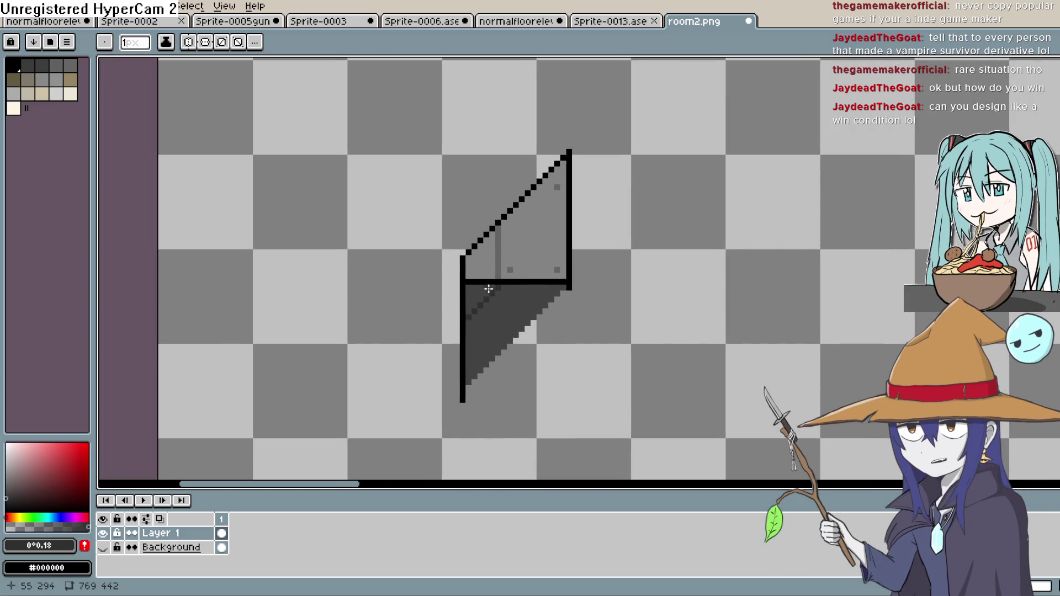
# Lasso the glass shading, cut it from Layer 1, and add a new Layer 2
pyautogui.click(1034, 63)
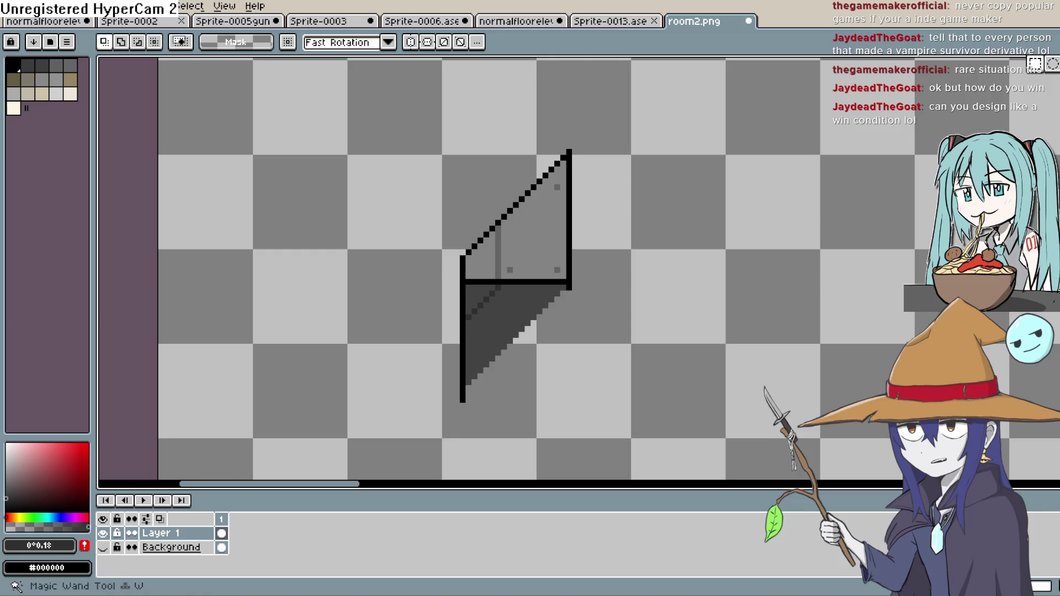
pyautogui.click(463, 386)
pyautogui.click(466, 259)
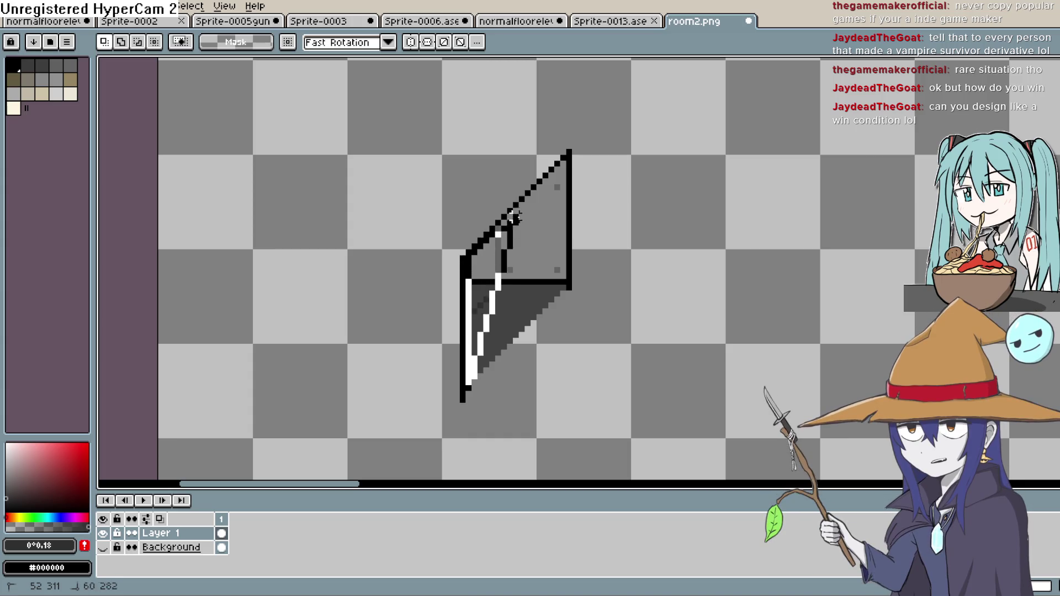
pyautogui.click(562, 165)
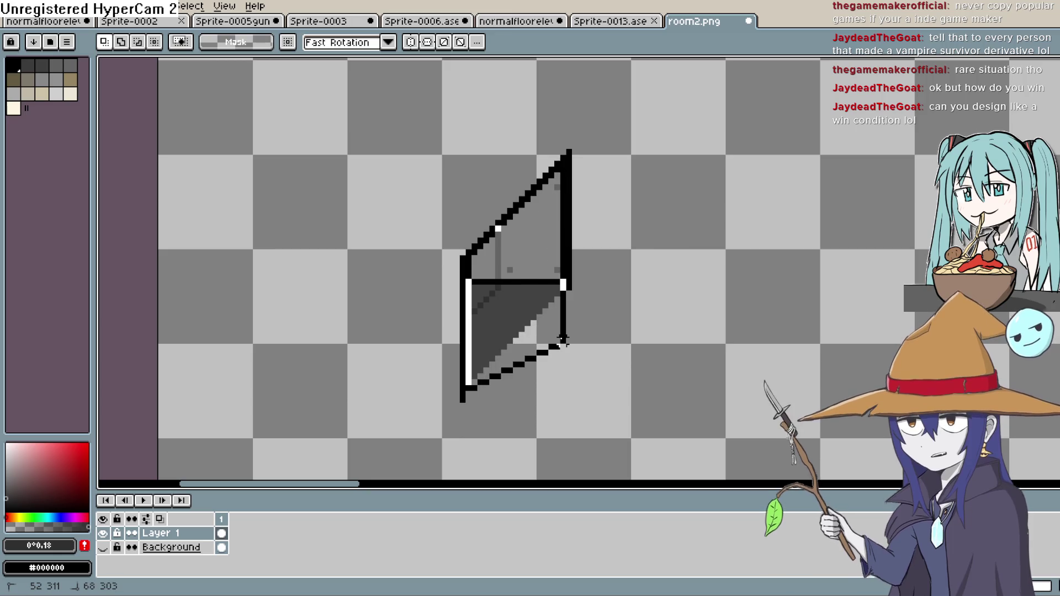
pyautogui.doubleClick(563, 340)
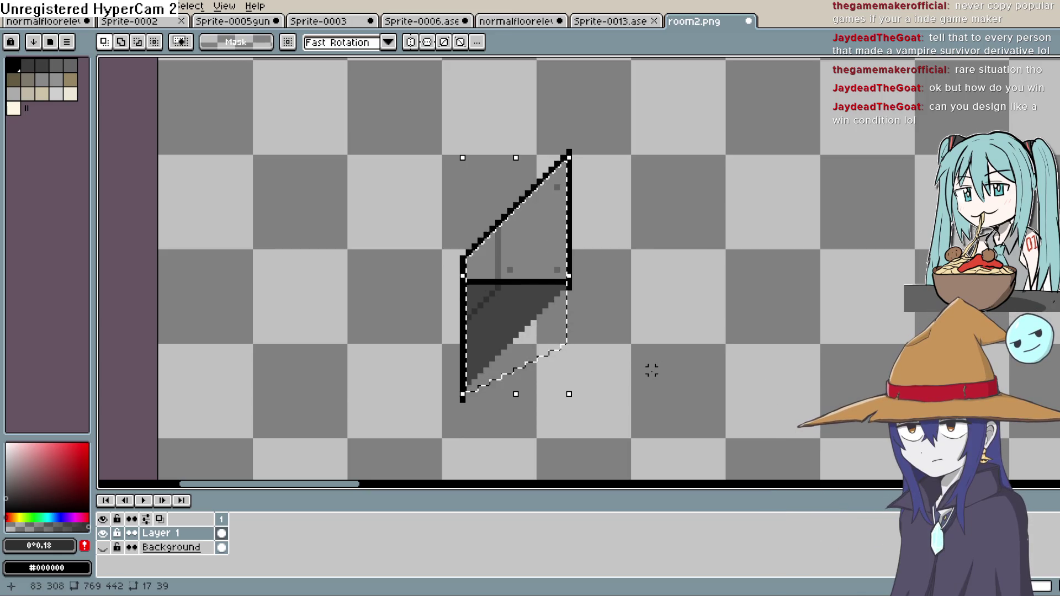
pyautogui.hotkey('ctrl', 'x')
pyautogui.hotkey('ctrl', 'v')
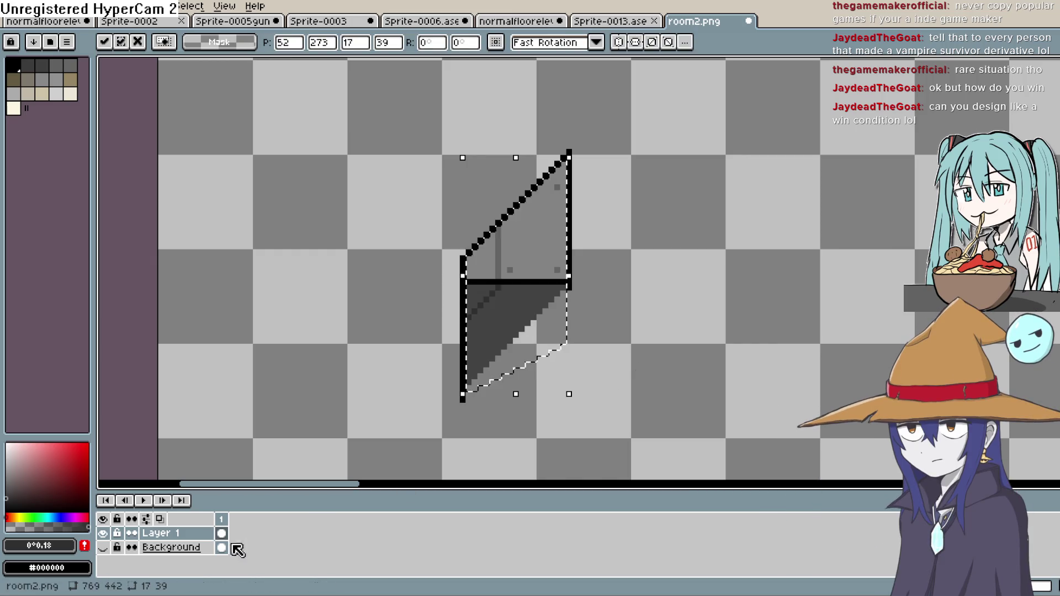
pyautogui.press('Escape')
pyautogui.click(176, 537)
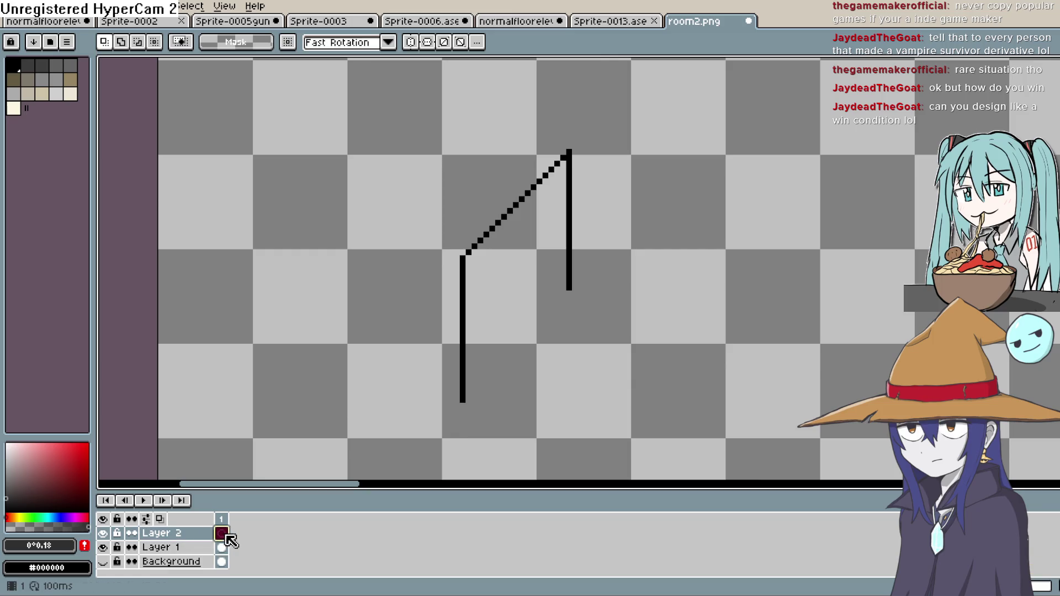
# Paste and commit the glass shading on Layer 2, and make the Background layer visible
pyautogui.hotkey('ctrl', 'v')
pyautogui.press('Return')
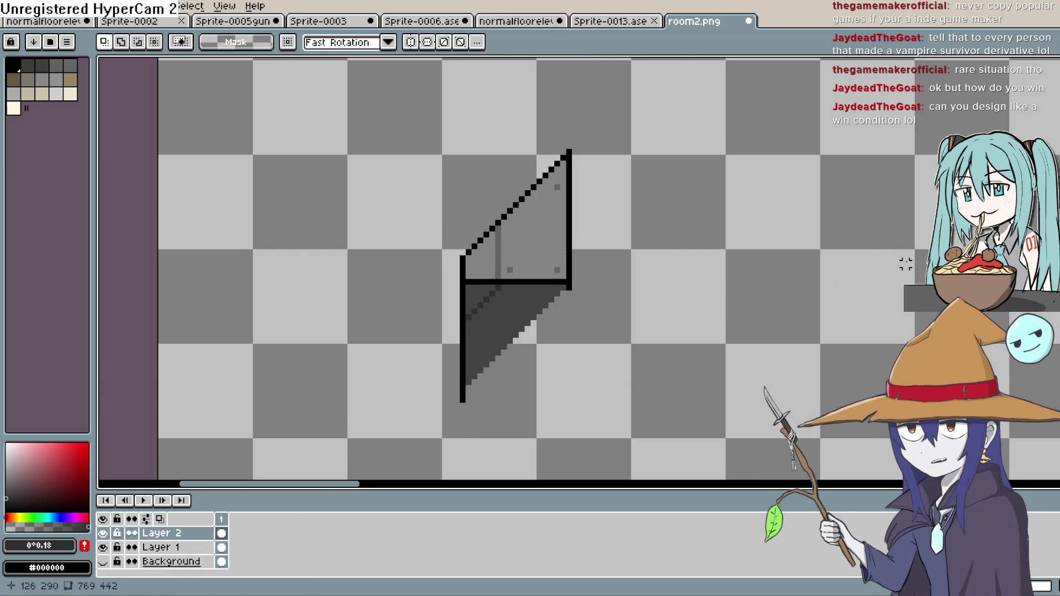
pyautogui.click(102, 561)
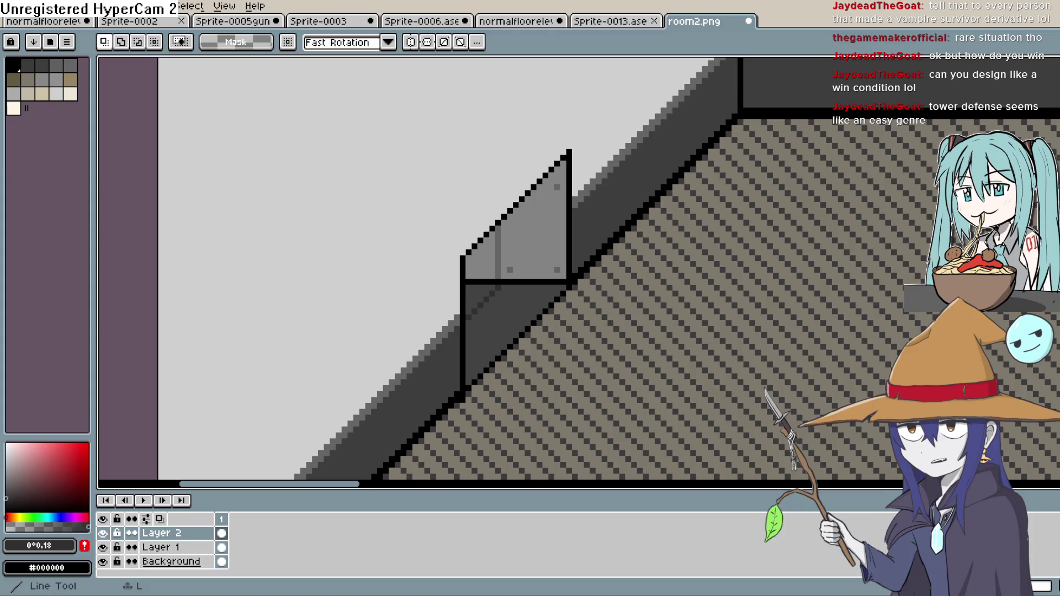
# On the Background layer, lasso the wall triangle beside the glass and fill it dark grey
pyautogui.press('l')
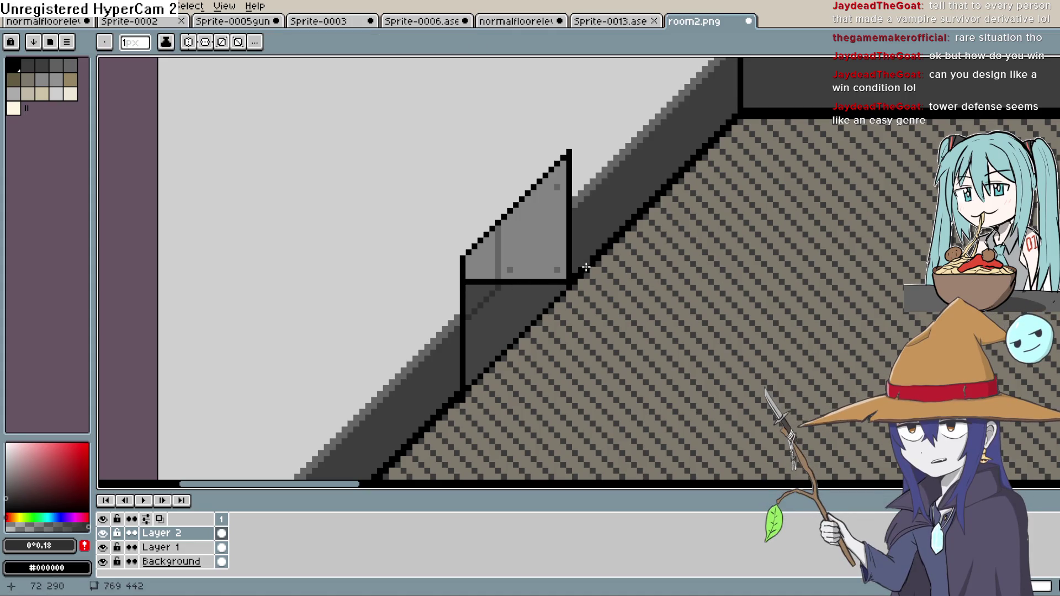
pyautogui.press('i')
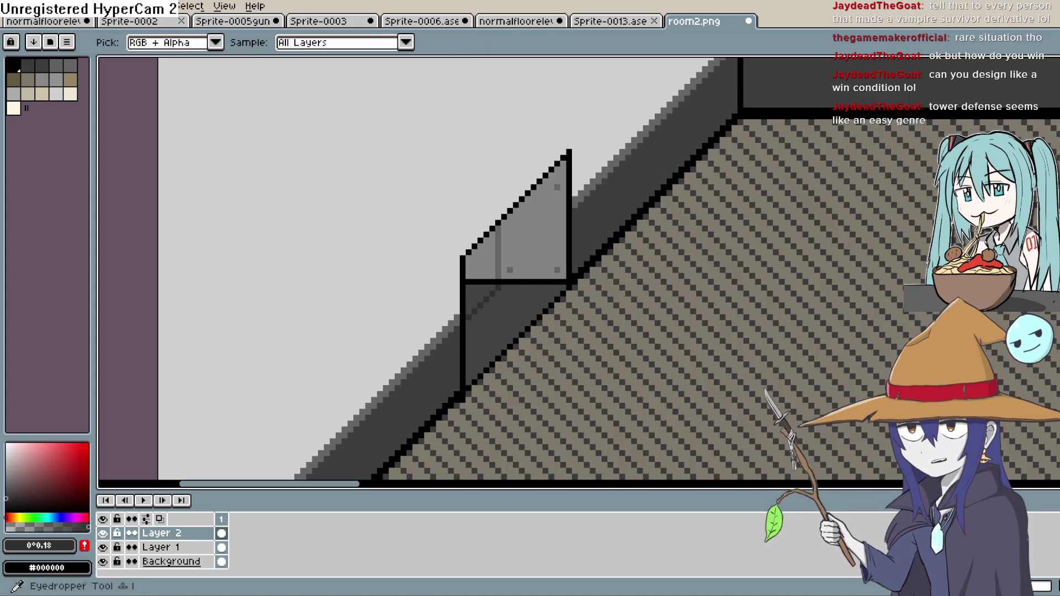
pyautogui.click(218, 561)
pyautogui.press('e')
pyautogui.hotkey('shift', 'q')
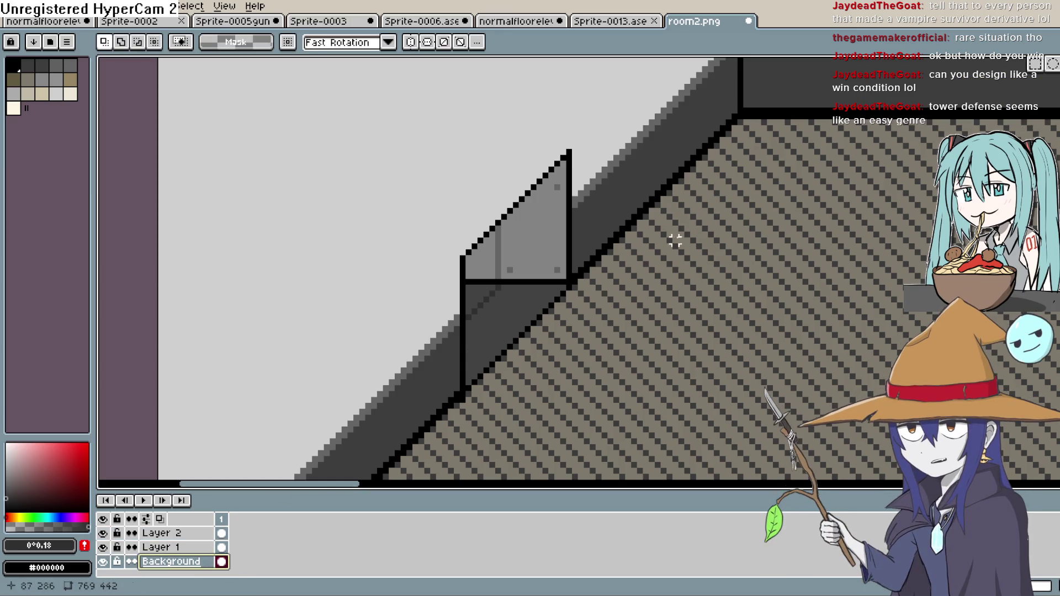
pyautogui.moveTo(574, 271)
pyautogui.mouseDown()
pyautogui.moveTo(574, 141)
pyautogui.moveTo(635, 90)
pyautogui.moveTo(667, 173)
pyautogui.moveTo(645, 193)
pyautogui.moveTo(657, 187)
pyautogui.moveTo(647, 118)
pyautogui.moveTo(658, 188)
pyautogui.mouseUp()
pyautogui.press('Delete')
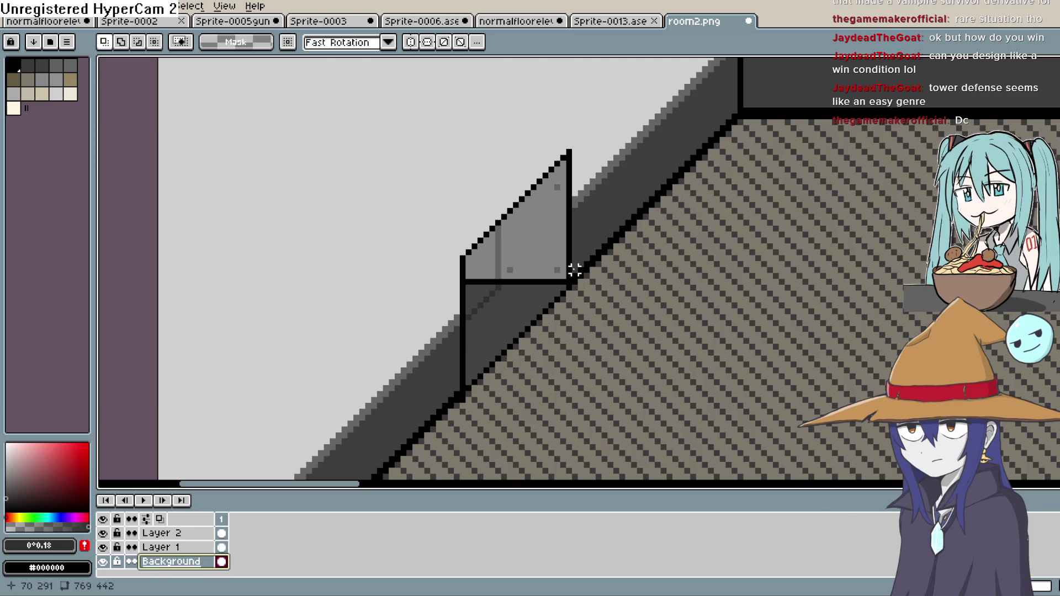
pyautogui.moveTo(632, 217)
pyautogui.mouseDown()
pyautogui.moveTo(583, 247)
pyautogui.moveTo(572, 274)
pyautogui.moveTo(570, 113)
pyautogui.moveTo(651, 64)
pyautogui.mouseUp()
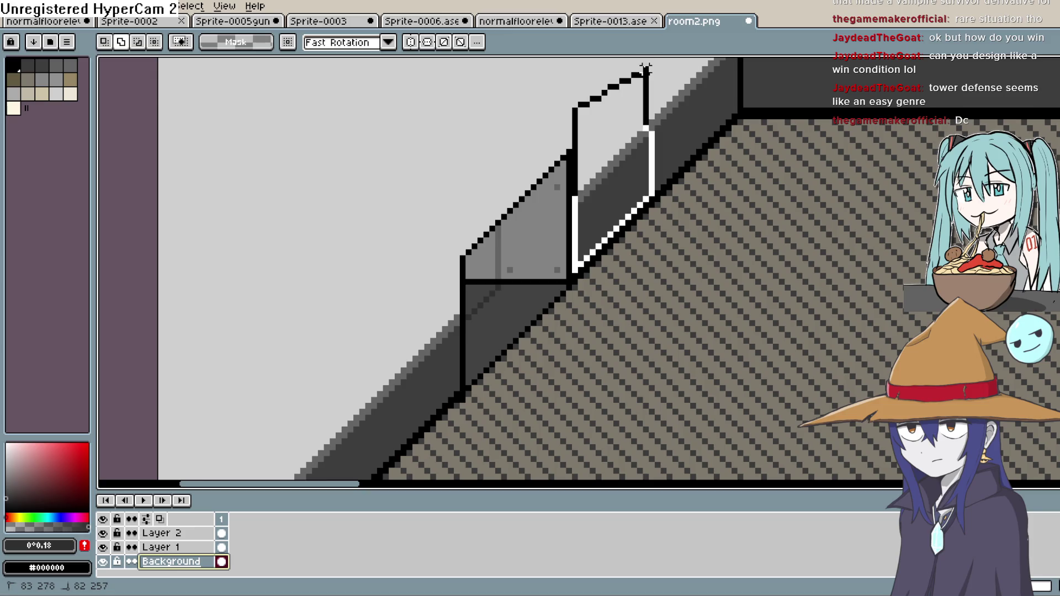
# Outline the wall along the diagonal edge and up the area left of the glass
pyautogui.moveTo(652, 66); pyautogui.dragTo(654, 64)
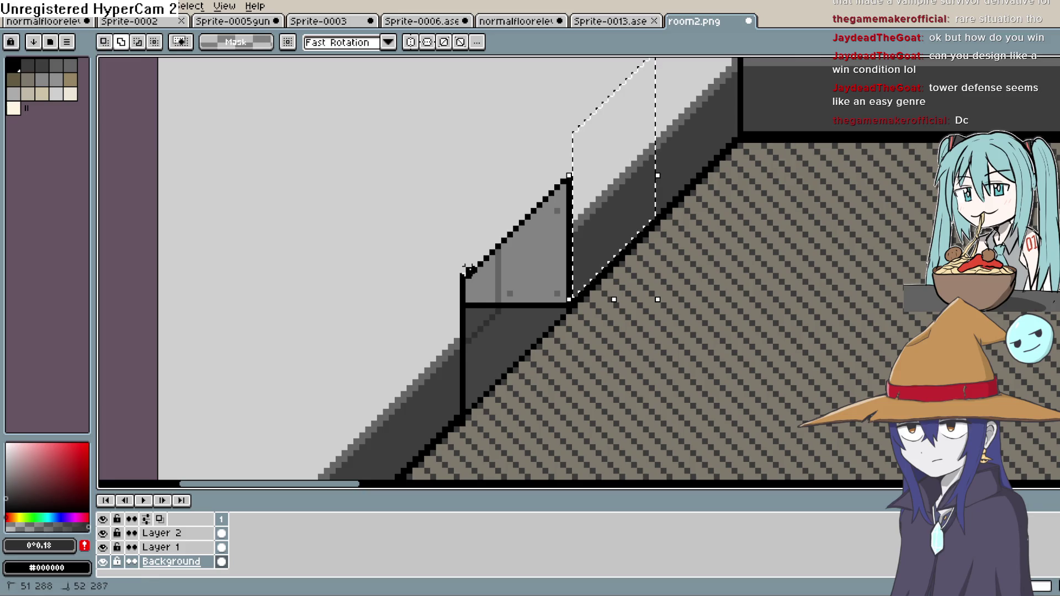
pyautogui.moveTo(550, 186)
pyautogui.mouseDown()
pyautogui.moveTo(575, 168)
pyautogui.moveTo(574, 87)
pyautogui.moveTo(397, 130)
pyautogui.moveTo(379, 257)
pyautogui.moveTo(444, 282)
pyautogui.mouseUp()
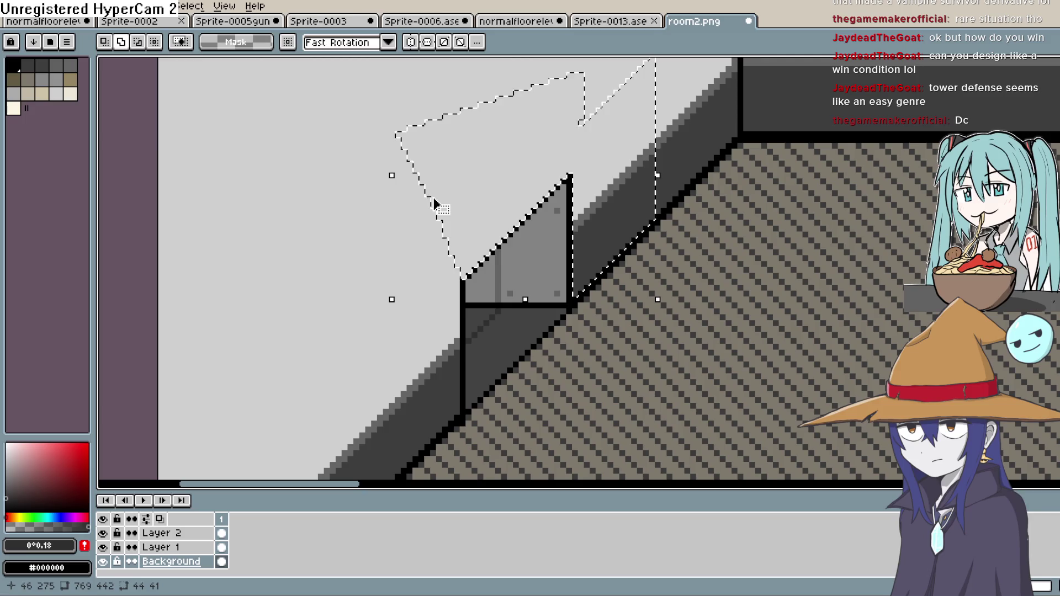
pyautogui.scroll(-5, 444, 282)
pyautogui.hscroll(-3, 444, 281)
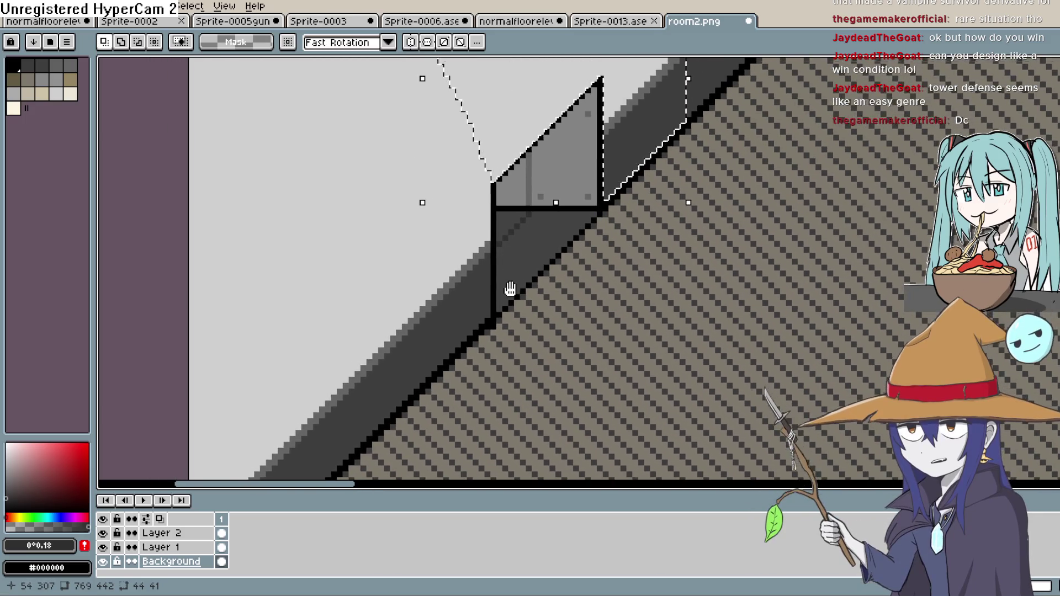
pyautogui.click(537, 288)
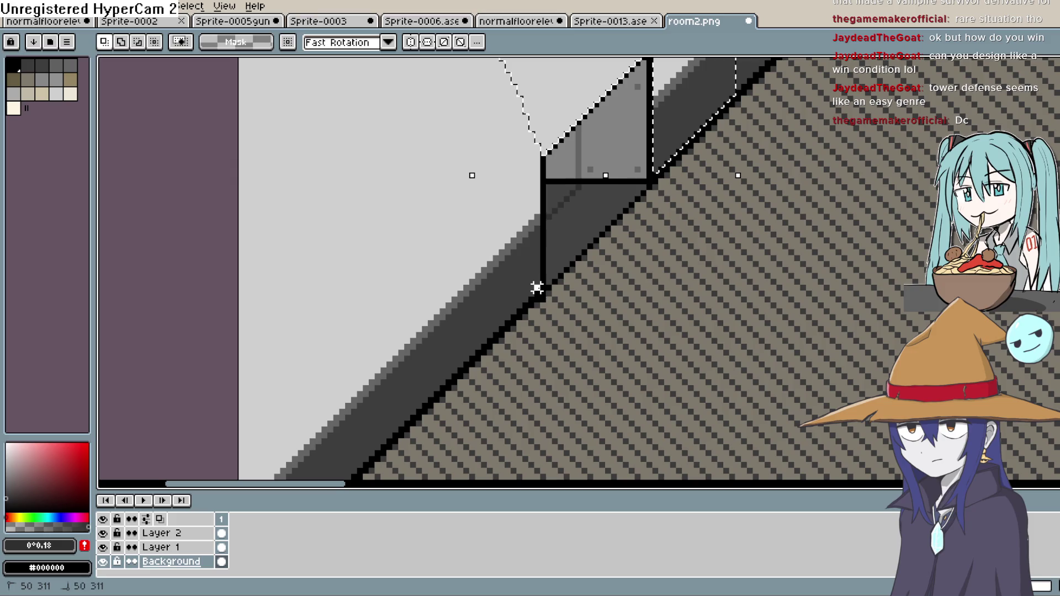
pyautogui.moveTo(547, 159); pyautogui.dragTo(537, 140)
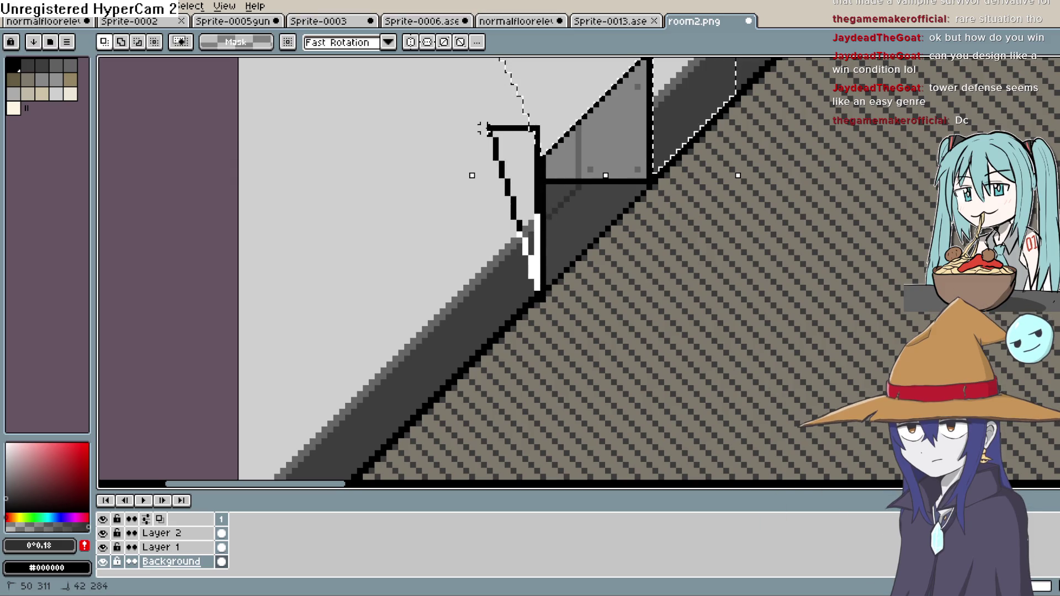
pyautogui.moveTo(508, 62)
pyautogui.mouseDown()
pyautogui.moveTo(458, 110)
pyautogui.moveTo(488, 102)
pyautogui.moveTo(248, 184)
pyautogui.moveTo(243, 371)
pyautogui.moveTo(277, 475)
pyautogui.moveTo(313, 475)
pyautogui.mouseUp()
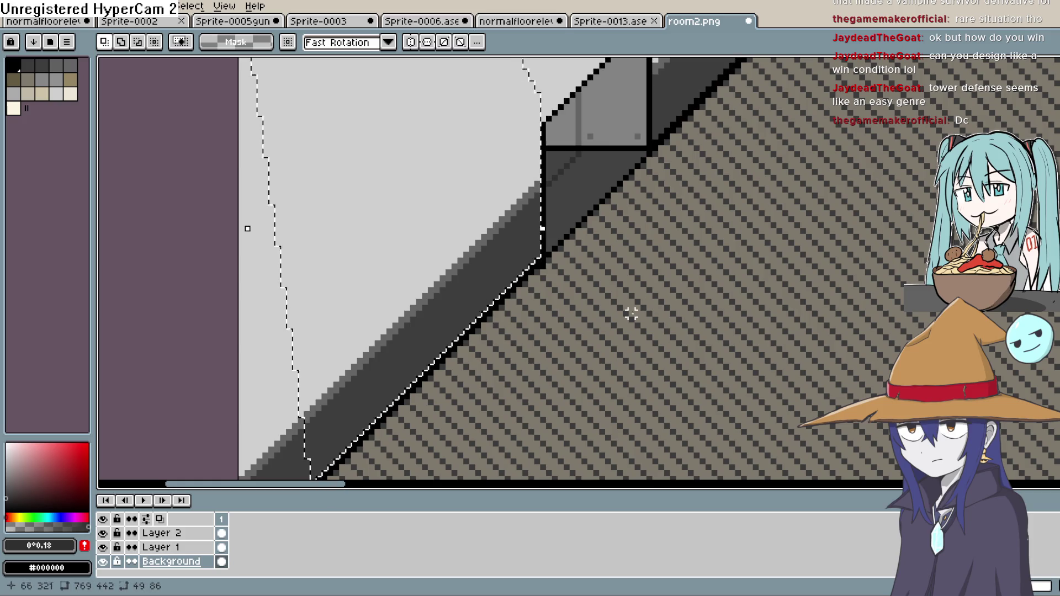
# Reshape the wall selection, undoing the jagged added region and the last outline
pyautogui.scroll(5, 622, 325)
pyautogui.press('shift')
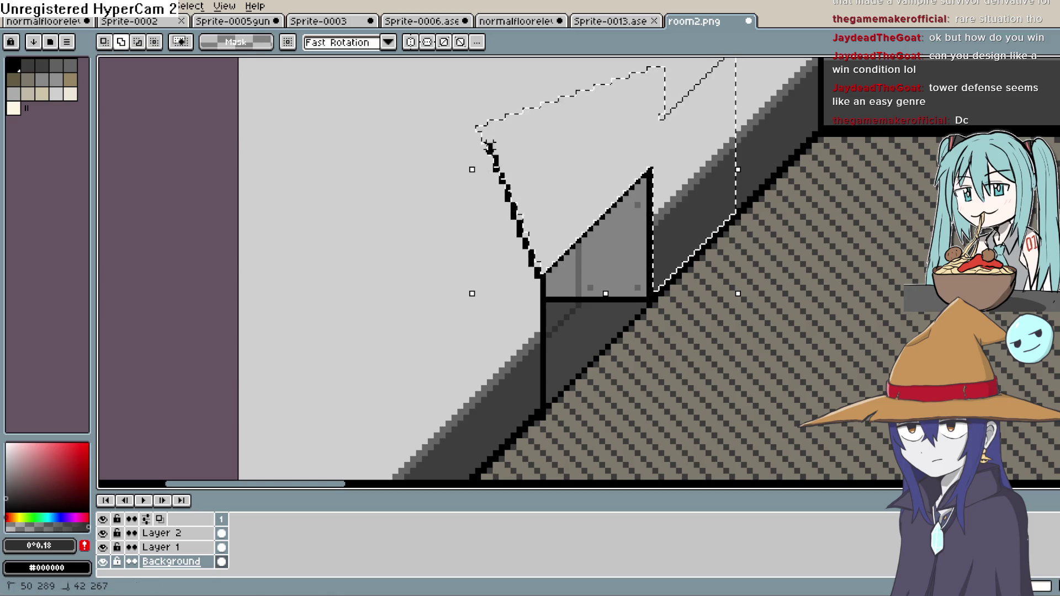
pyautogui.hotkey('ctrl', 'z')
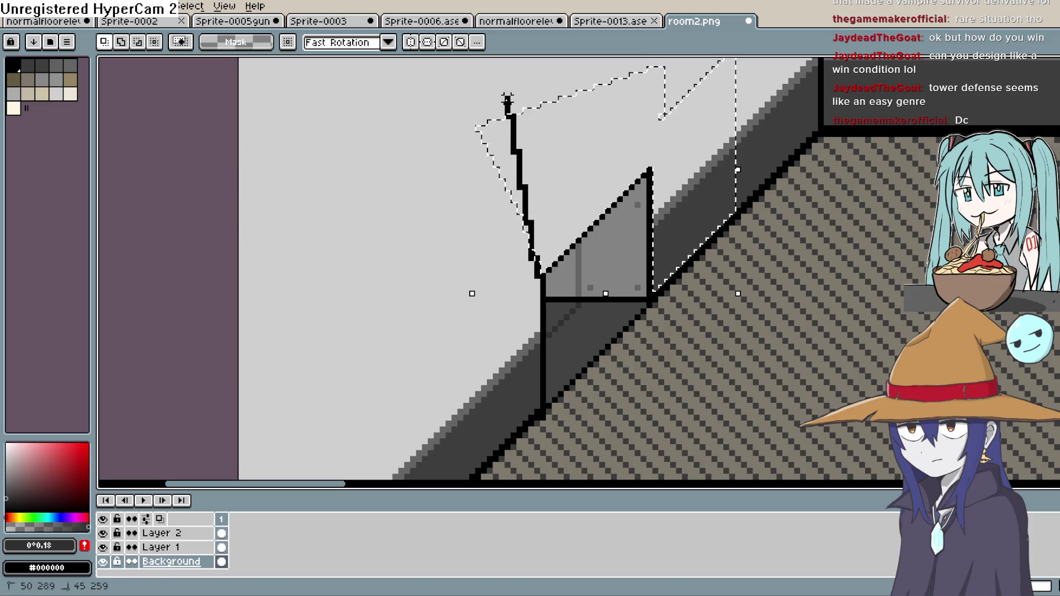
pyautogui.moveTo(458, 116)
pyautogui.mouseDown()
pyautogui.moveTo(260, 173)
pyautogui.moveTo(291, 362)
pyautogui.moveTo(238, 472)
pyautogui.moveTo(307, 431)
pyautogui.moveTo(346, 466)
pyautogui.moveTo(381, 447)
pyautogui.moveTo(537, 291)
pyautogui.mouseUp()
pyautogui.moveTo(459, 348)
pyautogui.mouseDown()
pyautogui.moveTo(497, 314)
pyautogui.moveTo(568, 307)
pyautogui.mouseUp()
pyautogui.moveTo(664, 280); pyautogui.dragTo(665, 367)
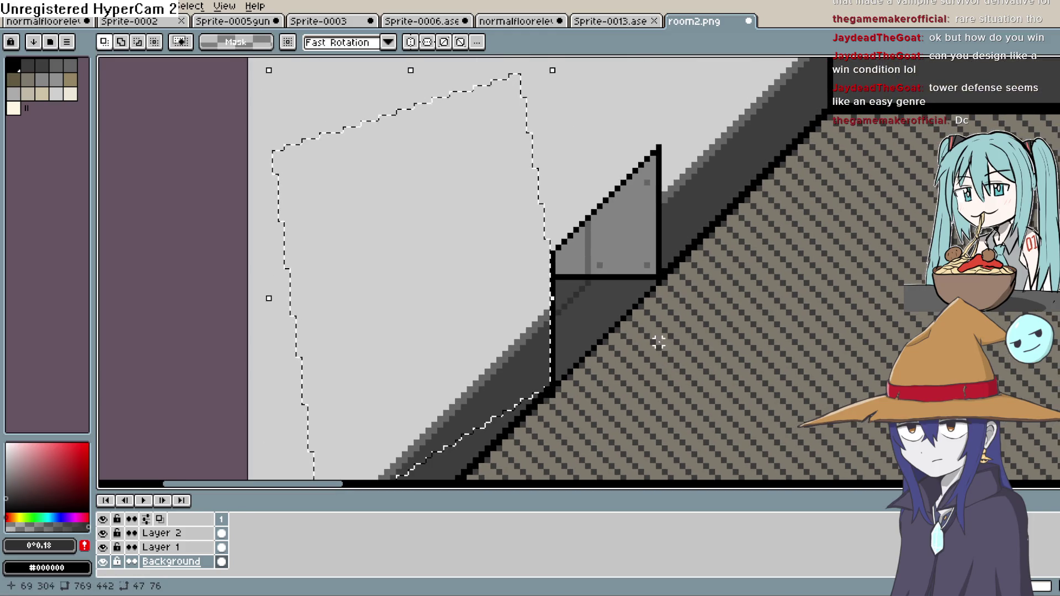
pyautogui.moveTo(676, 295); pyautogui.dragTo(615, 315)
pyautogui.hotkey('ctrl', 'z')
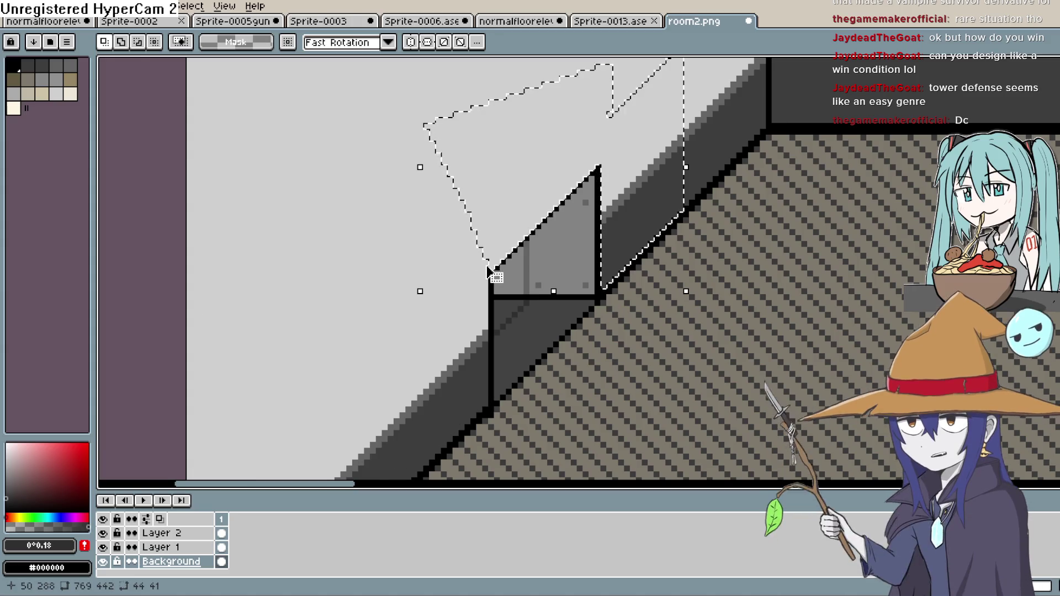
# Trace a first outline around the wall area left of the railing, then undo it
pyautogui.moveTo(513, 226); pyautogui.dragTo(566, 204)
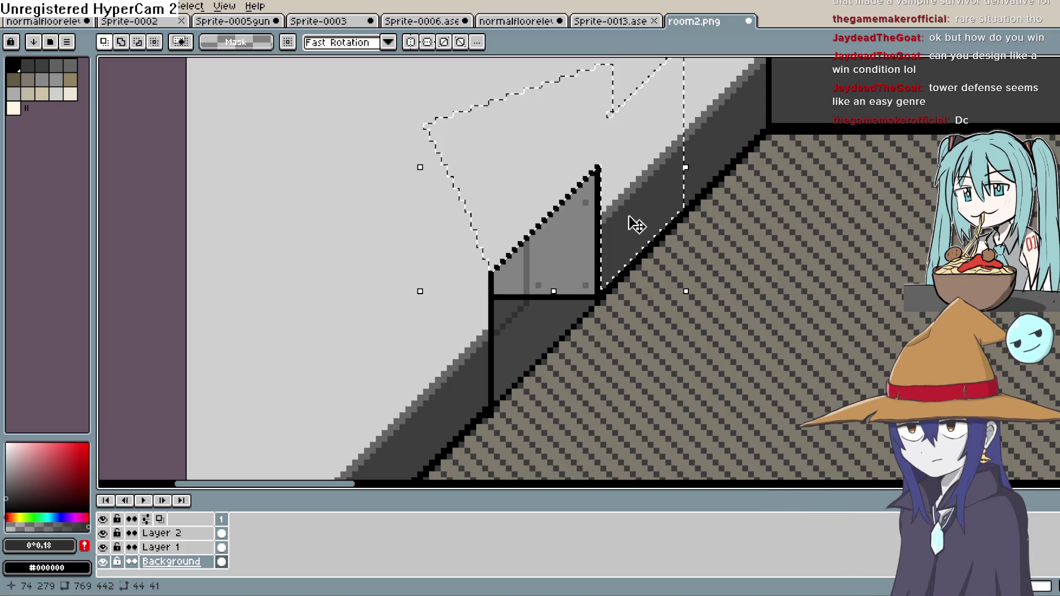
pyautogui.moveTo(634, 223); pyautogui.dragTo(749, 254)
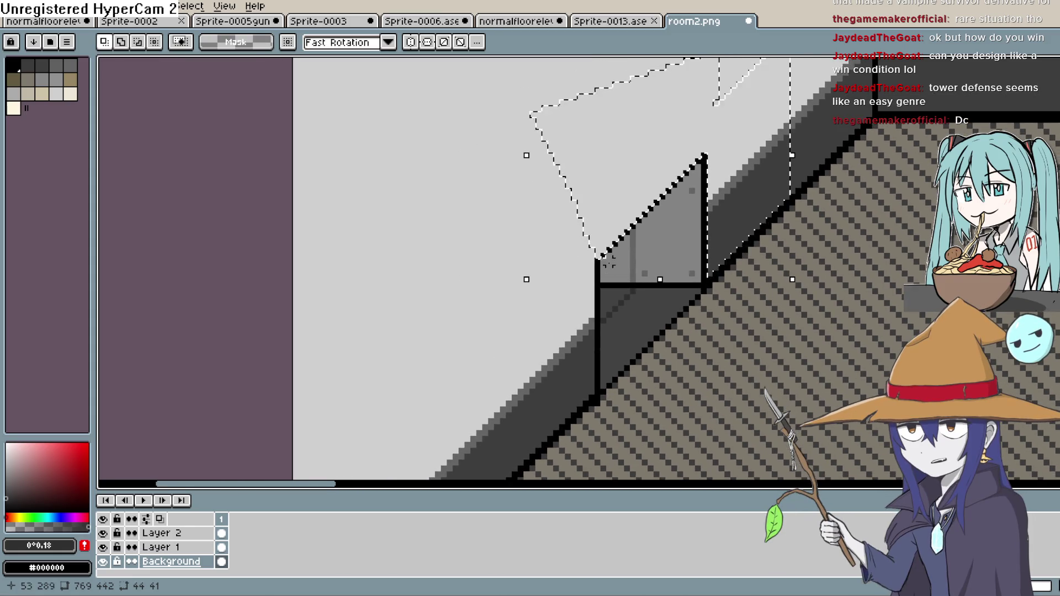
pyautogui.moveTo(586, 256)
pyautogui.mouseDown()
pyautogui.moveTo(584, 227)
pyautogui.moveTo(560, 203)
pyautogui.mouseUp()
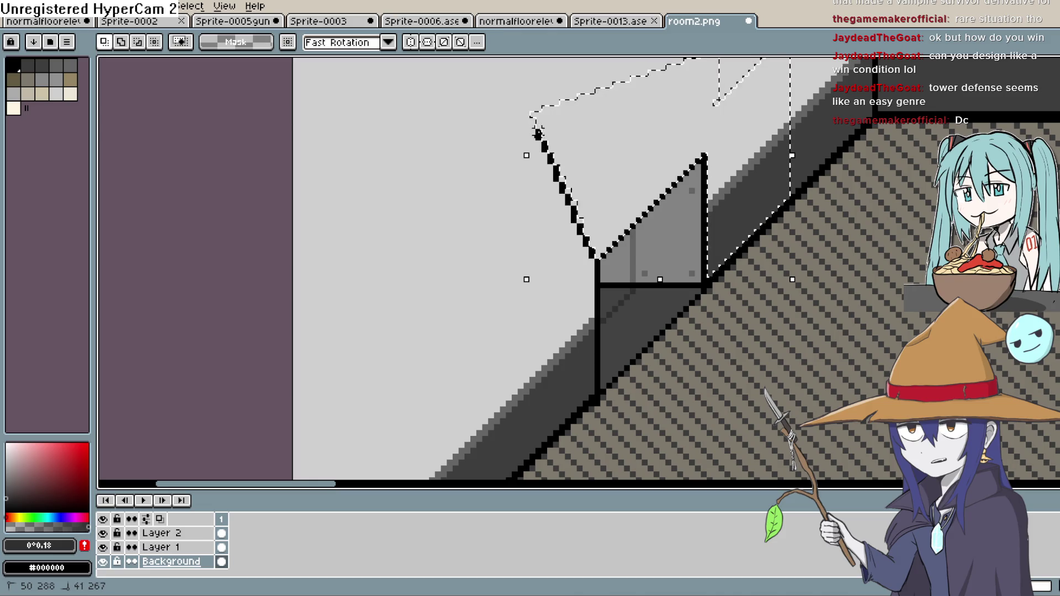
pyautogui.moveTo(532, 115)
pyautogui.mouseDown()
pyautogui.moveTo(504, 128)
pyautogui.moveTo(531, 115)
pyautogui.mouseUp()
pyautogui.click(342, 201)
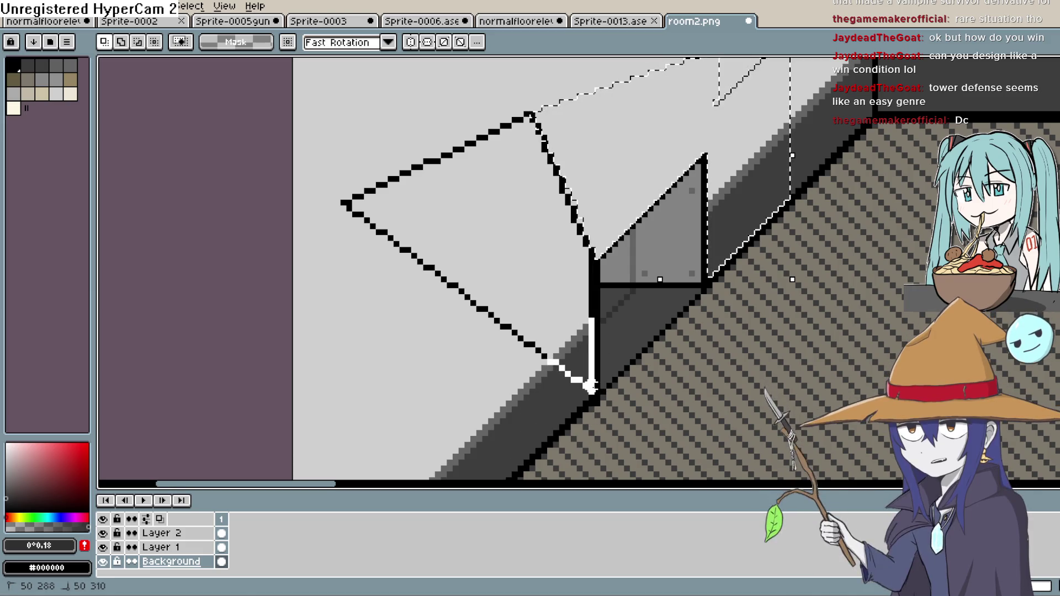
pyautogui.click(590, 386)
pyautogui.hotkey('ctrl', 'z')
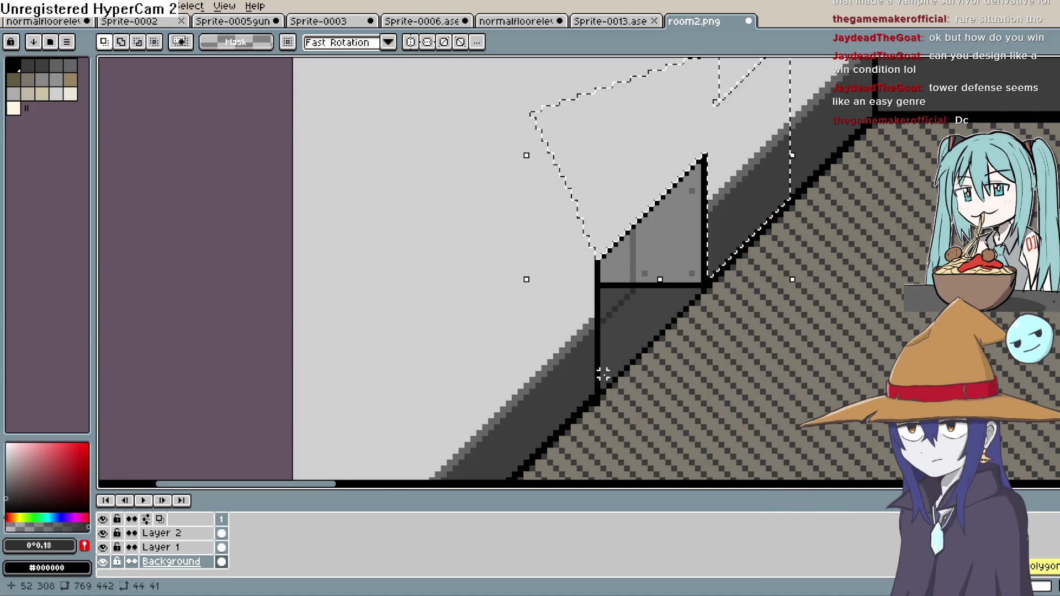
# Retrace the outline up the railing edge to the left corner and close it as a selection
pyautogui.moveTo(577, 225)
pyautogui.mouseDown()
pyautogui.moveTo(537, 135)
pyautogui.moveTo(544, 103)
pyautogui.mouseUp()
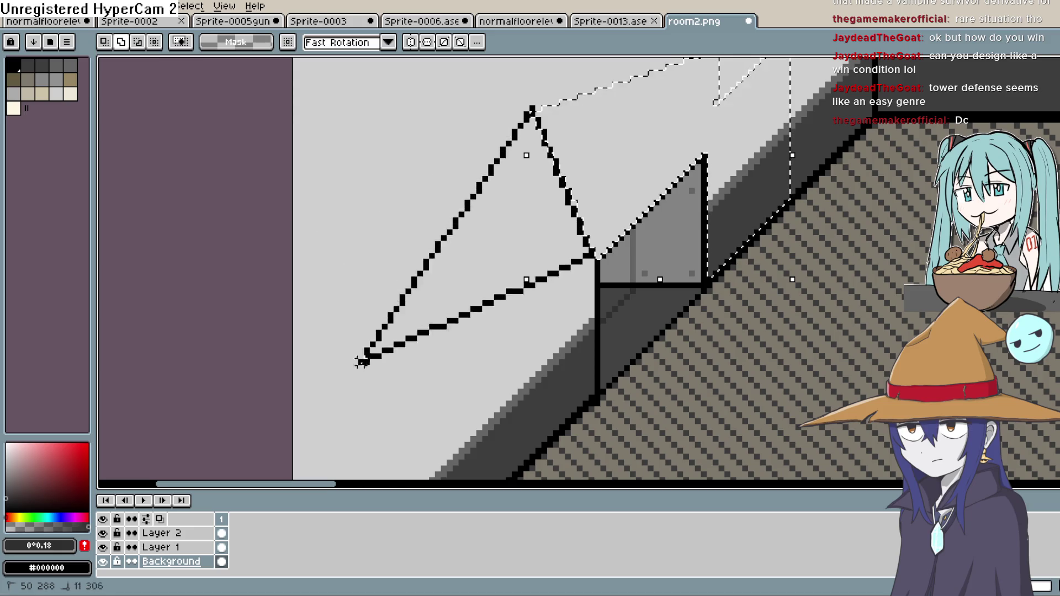
pyautogui.moveTo(550, 419)
pyautogui.mouseDown()
pyautogui.moveTo(591, 403)
pyautogui.moveTo(590, 389)
pyautogui.moveTo(480, 447)
pyautogui.moveTo(596, 402)
pyautogui.moveTo(579, 409)
pyautogui.moveTo(593, 396)
pyautogui.moveTo(535, 199)
pyautogui.moveTo(531, 115)
pyautogui.mouseUp()
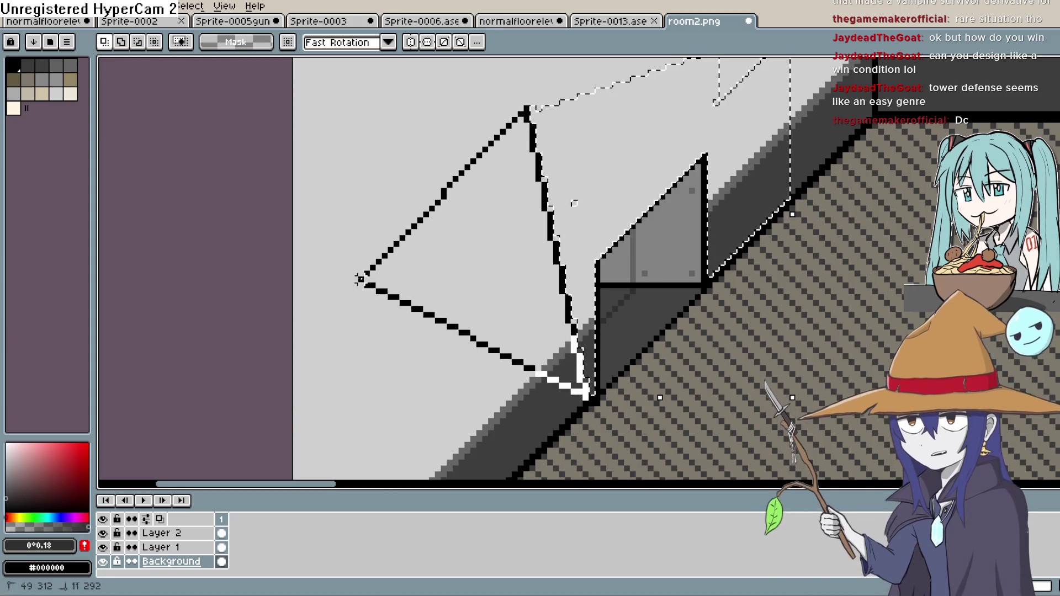
pyautogui.click(338, 213)
pyautogui.scroll(-3, 338, 386)
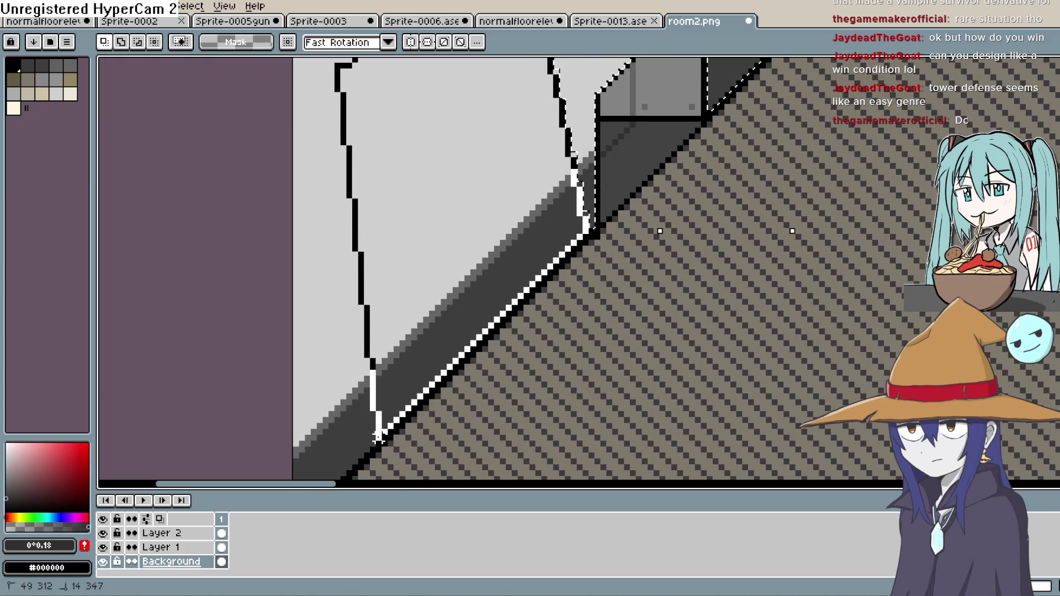
pyautogui.click(378, 436)
pyautogui.scroll(3, 574, 408)
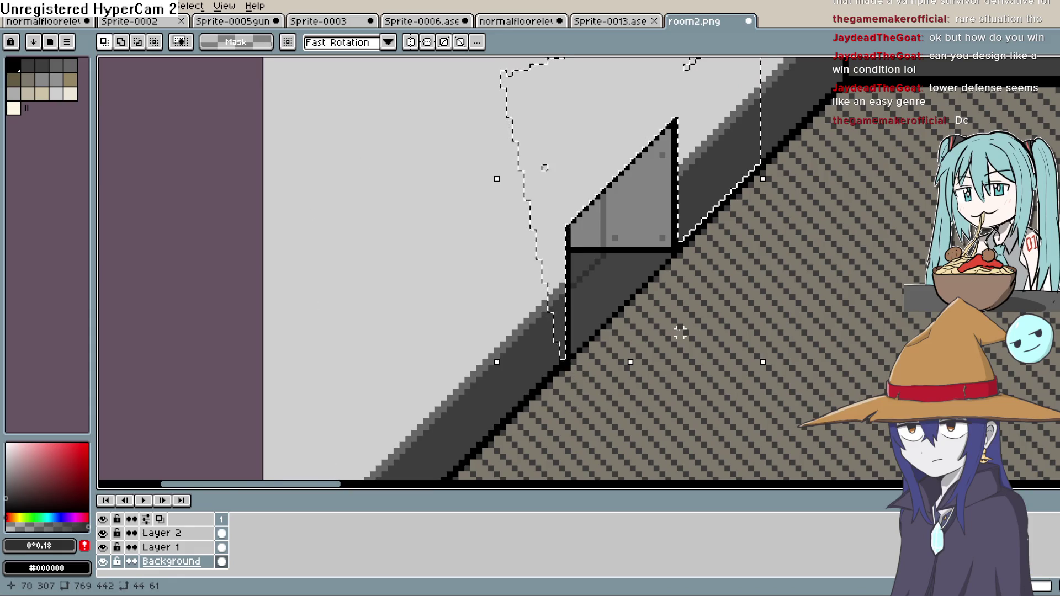
# Undo the outline and redraw the wall-and-railing area as a freehand lasso selection
pyautogui.hotkey('ctrl', 'z')
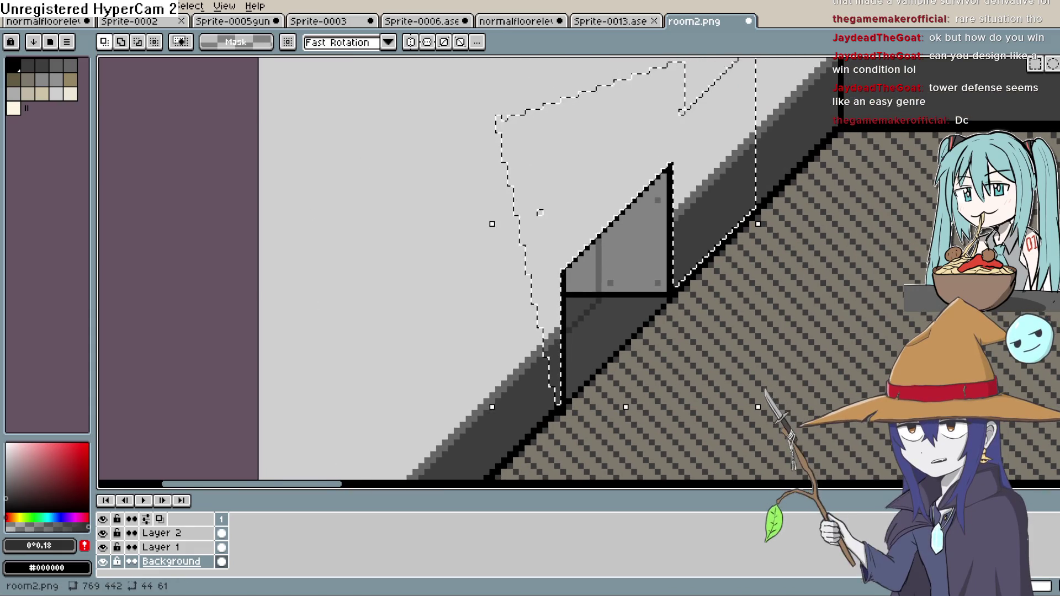
pyautogui.click(1051, 64)
pyautogui.hscroll(-5, 734, 138)
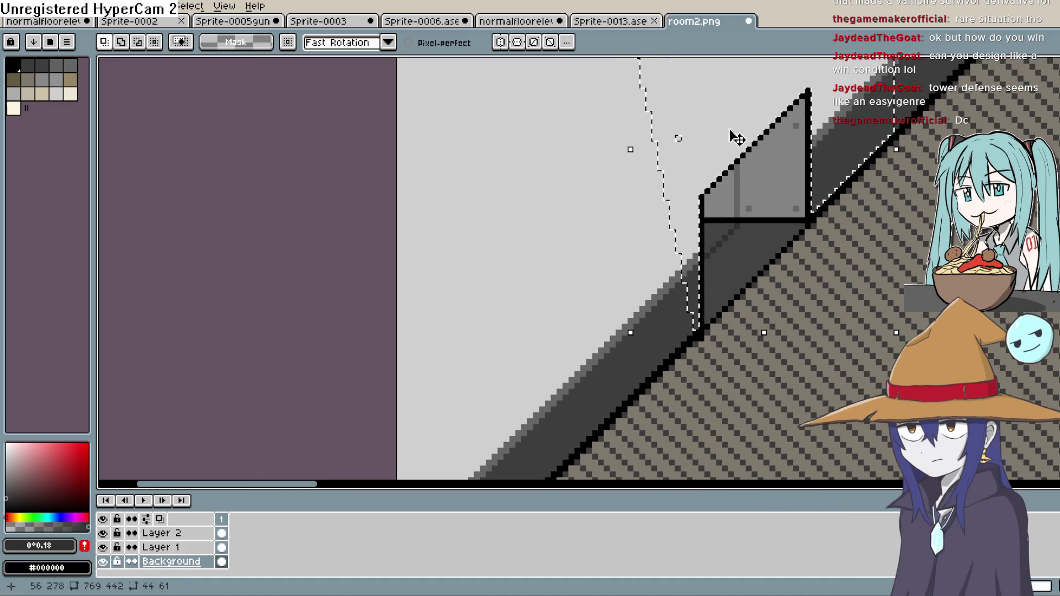
pyautogui.moveTo(507, 148)
pyautogui.mouseDown()
pyautogui.moveTo(604, 107)
pyautogui.moveTo(684, 142)
pyautogui.moveTo(707, 201)
pyautogui.moveTo(697, 287)
pyautogui.moveTo(708, 381)
pyautogui.moveTo(629, 432)
pyautogui.mouseUp()
pyautogui.moveTo(564, 472)
pyautogui.mouseDown()
pyautogui.moveTo(485, 378)
pyautogui.moveTo(489, 145)
pyautogui.mouseUp()
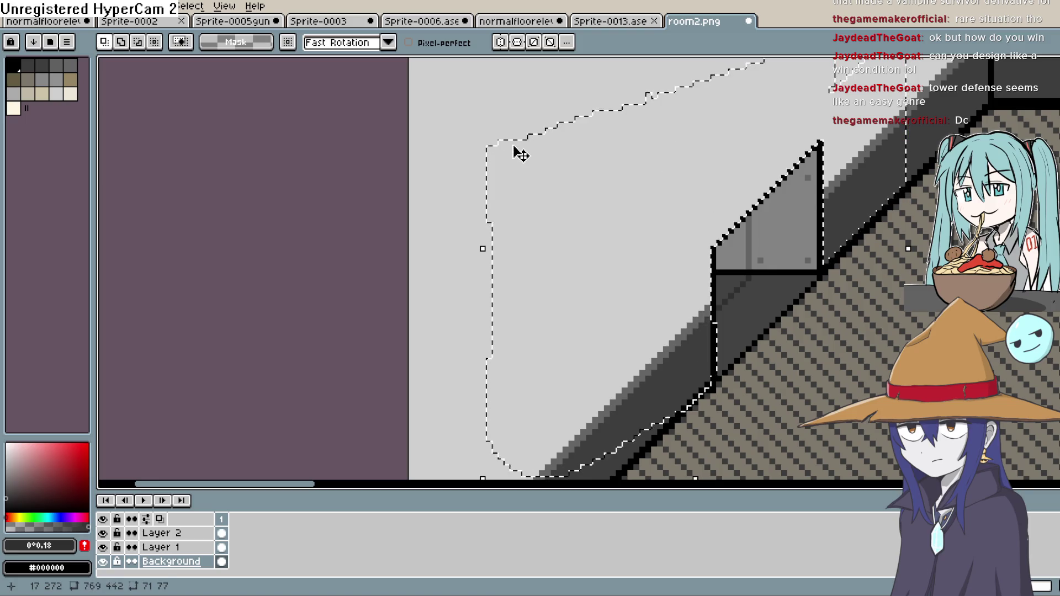
pyautogui.moveTo(725, 307); pyautogui.dragTo(663, 268)
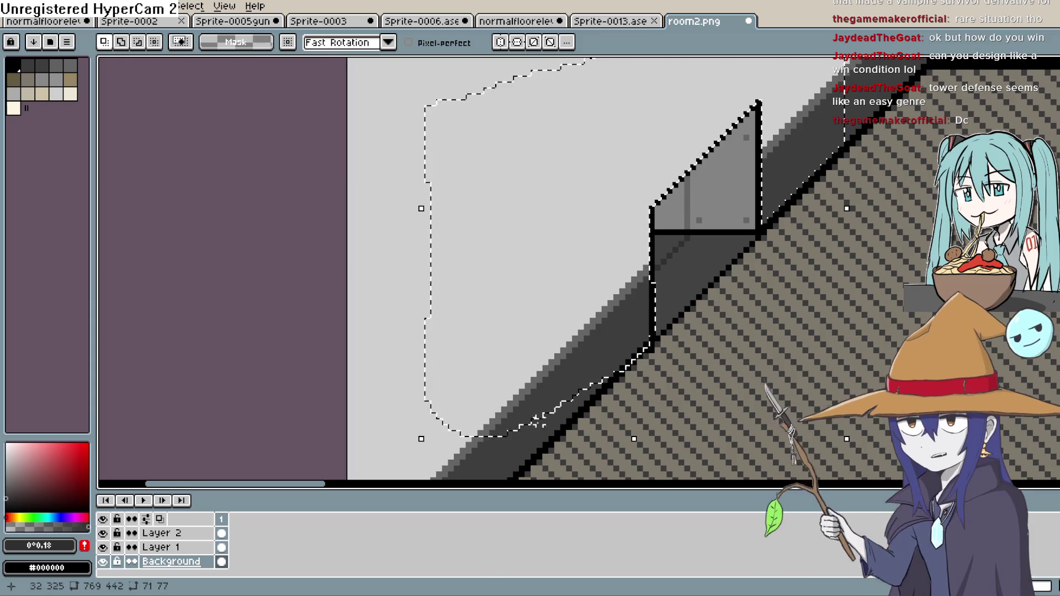
# Add a new Layer 3, cancel the accidental new sprite, and keep Layer 3 active
pyautogui.hotkey('ctrl', 'j')
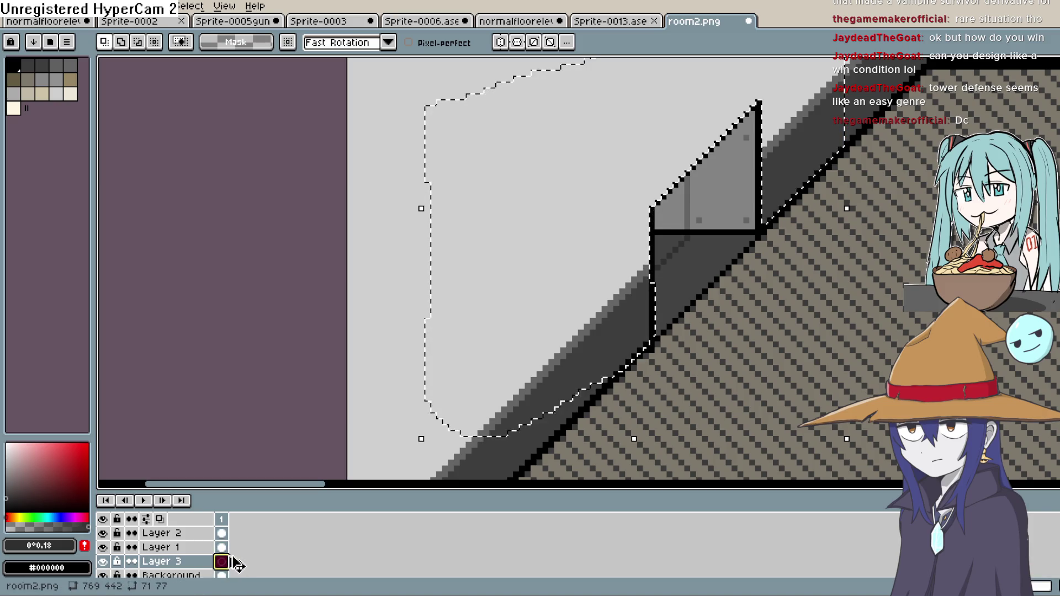
pyautogui.hotkey('ctrl', 'n')
pyautogui.click(634, 404)
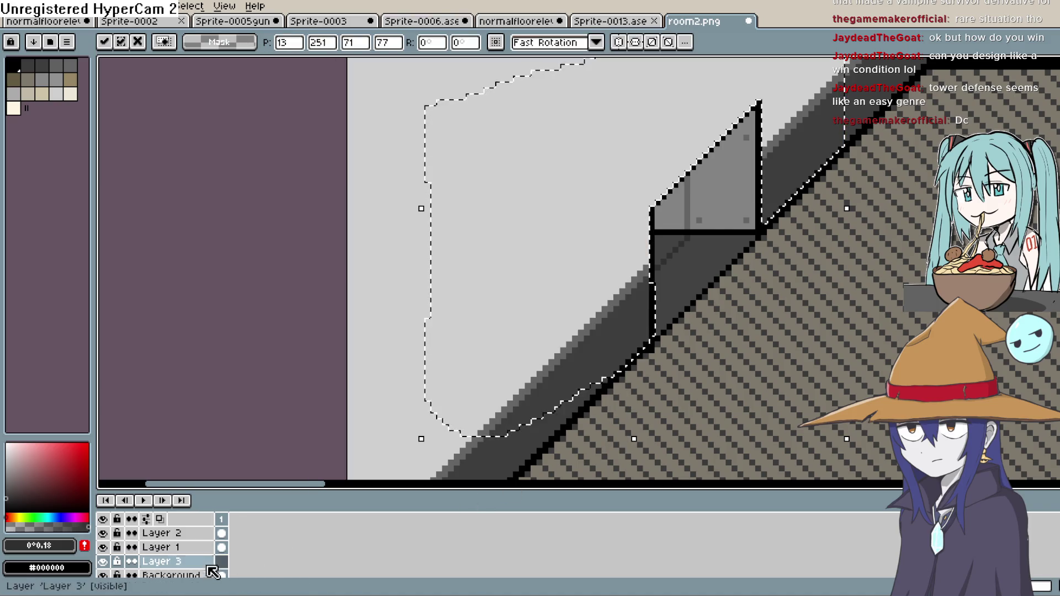
pyautogui.click(221, 547)
pyautogui.click(228, 558)
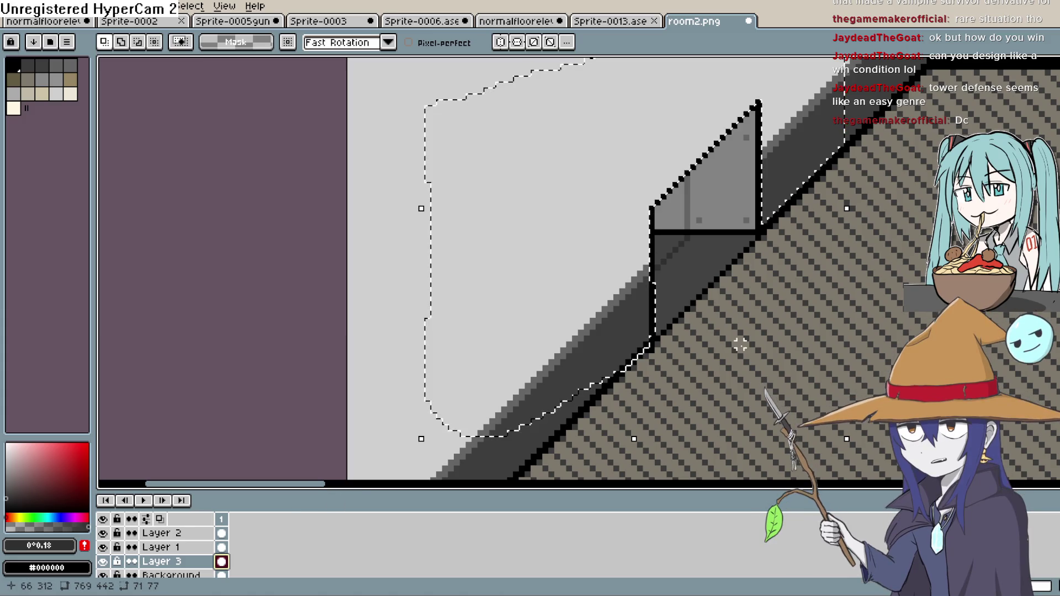
# Cycle through the selection tools and draw a short white line by the railing, then undo it
pyautogui.scroll(2, 817, 303)
pyautogui.hotkey('shift', 'q')
pyautogui.press('q')
pyautogui.press('m')
pyautogui.hotkey('shift', 'm')
pyautogui.press('l')
pyautogui.moveTo(651, 306); pyautogui.dragTo(652, 374)
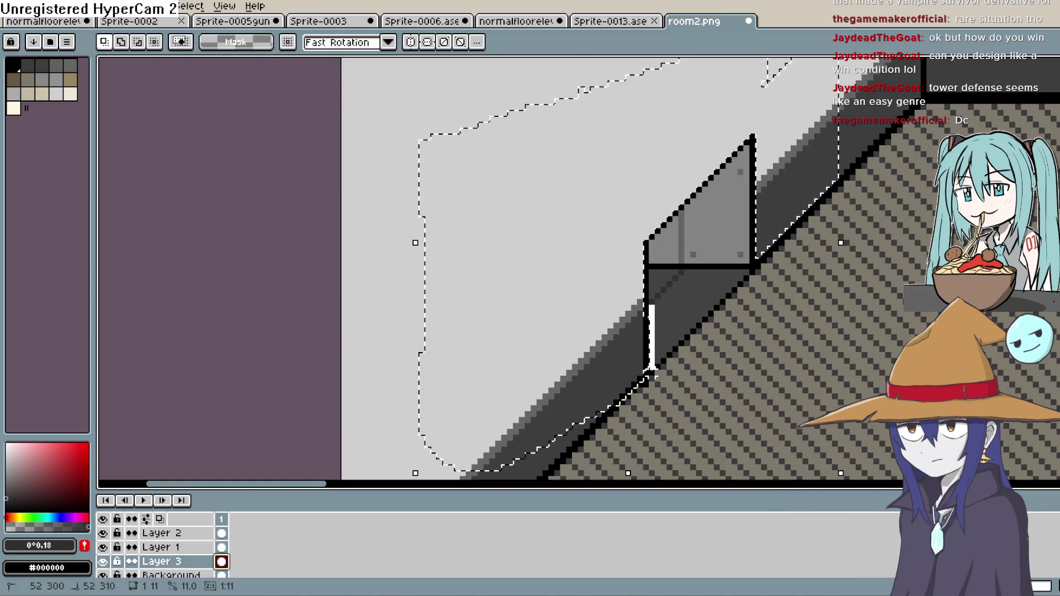
pyautogui.hotkey('ctrl', 'z')
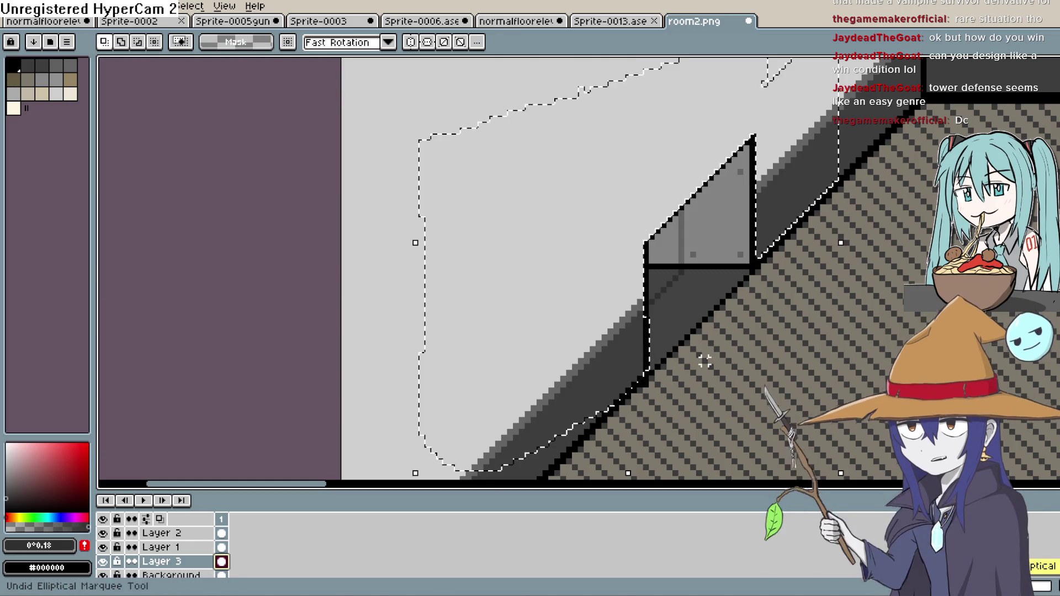
pyautogui.scroll(2, 746, 335)
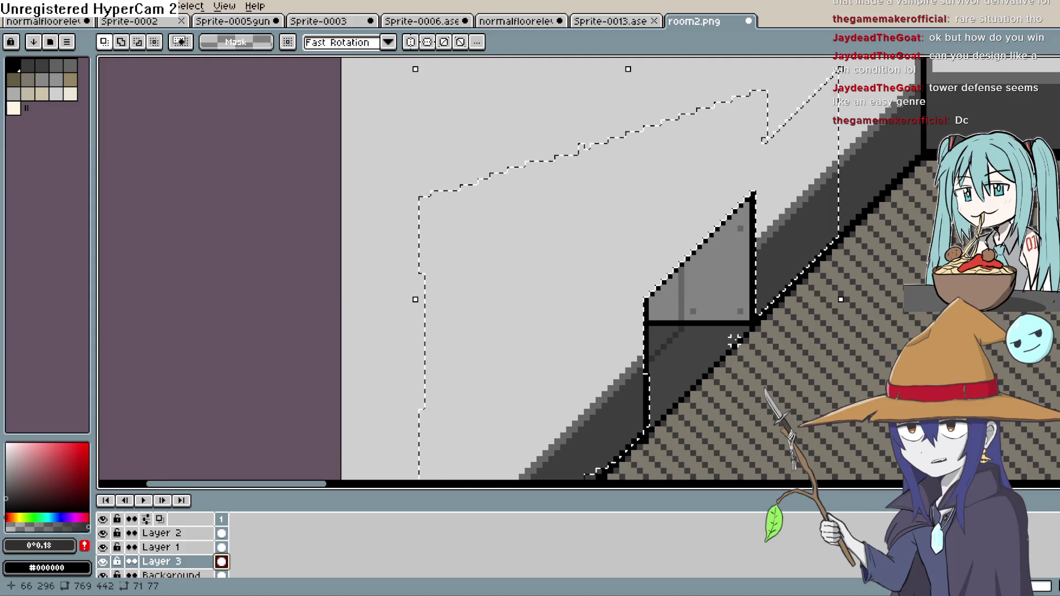
pyautogui.scroll(-2, 739, 340)
pyautogui.scroll(1, 732, 345)
pyautogui.scroll(-1, 221, 555)
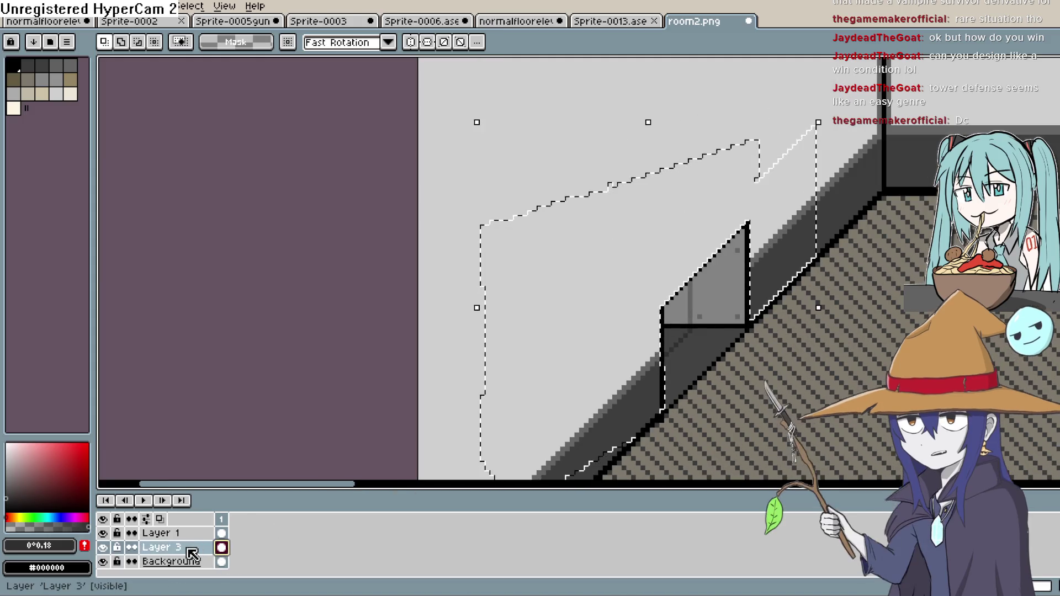
# Hide the Background and Layer 2, then drop the selection
pyautogui.click(103, 561)
pyautogui.moveTo(859, 372); pyautogui.dragTo(812, 338)
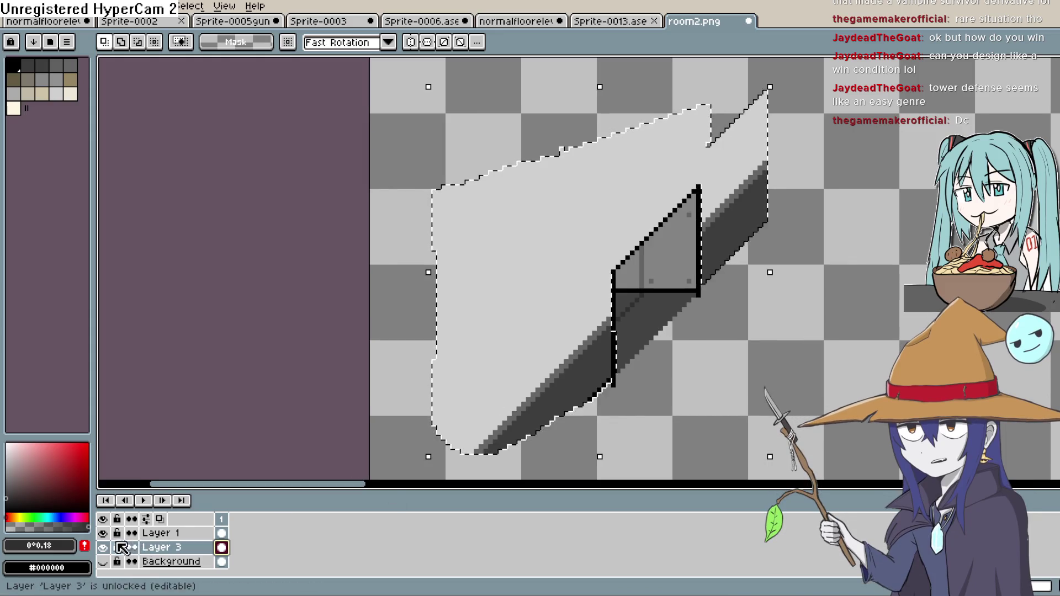
pyautogui.scroll(1, 188, 549)
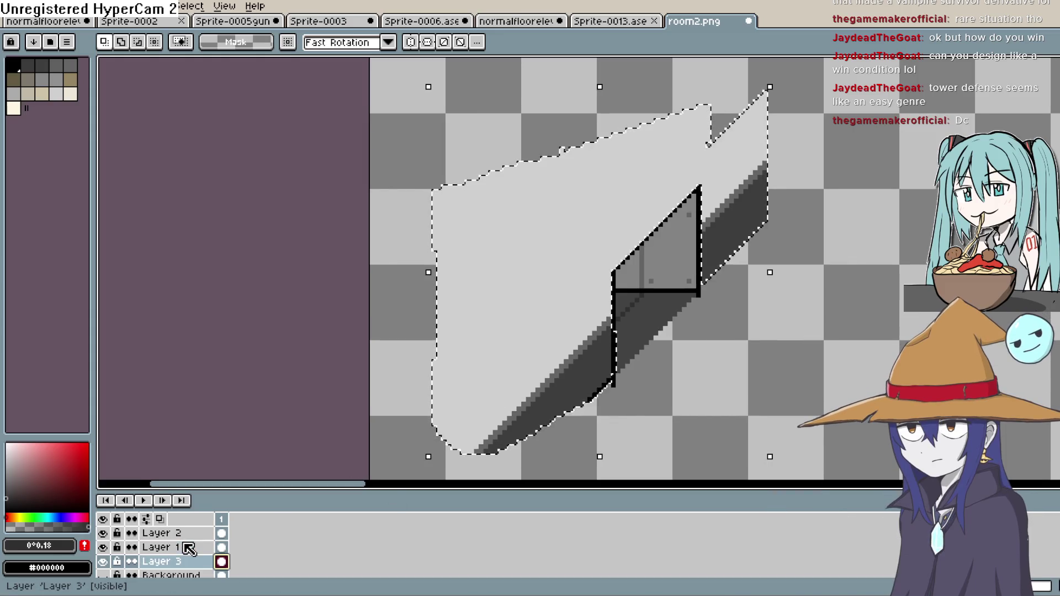
pyautogui.click(103, 534)
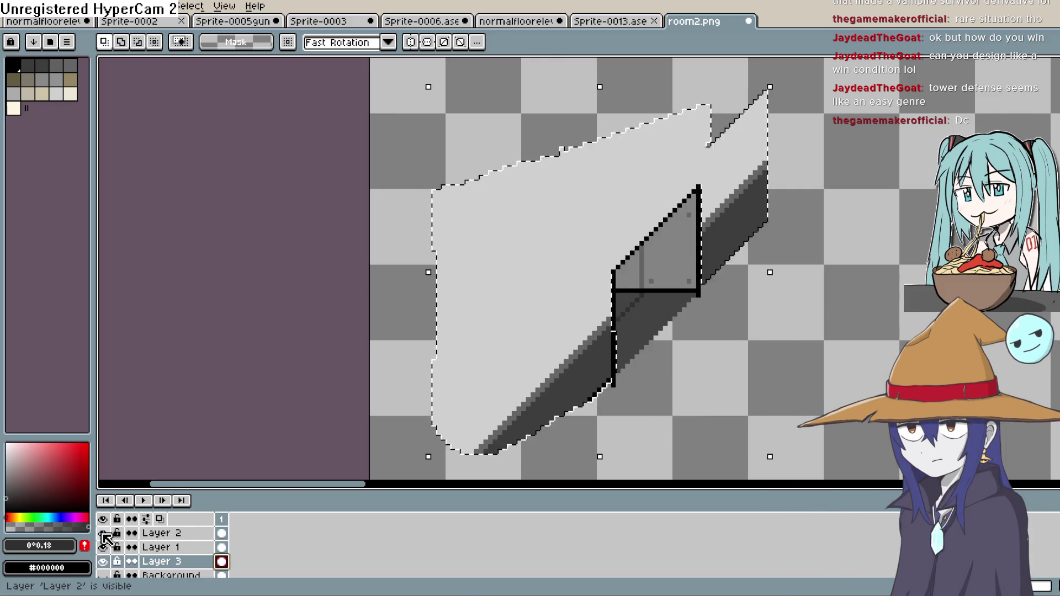
pyautogui.click(760, 419)
pyautogui.scroll(-1, 826, 255)
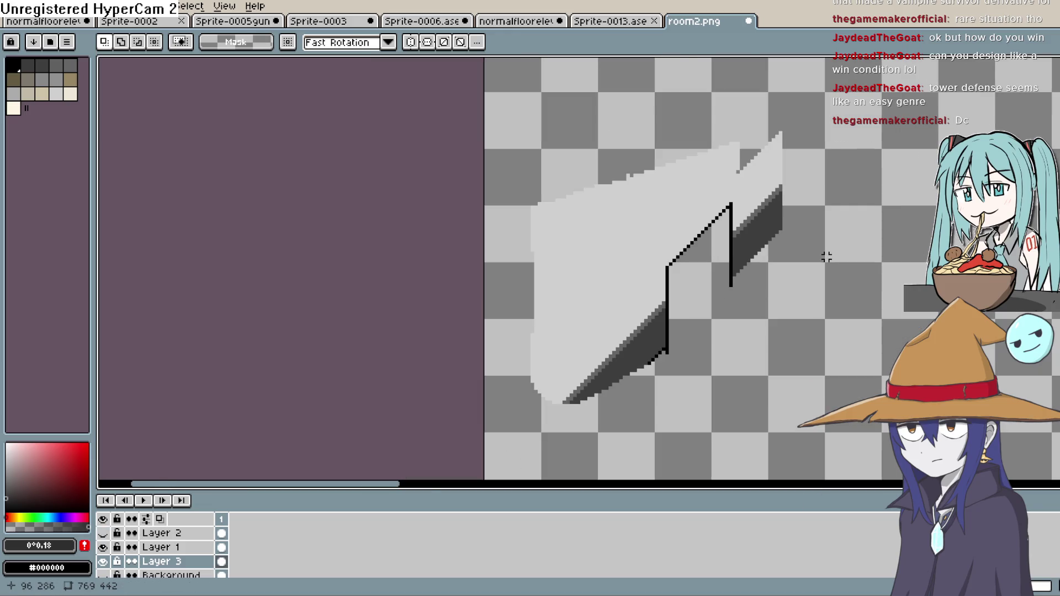
# Export room2.png as a PNG, accepting the warning about losing layers
pyautogui.click(11, 6)
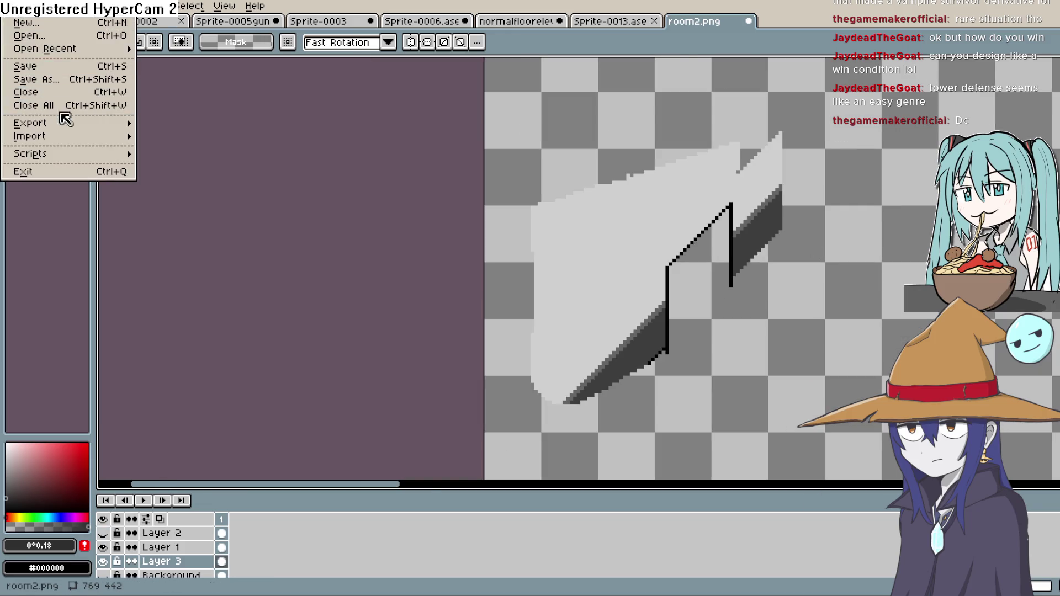
pyautogui.moveTo(69, 124)
pyautogui.click(163, 124)
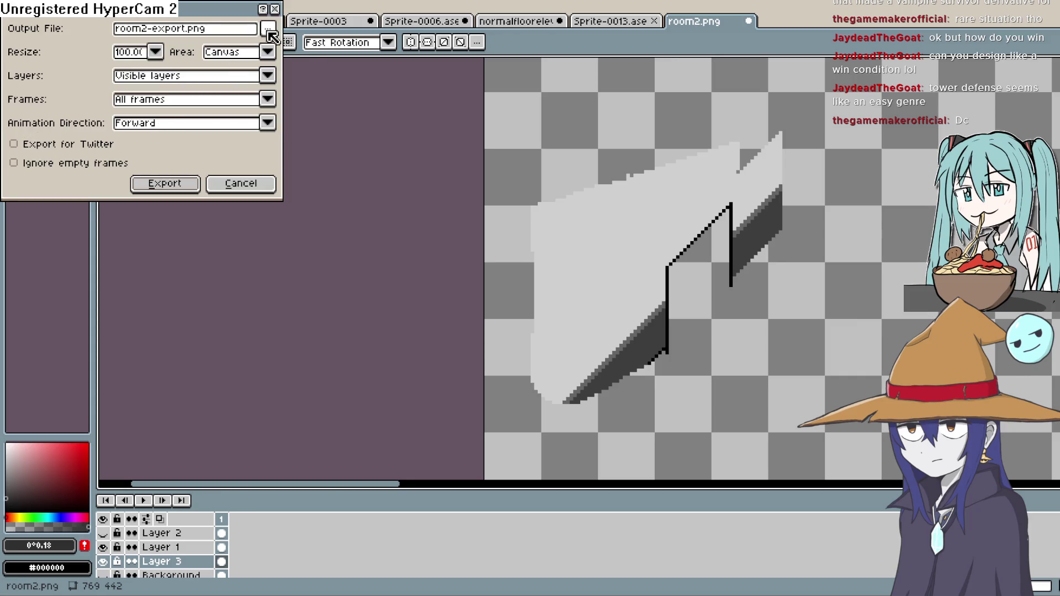
pyautogui.click(176, 184)
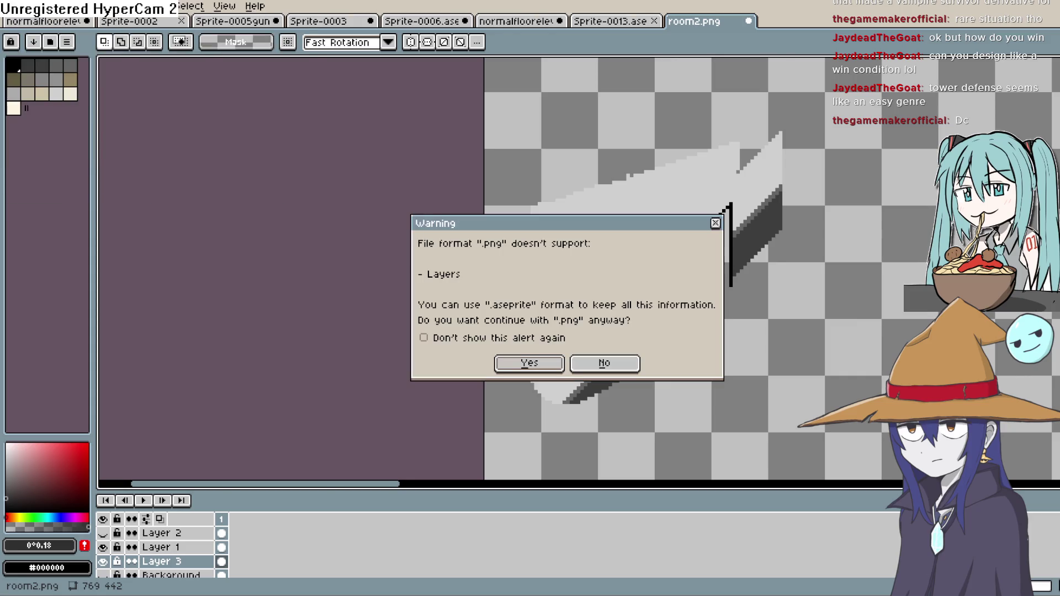
pyautogui.click(553, 365)
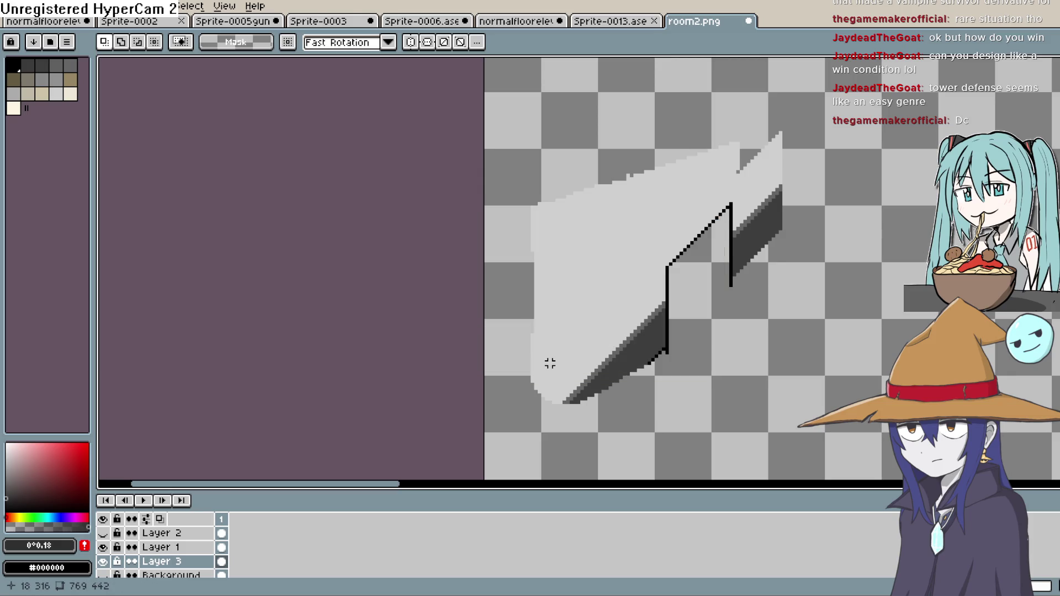
# Hide Layer 3 and Layer 1 so only Layer 2's shaded glass railing is visible
pyautogui.click(11, 6)
pyautogui.moveTo(34, 6)
pyautogui.click(338, 129)
pyautogui.click(103, 561)
pyautogui.click(103, 547)
pyautogui.click(105, 546)
pyautogui.click(105, 547)
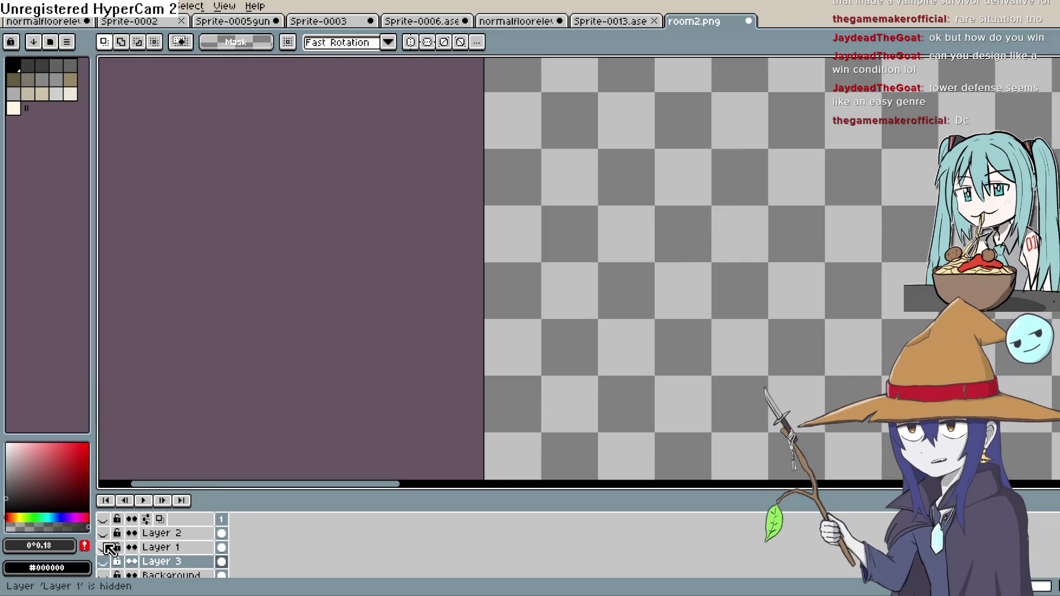
pyautogui.click(102, 533)
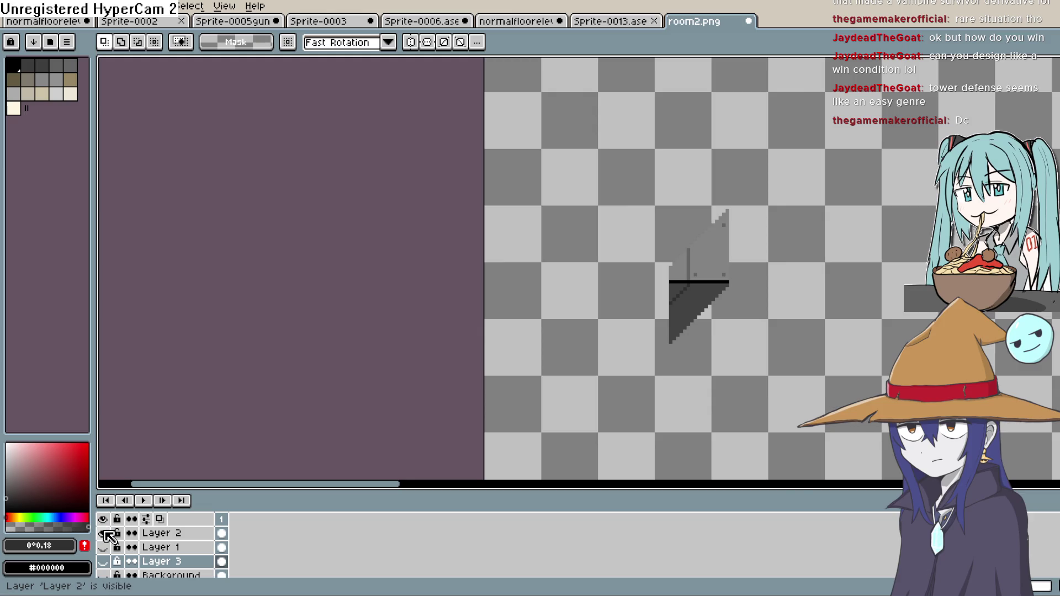
# Re-export to room2-export.png, overwriting the existing file and accepting the layers warning
pyautogui.click(10, 6)
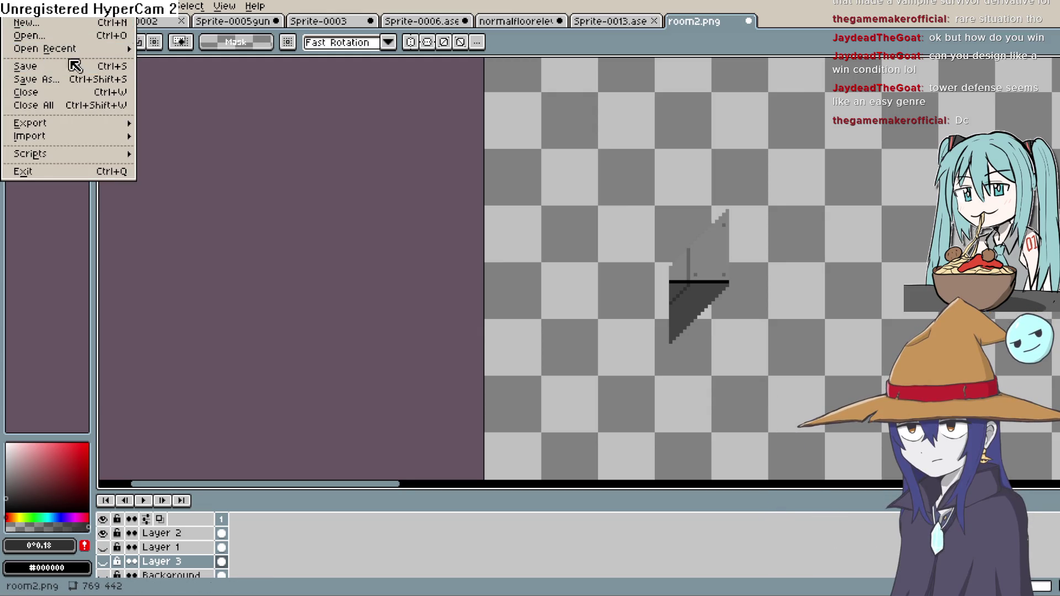
pyautogui.moveTo(72, 126)
pyautogui.click(181, 126)
pyautogui.click(270, 30)
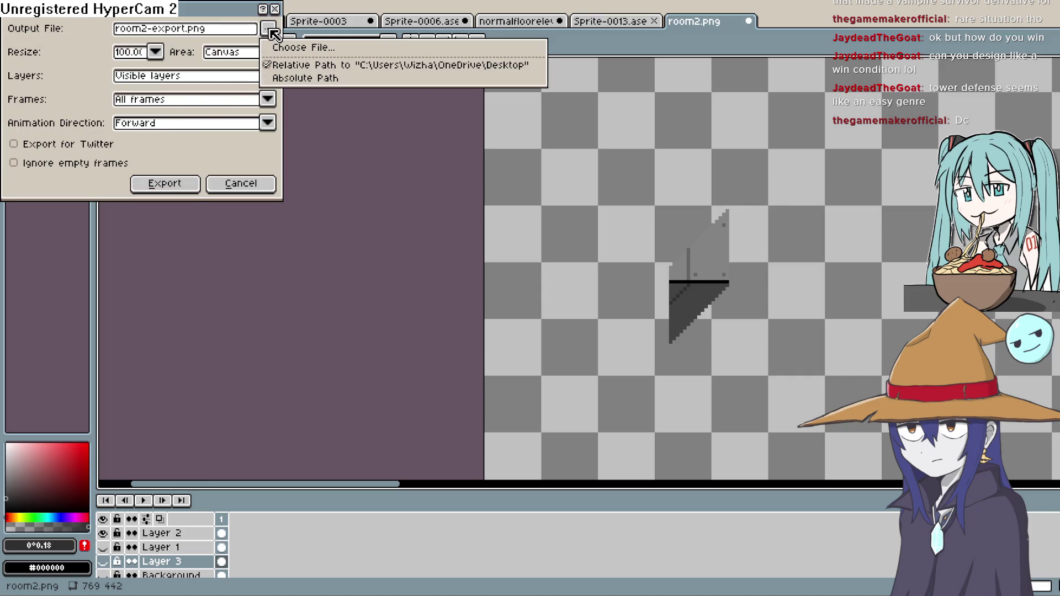
pyautogui.click(316, 142)
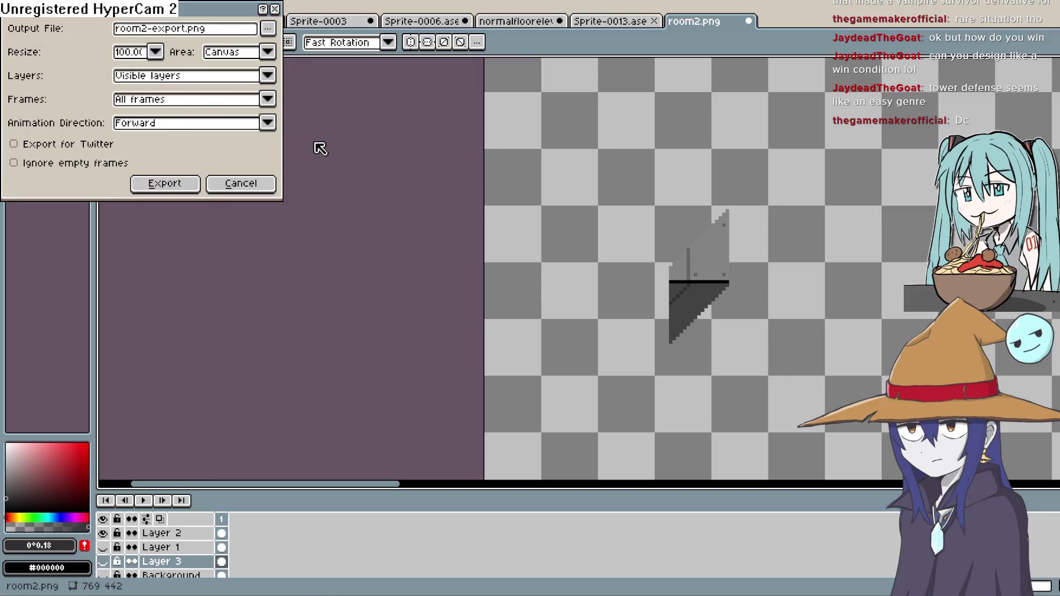
pyautogui.click(165, 184)
pyautogui.click(523, 335)
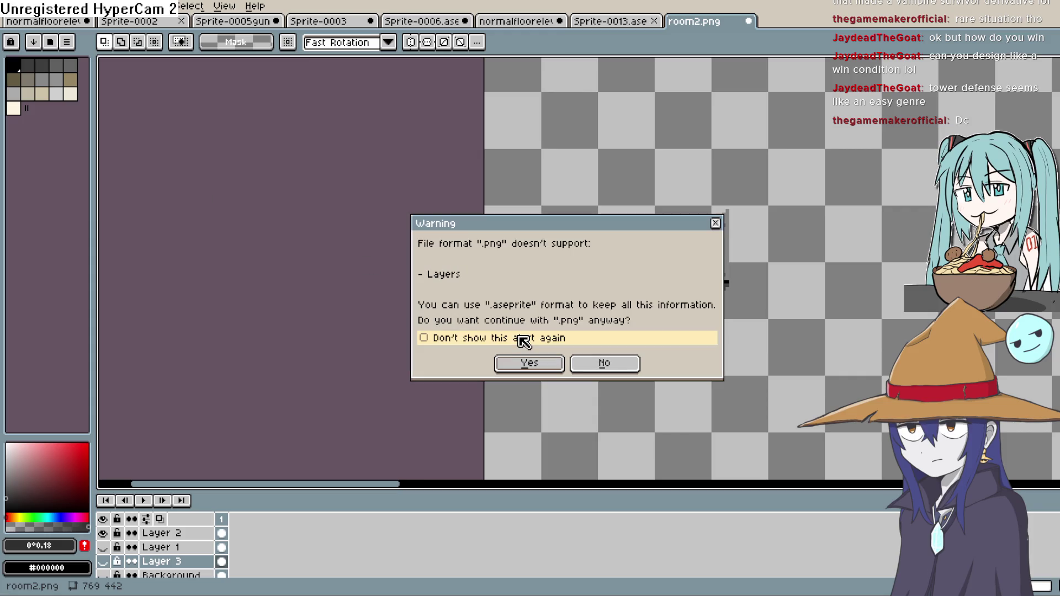
pyautogui.click(528, 363)
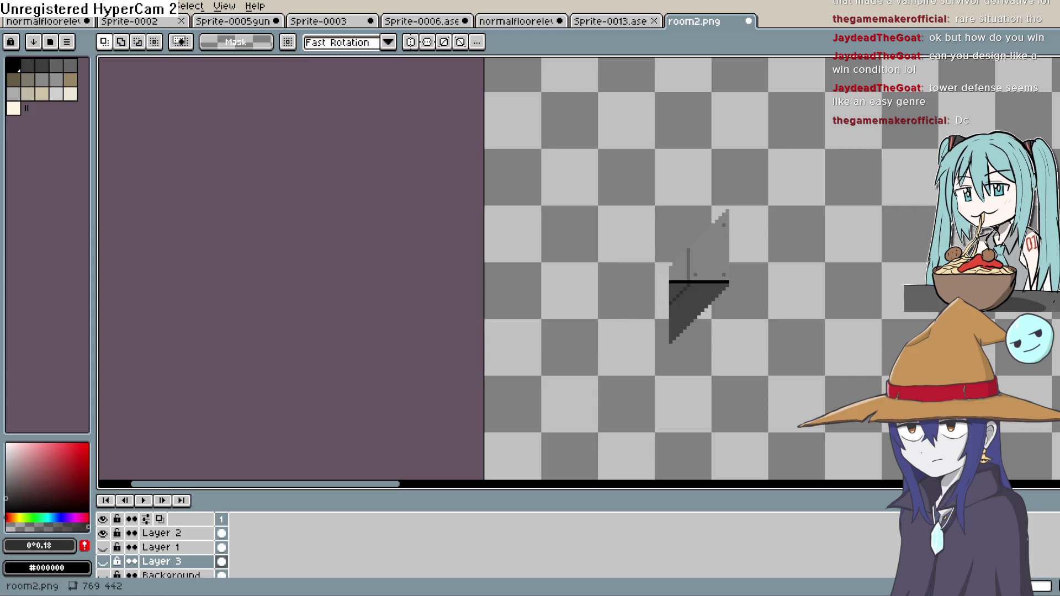
pyautogui.hotkey('alt', 'Tab')
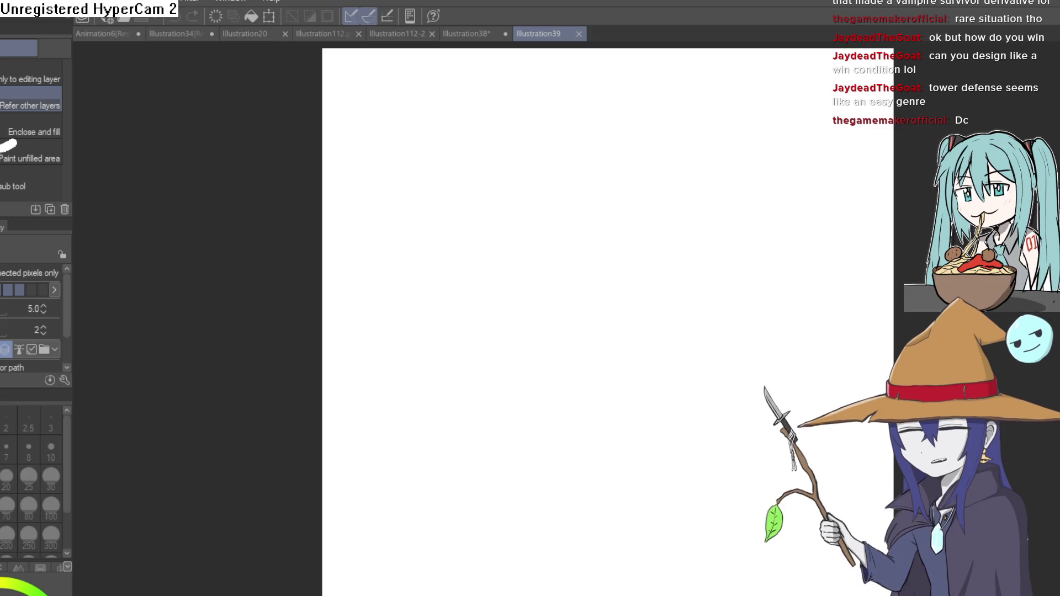
# Drag the door and the small red character out of groundfloor2 into the left margin
pyautogui.hotkey('alt', 'Tab')
pyautogui.hscroll(-5, 424, 494)
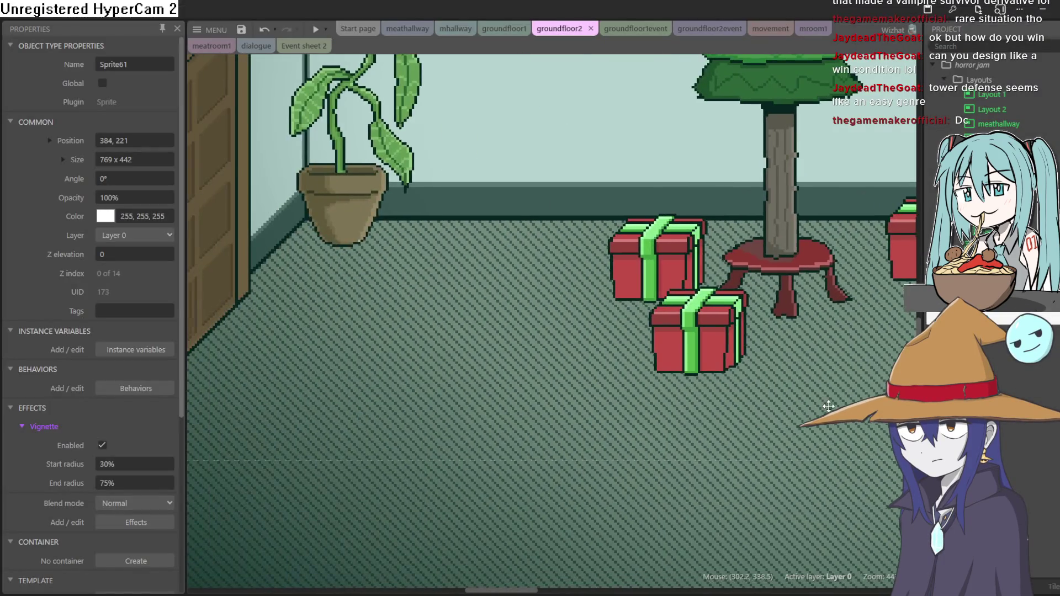
pyautogui.scroll(-1, 416, 378)
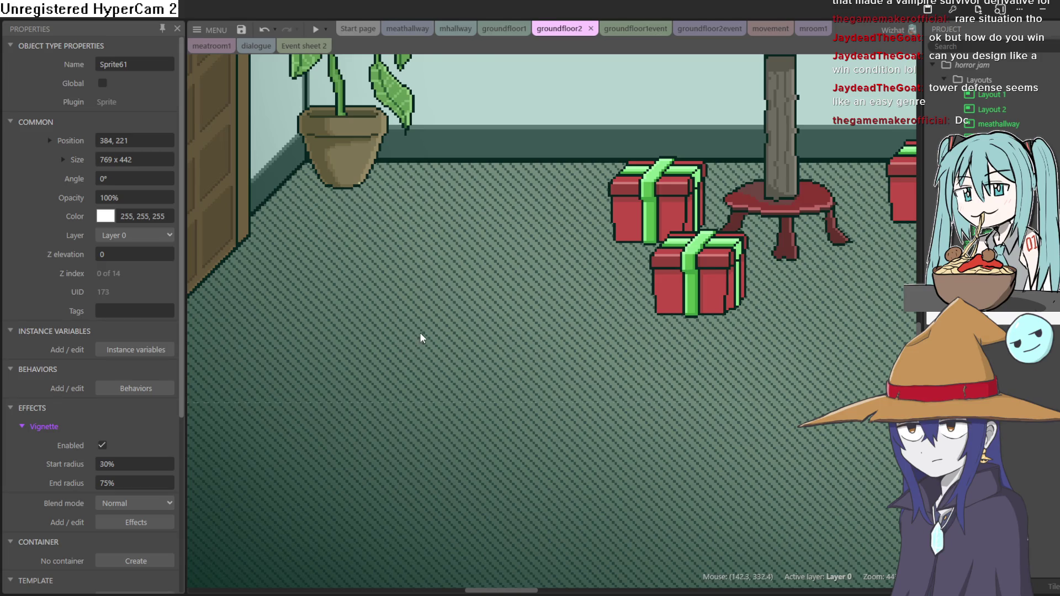
pyautogui.scroll(-5, 421, 338)
pyautogui.click(461, 239)
pyautogui.moveTo(461, 236); pyautogui.dragTo(215, 128)
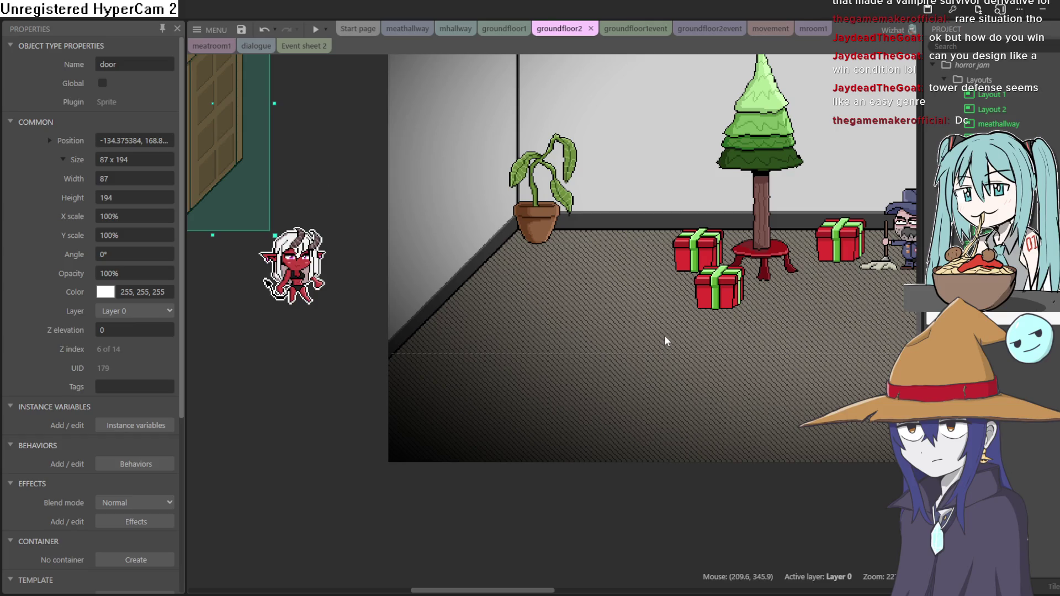
pyautogui.moveTo(294, 281)
pyautogui.mouseDown()
pyautogui.moveTo(224, 298)
pyautogui.moveTo(243, 284)
pyautogui.moveTo(252, 215)
pyautogui.mouseUp()
# Insert an empty 250×250 Sprite64 and drag it to the left of the room
pyautogui.click(360, 290)
pyautogui.doubleClick(382, 284)
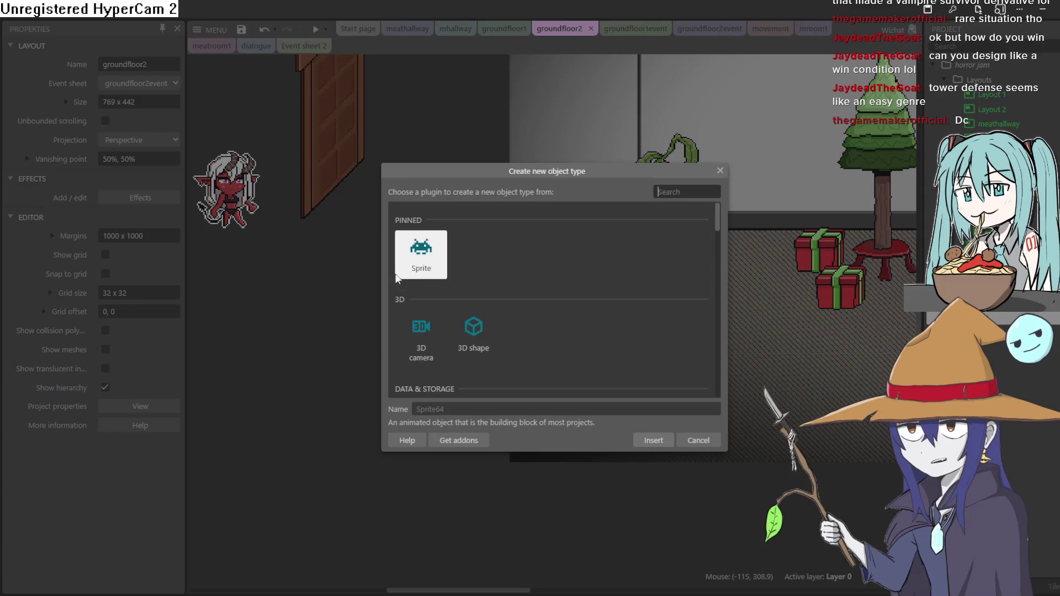
pyautogui.click(653, 439)
pyautogui.click(414, 330)
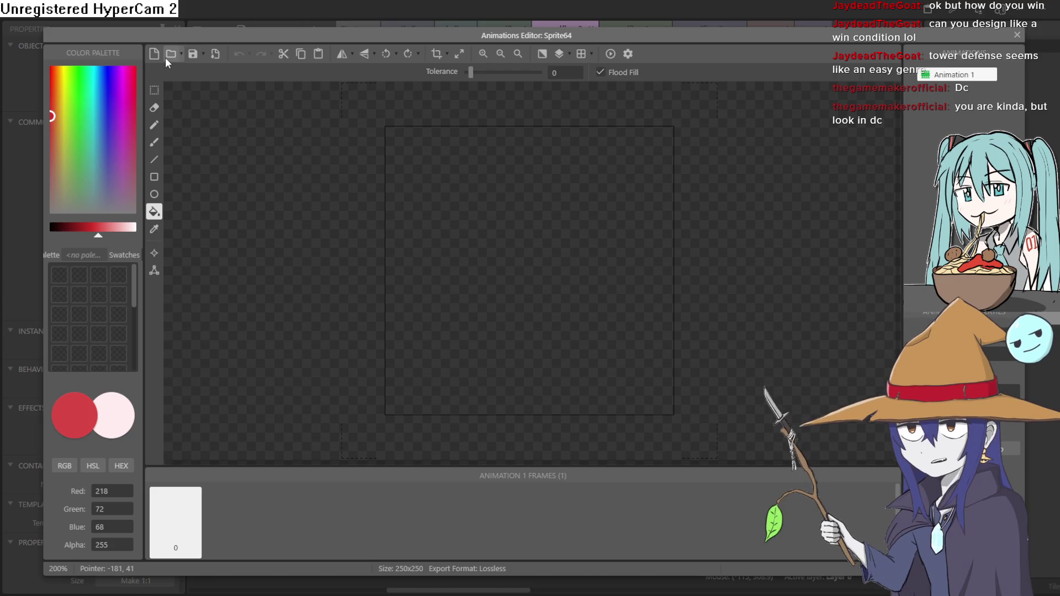
pyautogui.click(1017, 36)
pyautogui.moveTo(421, 319); pyautogui.dragTo(346, 340)
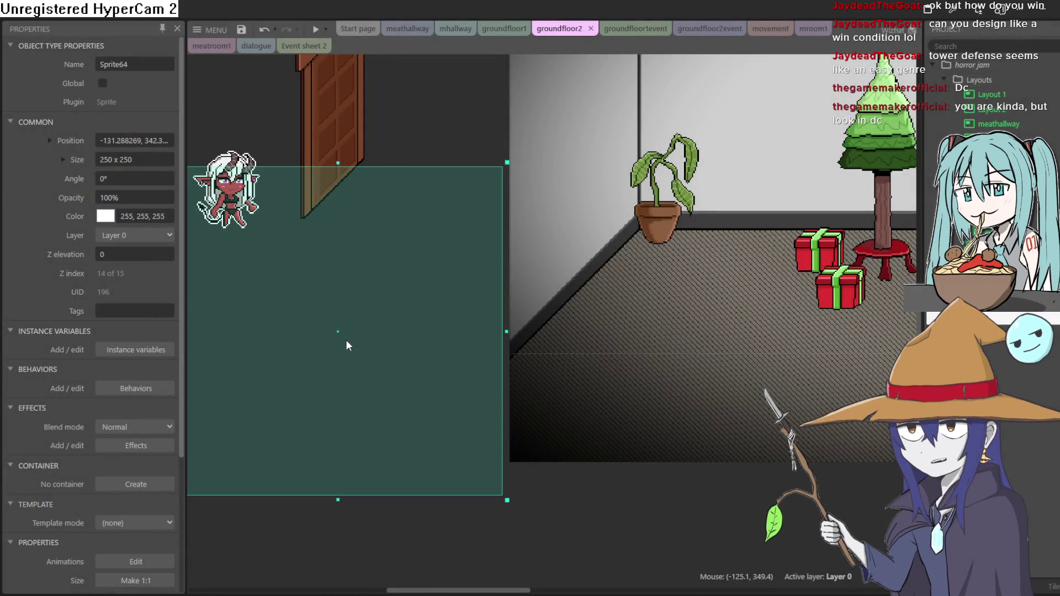
pyautogui.rightClick(348, 338)
# Delete the empty Sprite64 instance from its context menu
pyautogui.click(405, 283)
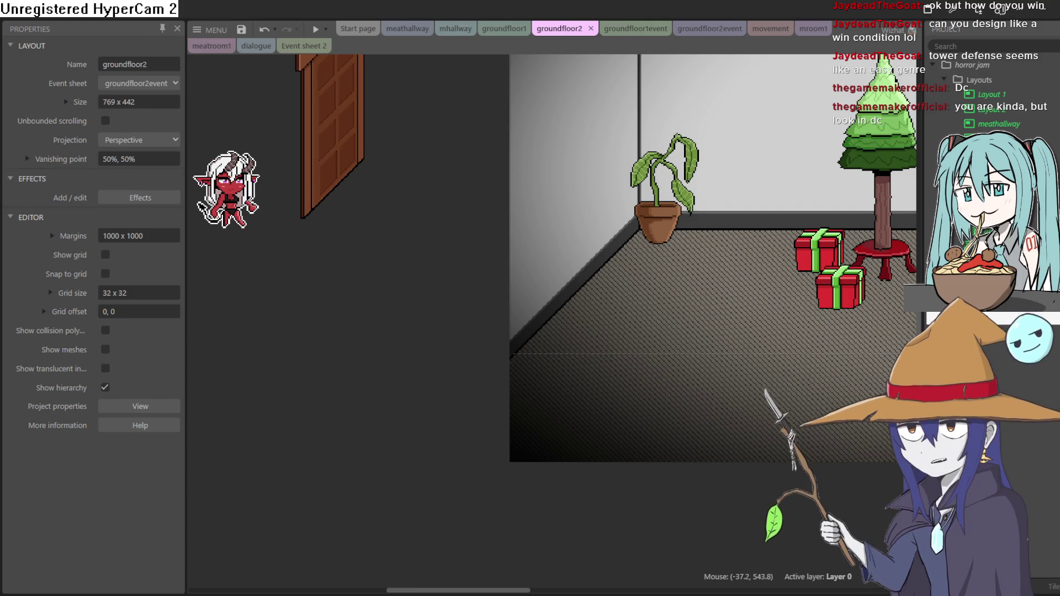
# Insert Sprite65, paste the glass railing image into it and crop it to 19×40
pyautogui.doubleClick(417, 317)
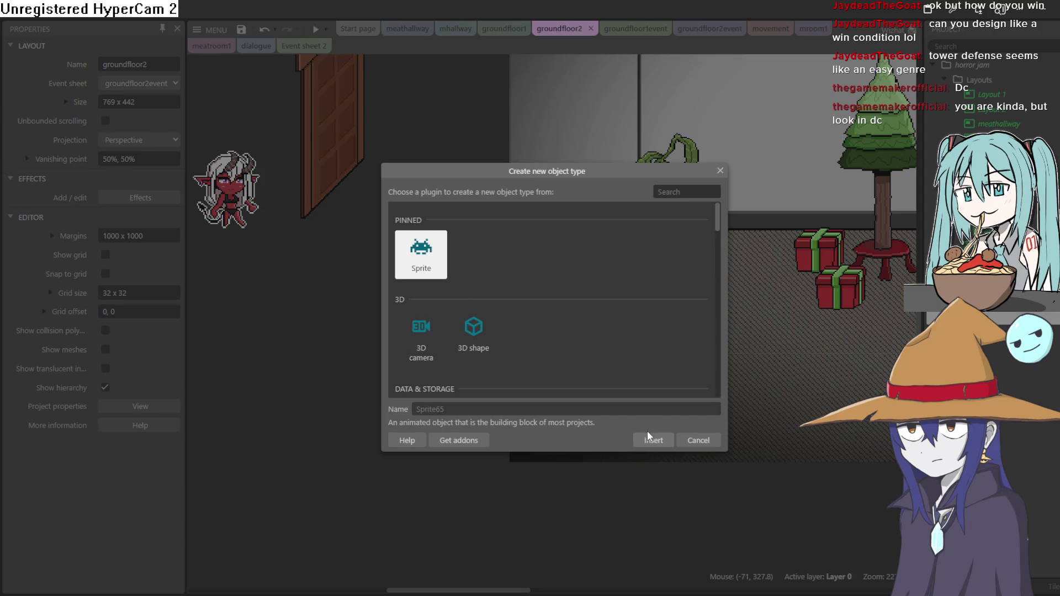
pyautogui.click(649, 437)
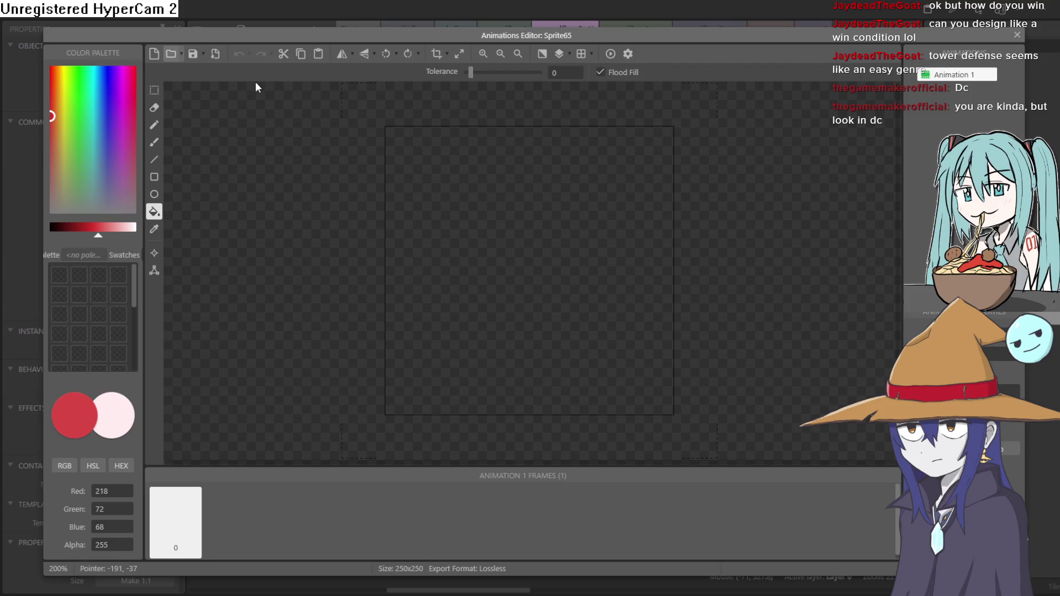
pyautogui.hotkey('ctrl', 'v')
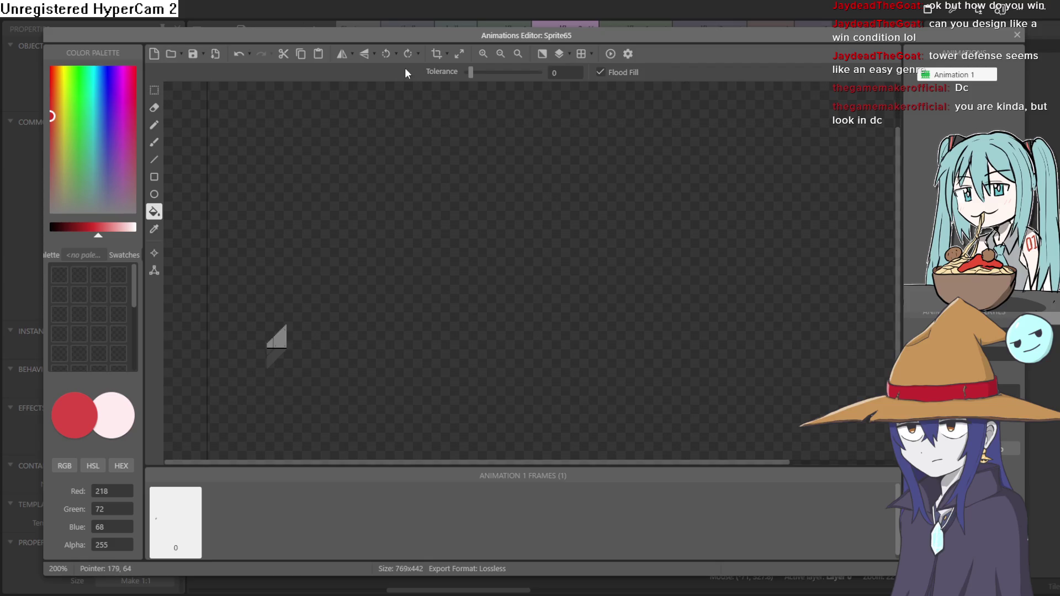
pyautogui.click(436, 55)
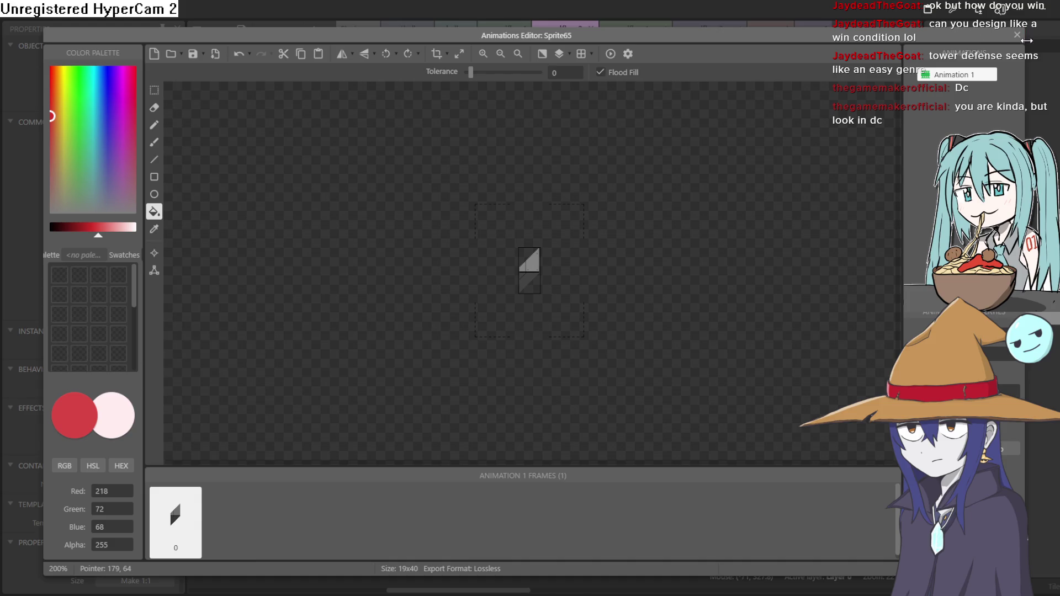
pyautogui.scroll(-3, 389, 329)
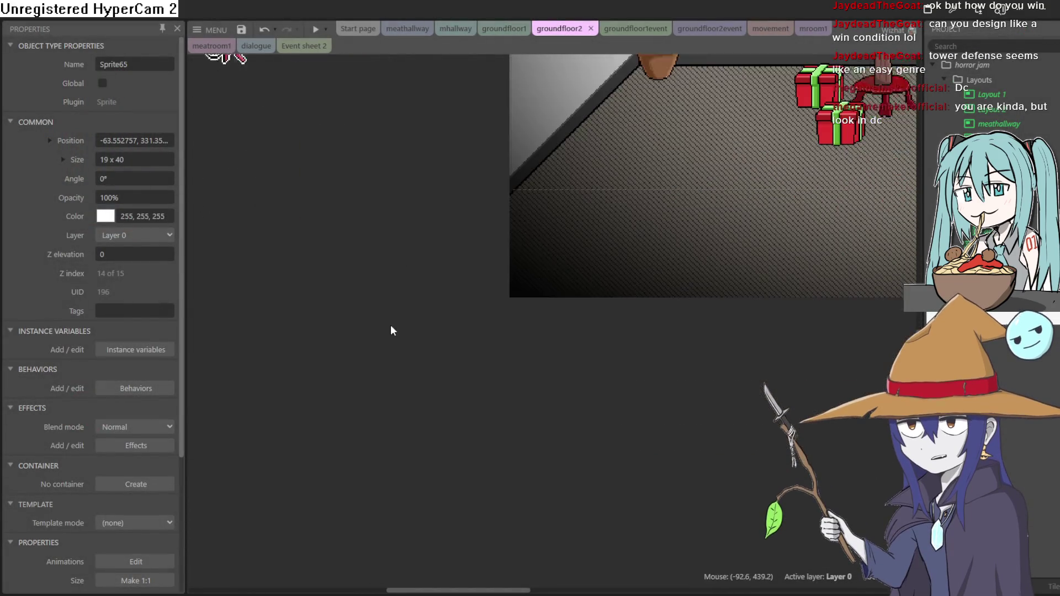
pyautogui.scroll(-5, 403, 310)
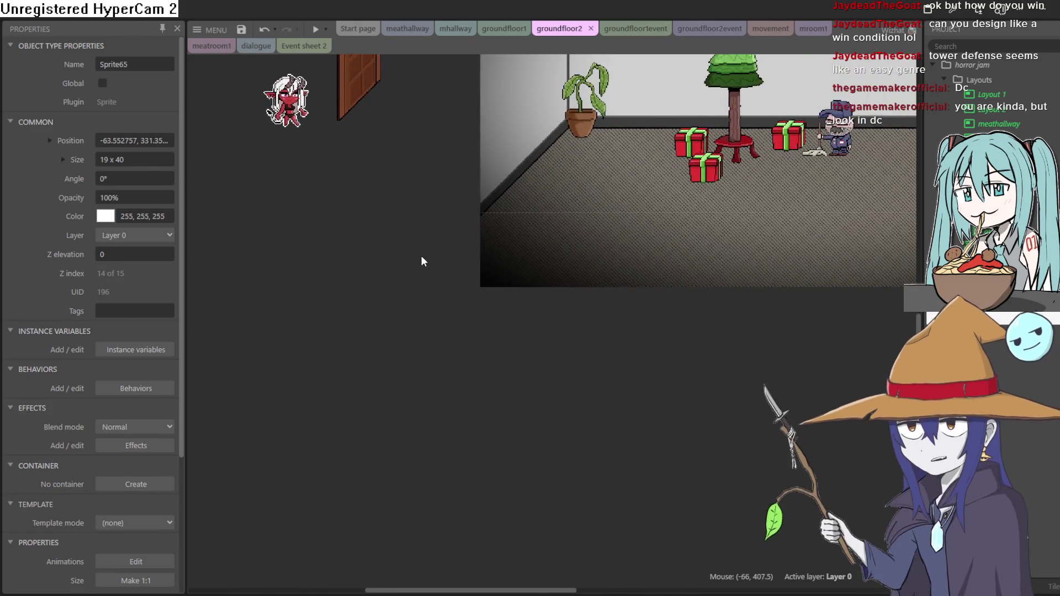
pyautogui.scroll(-2, 425, 254)
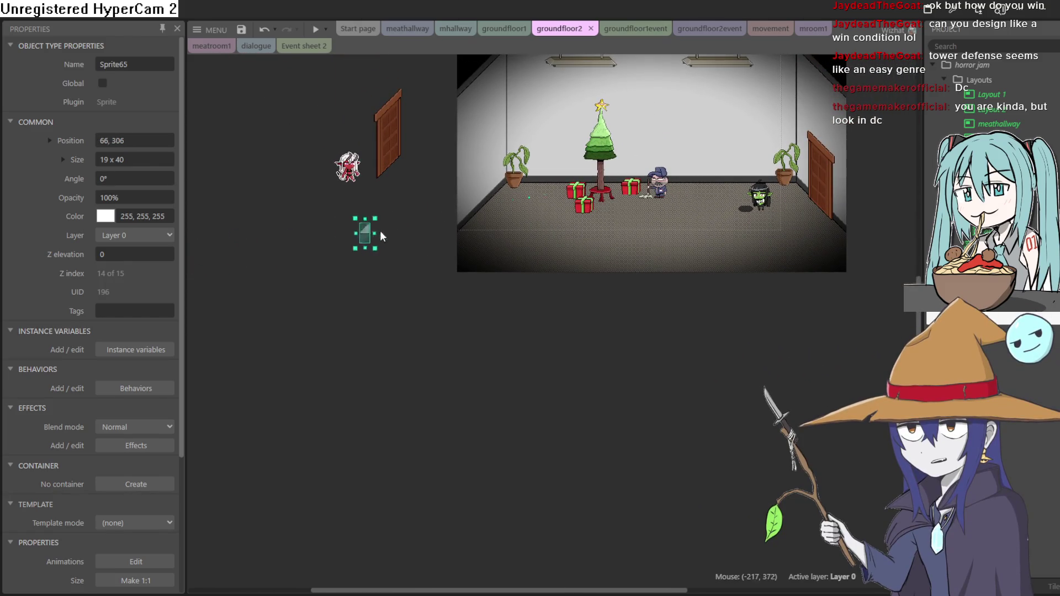
# Centre Sprite65's origin at 9.5, 20 with Quick Assign > Middle
pyautogui.doubleClick(482, 199)
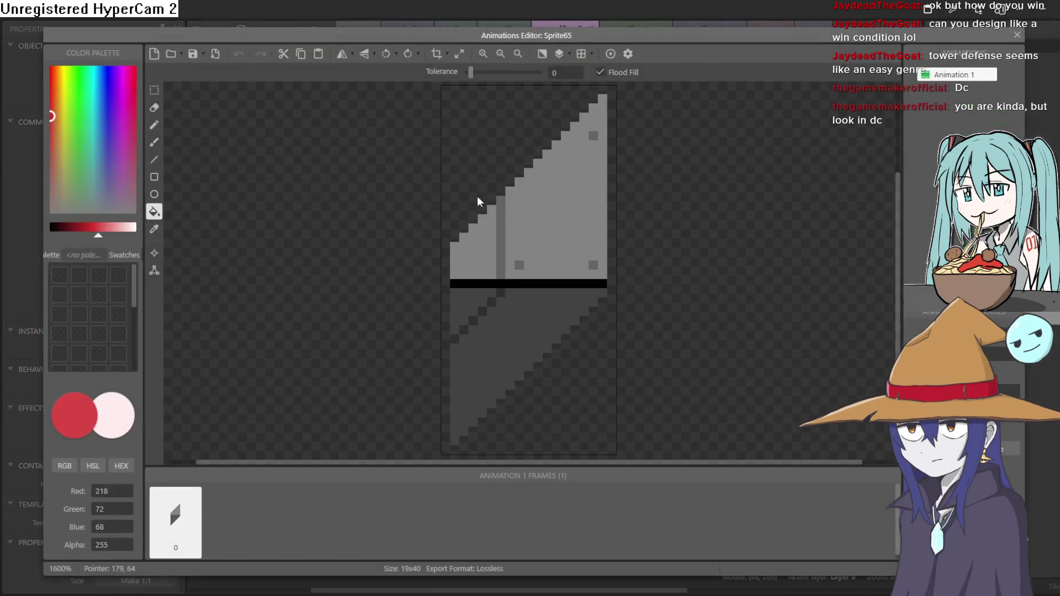
pyautogui.click(154, 253)
pyautogui.click(155, 253)
pyautogui.click(156, 254)
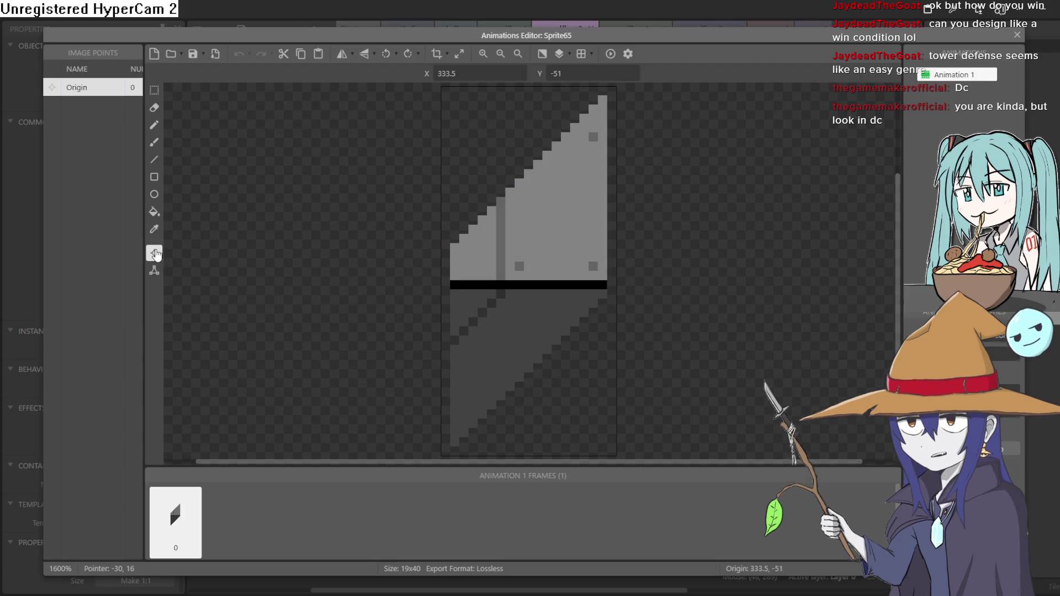
pyautogui.rightClick(101, 93)
pyautogui.press('Escape')
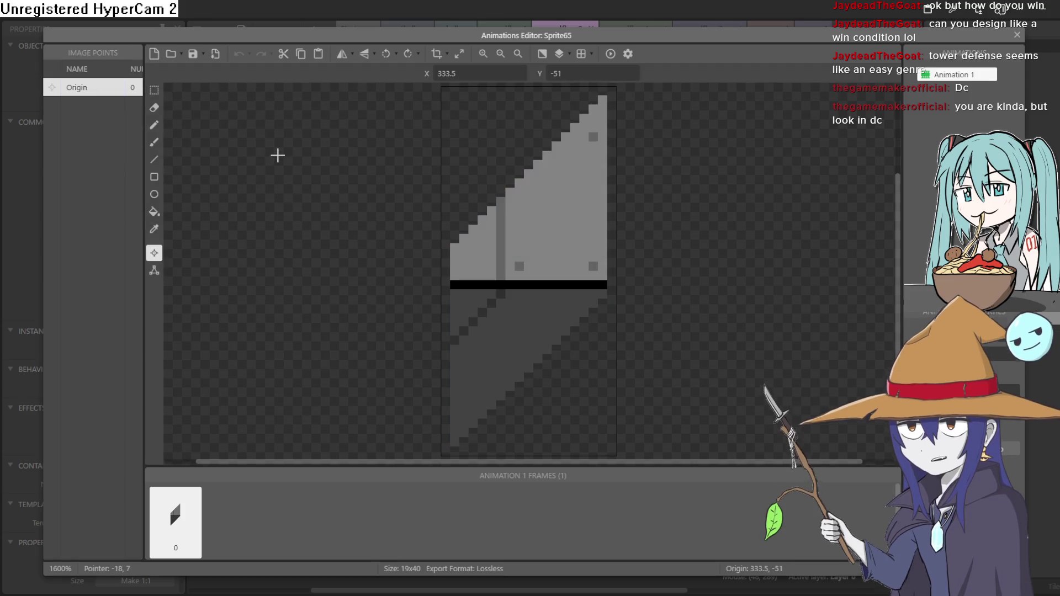
pyautogui.rightClick(89, 93)
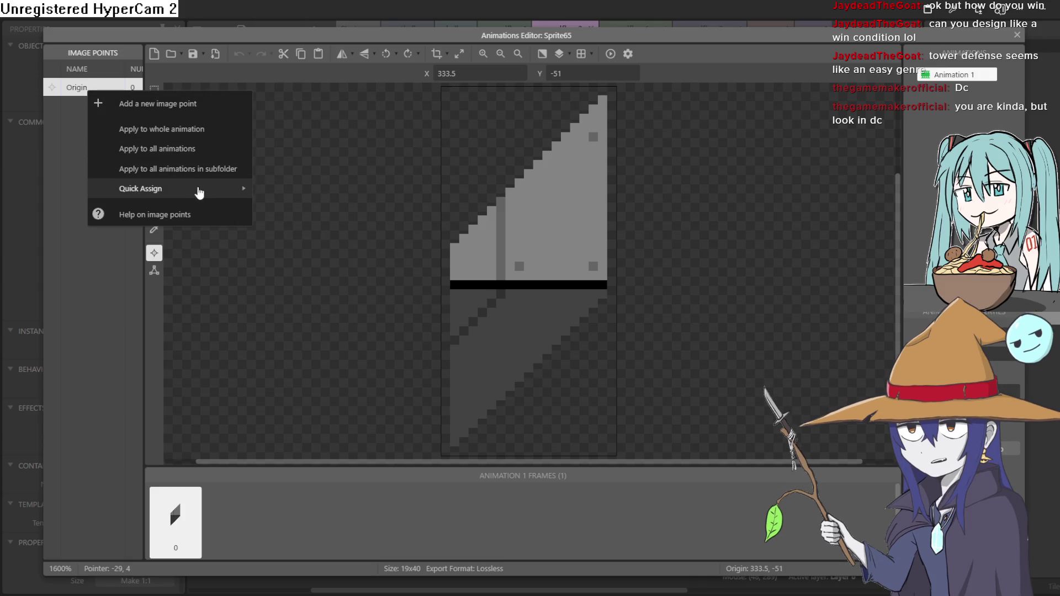
pyautogui.moveTo(196, 189)
pyautogui.click(296, 274)
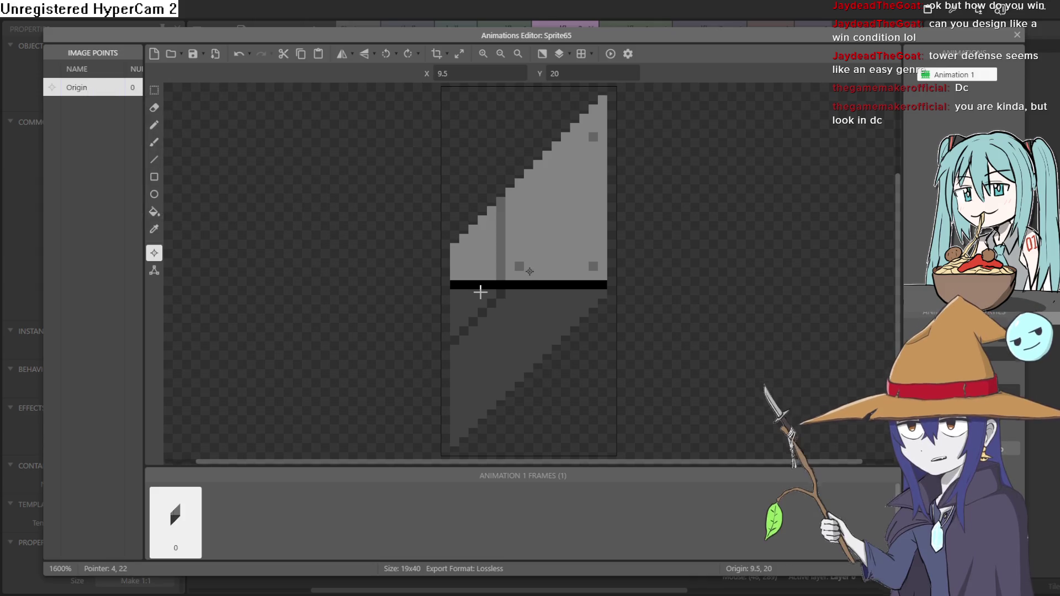
pyautogui.click(1017, 35)
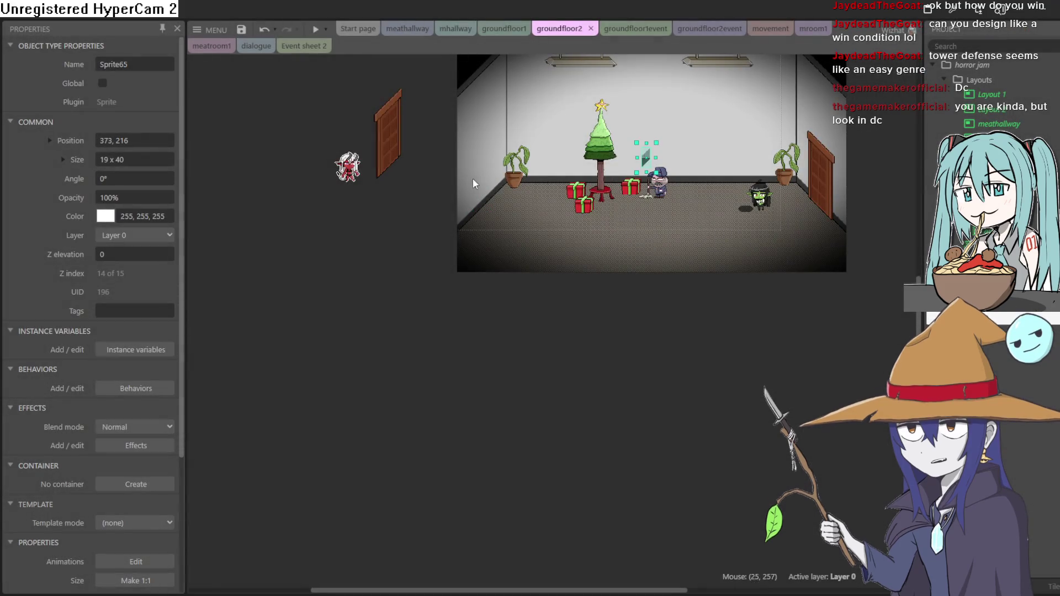
# Drag the railing onto the left wall of the groundfloor2 room
pyautogui.scroll(5, 671, 165)
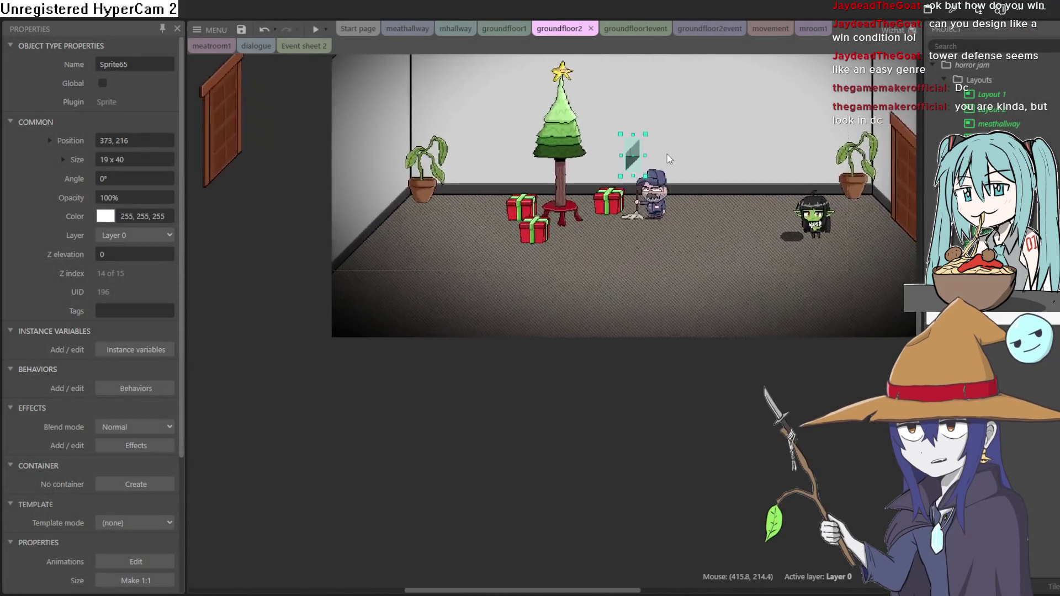
pyautogui.scroll(1, 668, 159)
pyautogui.moveTo(627, 155)
pyautogui.mouseDown()
pyautogui.moveTo(586, 173)
pyautogui.moveTo(234, 232)
pyautogui.moveTo(243, 249)
pyautogui.mouseUp()
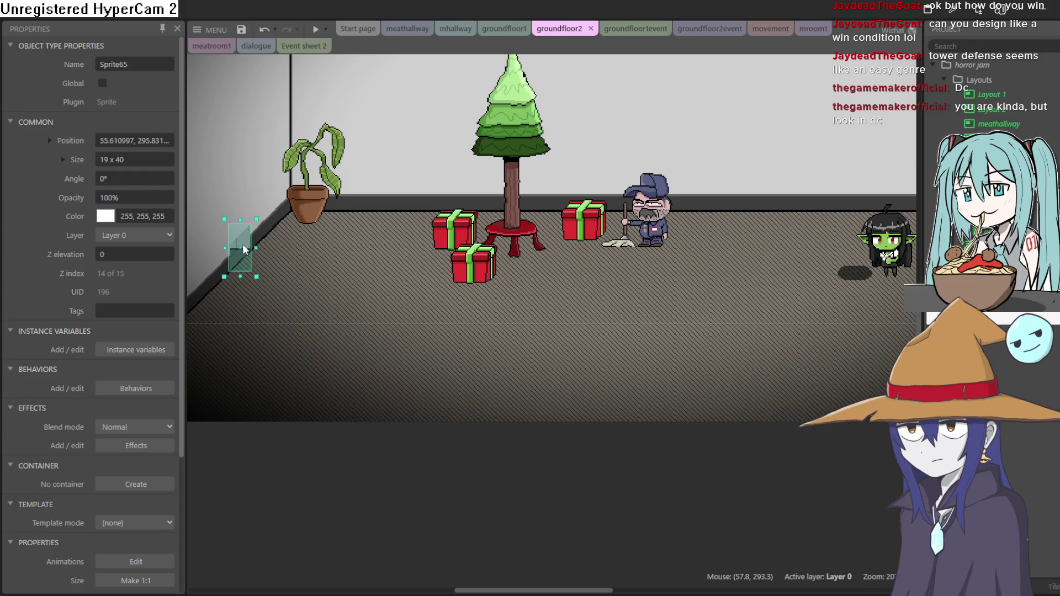
pyautogui.hscroll(-5, 241, 258)
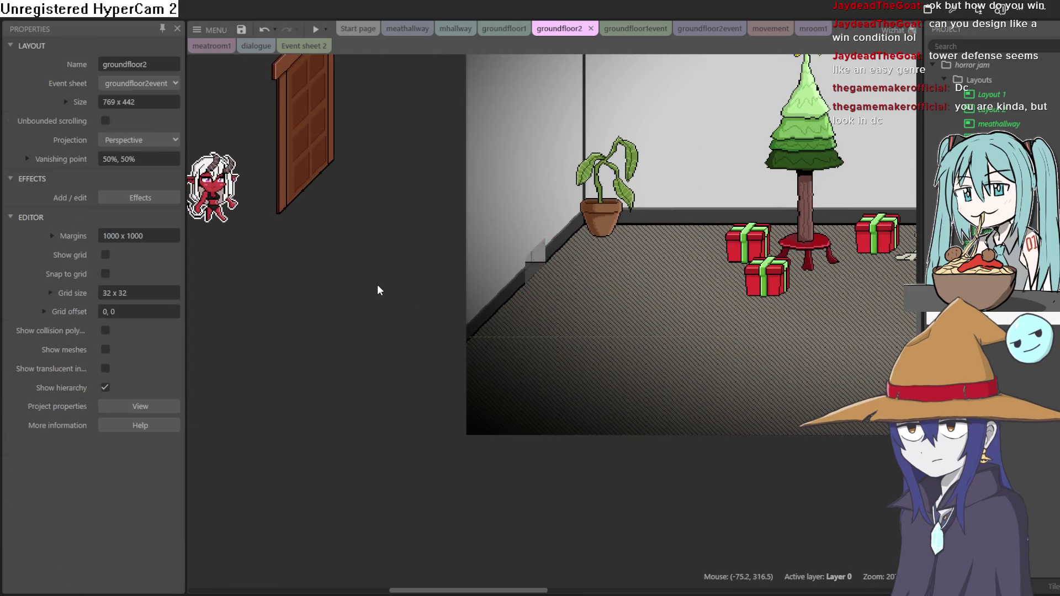
# Insert Sprite66 and paste the copied image, giving a 769×442 picture
pyautogui.doubleClick(379, 290)
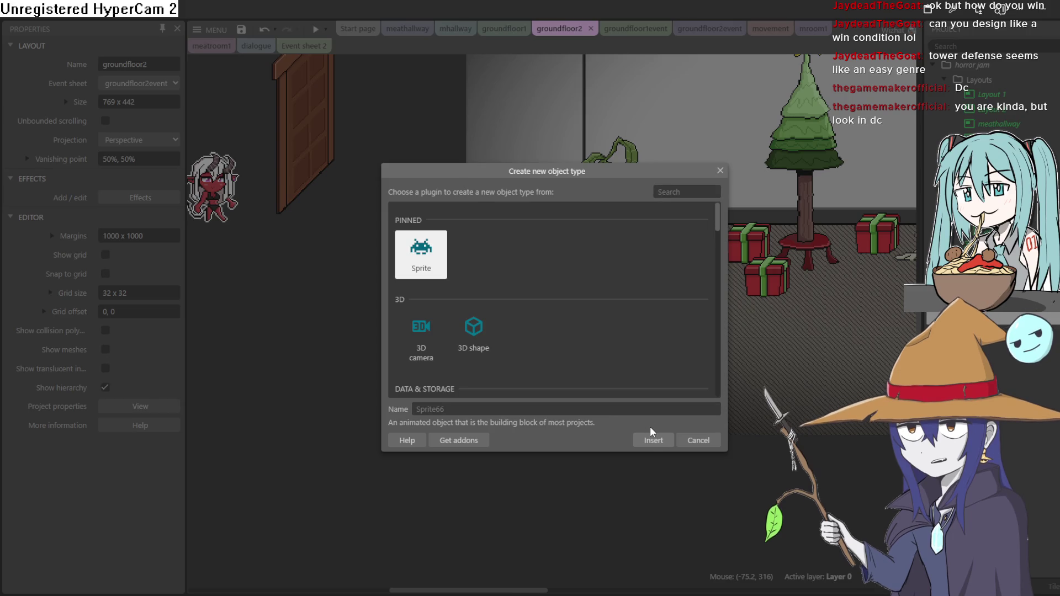
pyautogui.click(652, 442)
pyautogui.click(379, 314)
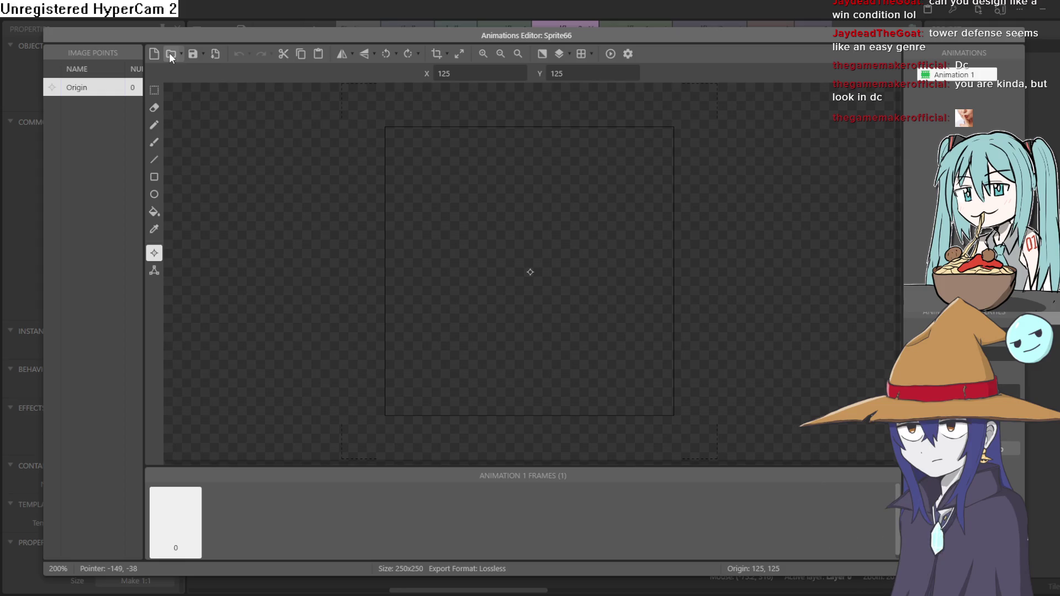
pyautogui.hotkey('ctrl', 'v')
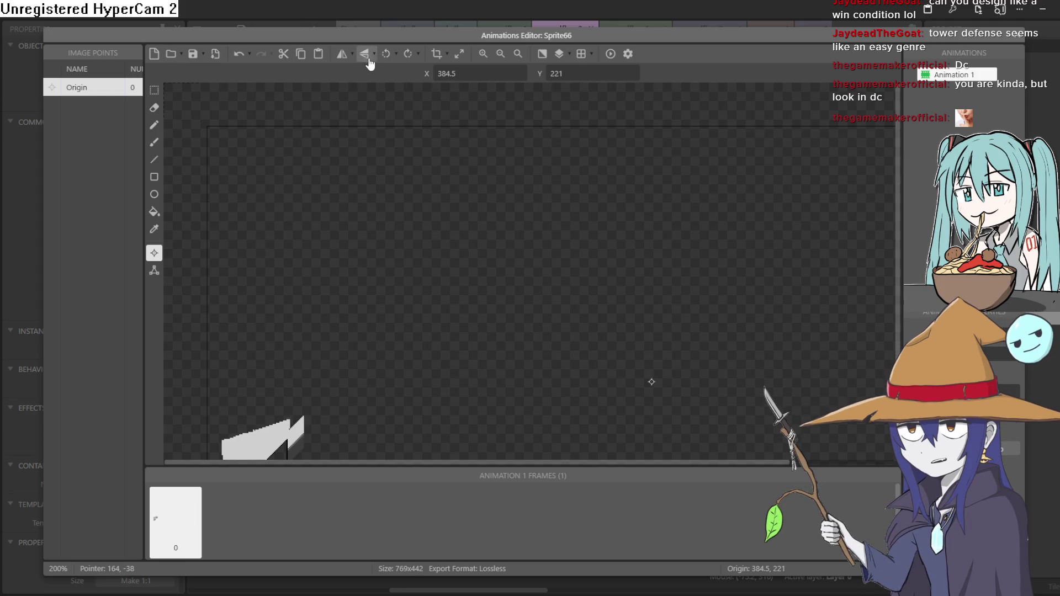
# Crop Sprite66 to a 73×79 wall cutout and drag it into the room
pyautogui.click(436, 54)
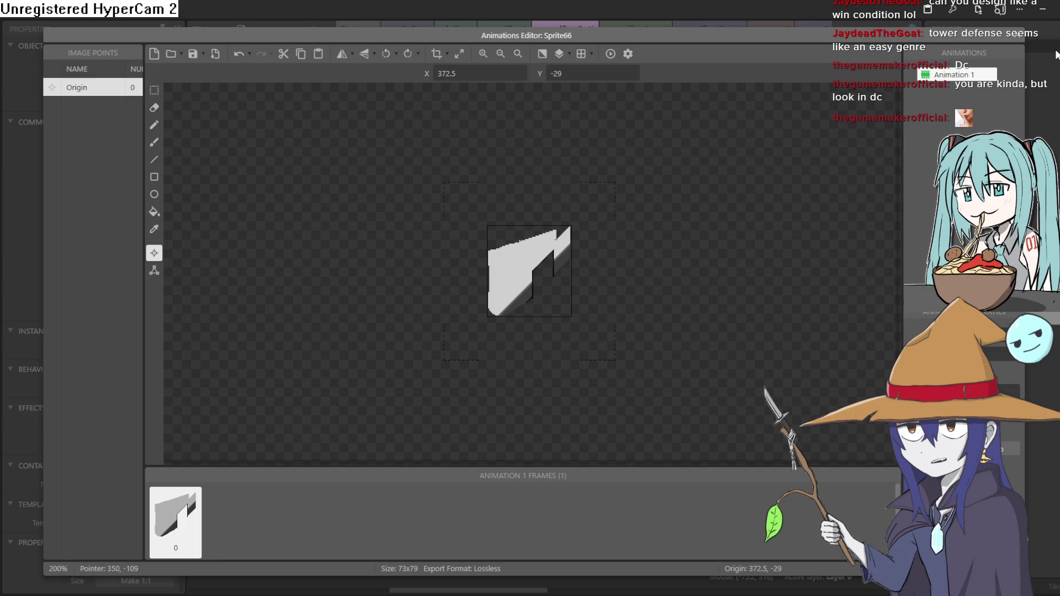
pyautogui.click(1017, 34)
pyautogui.scroll(-5, 362, 272)
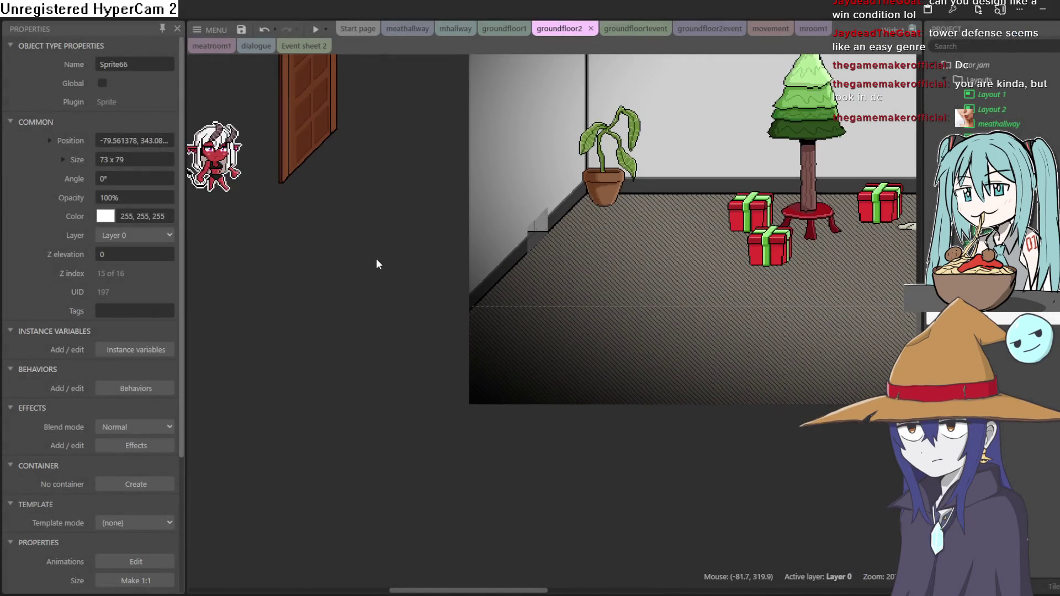
pyautogui.moveTo(236, 284); pyautogui.dragTo(464, 213)
# Centre Sprite66's origin and place it beside the glass railing at the left wall
pyautogui.doubleClick(465, 213)
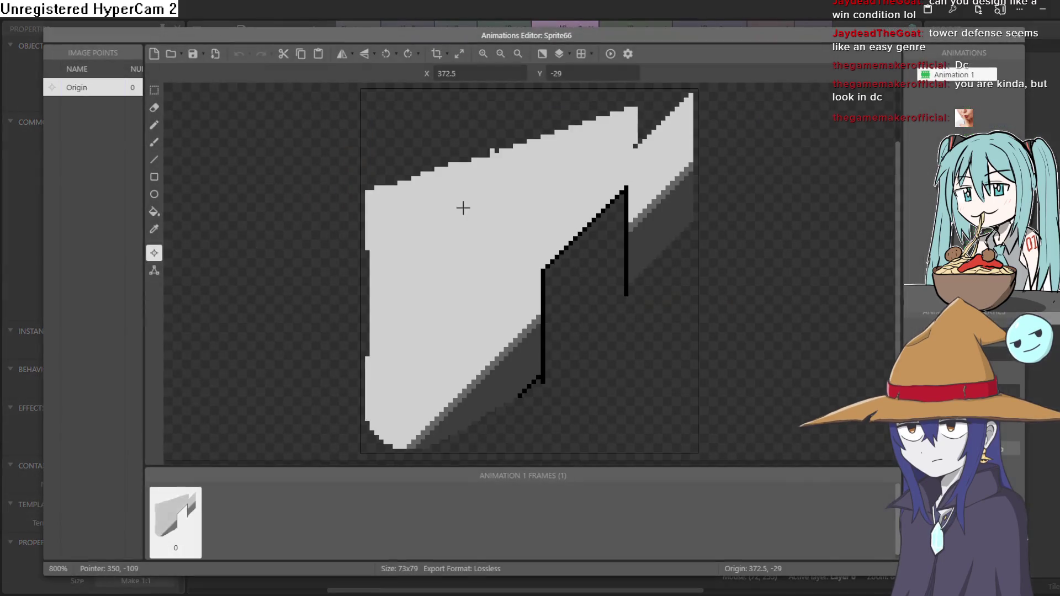
pyautogui.rightClick(112, 92)
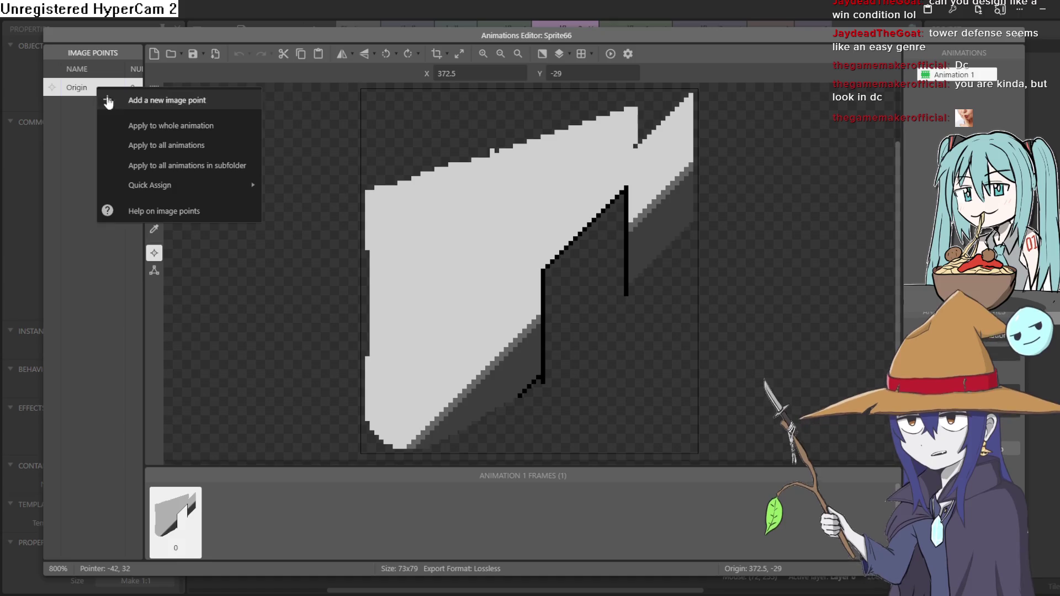
pyautogui.moveTo(180, 185)
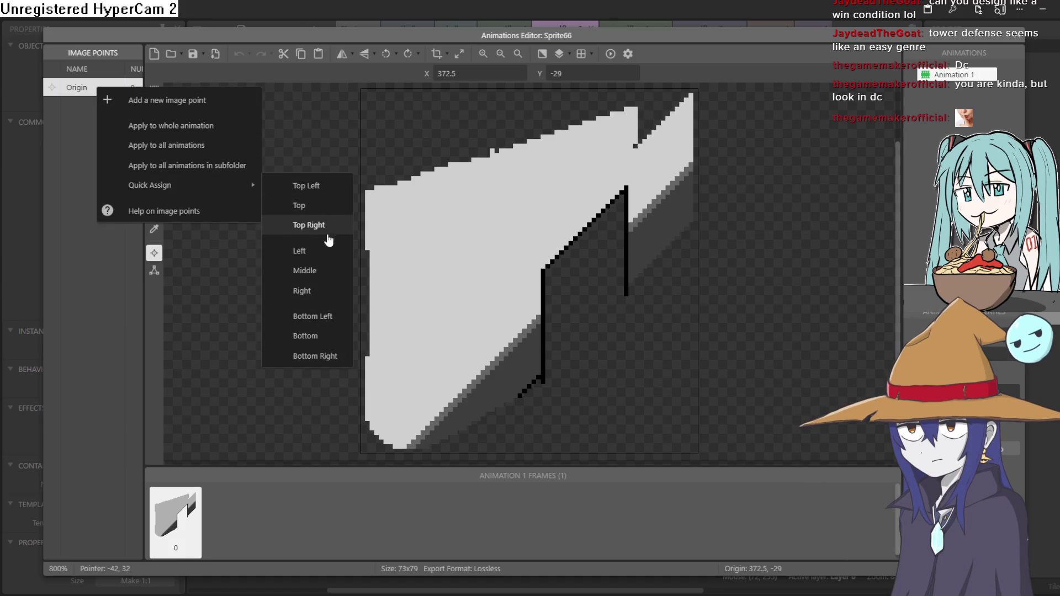
pyautogui.click(307, 271)
pyautogui.press('Escape')
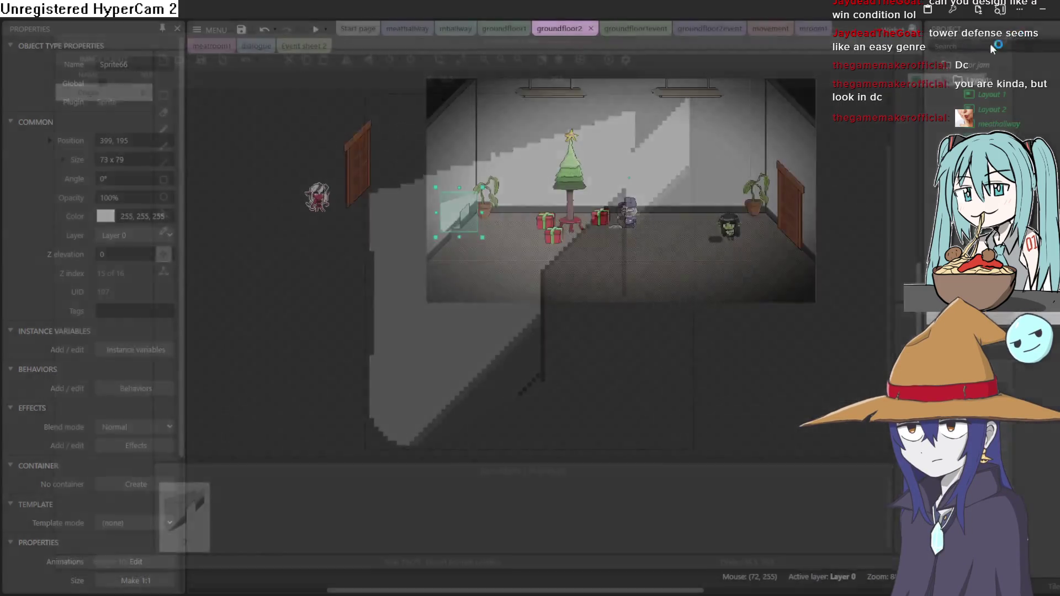
pyautogui.moveTo(519, 204)
pyautogui.mouseDown()
pyautogui.moveTo(442, 221)
pyautogui.moveTo(435, 259)
pyautogui.moveTo(546, 317)
pyautogui.mouseUp()
# Line the glass railing up with the left wall corner, nudging it into a flush fit
pyautogui.scroll(3, 463, 215)
pyautogui.scroll(2, 462, 215)
pyautogui.click(415, 280)
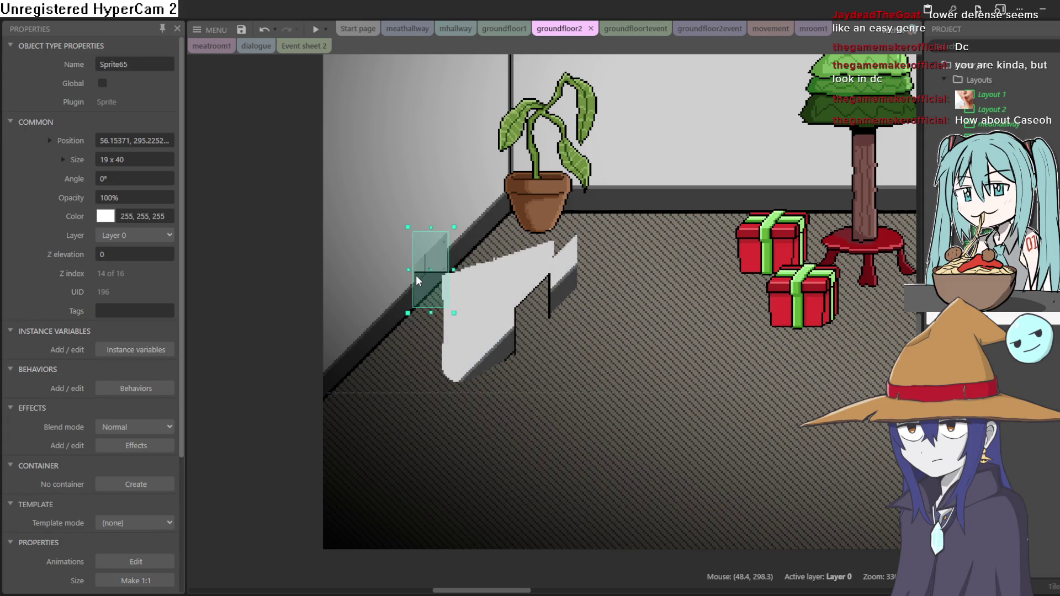
pyautogui.moveTo(498, 278)
pyautogui.mouseDown()
pyautogui.moveTo(419, 259)
pyautogui.moveTo(399, 237)
pyautogui.mouseUp()
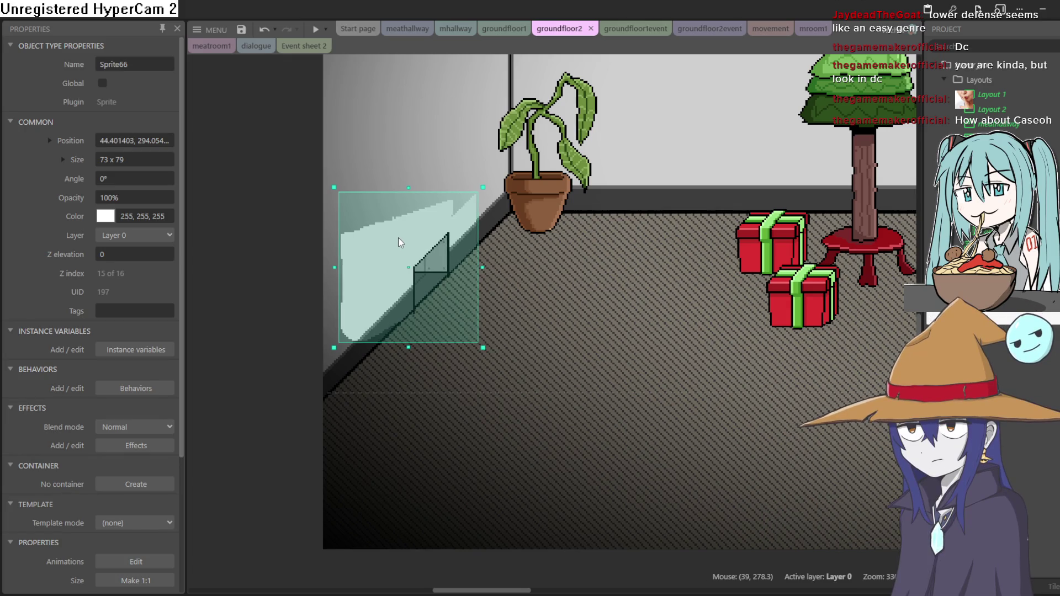
pyautogui.scroll(5, 407, 243)
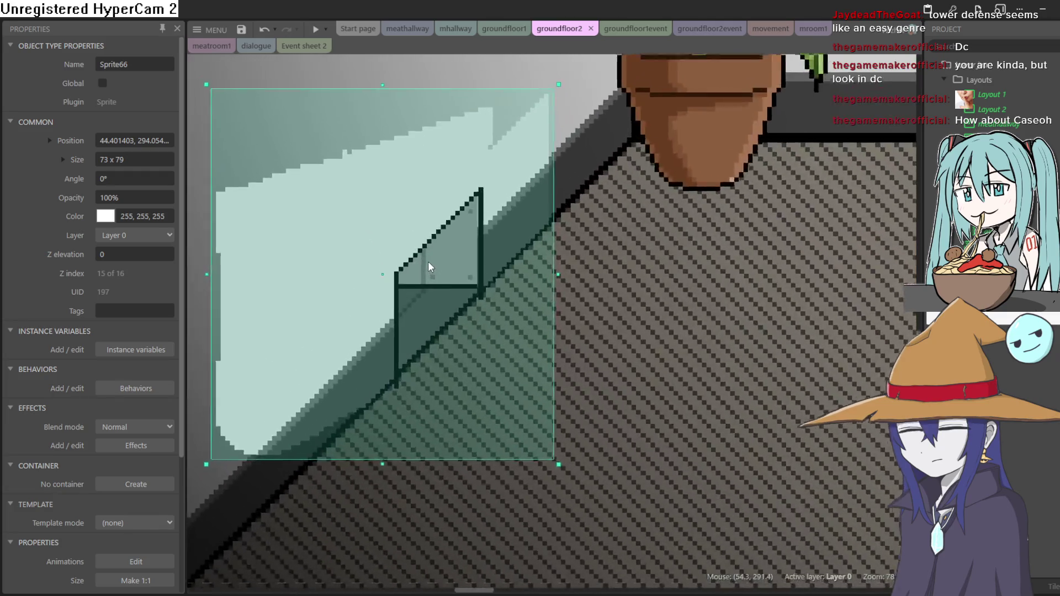
pyautogui.scroll(2, 428, 261)
pyautogui.press('Up')
pyautogui.press('Left')
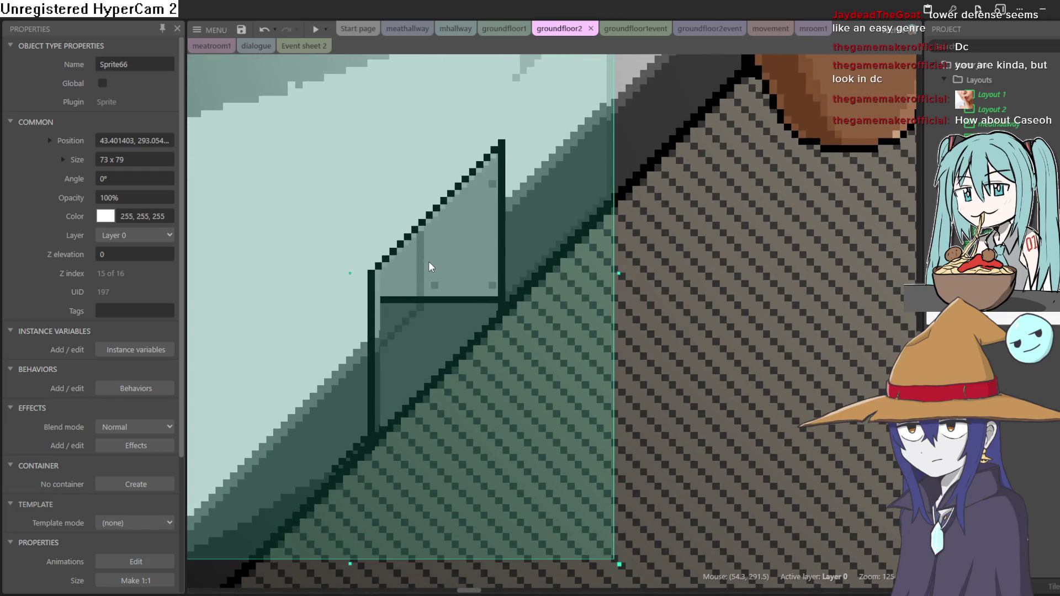
pyautogui.moveTo(411, 255)
pyautogui.mouseDown()
pyautogui.moveTo(374, 228)
pyautogui.moveTo(372, 239)
pyautogui.mouseUp()
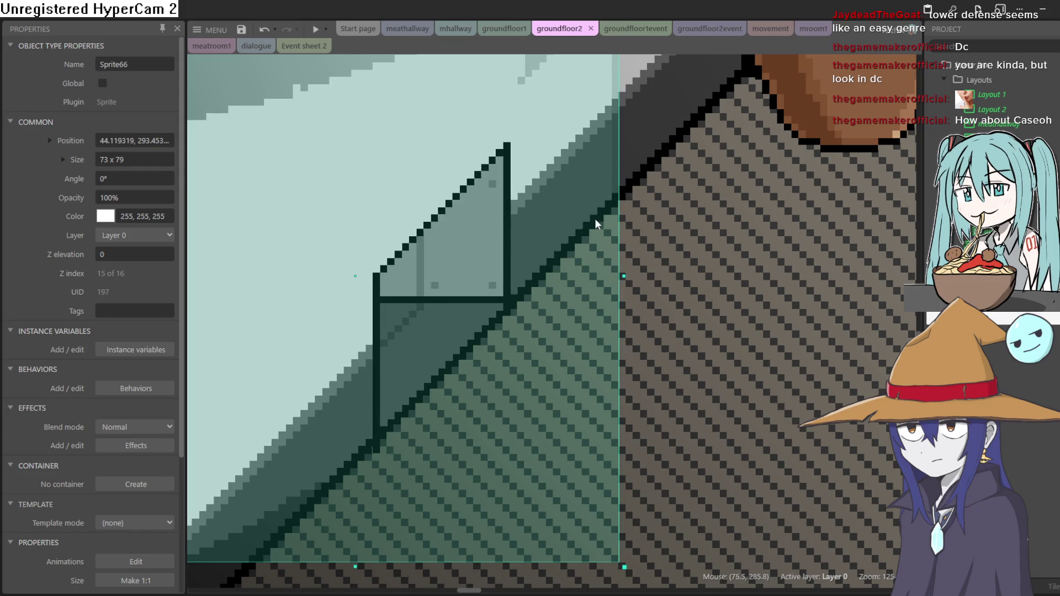
# Deselect the railing and pan across the room to the potted plant, characters and door
pyautogui.scroll(-3, 693, 245)
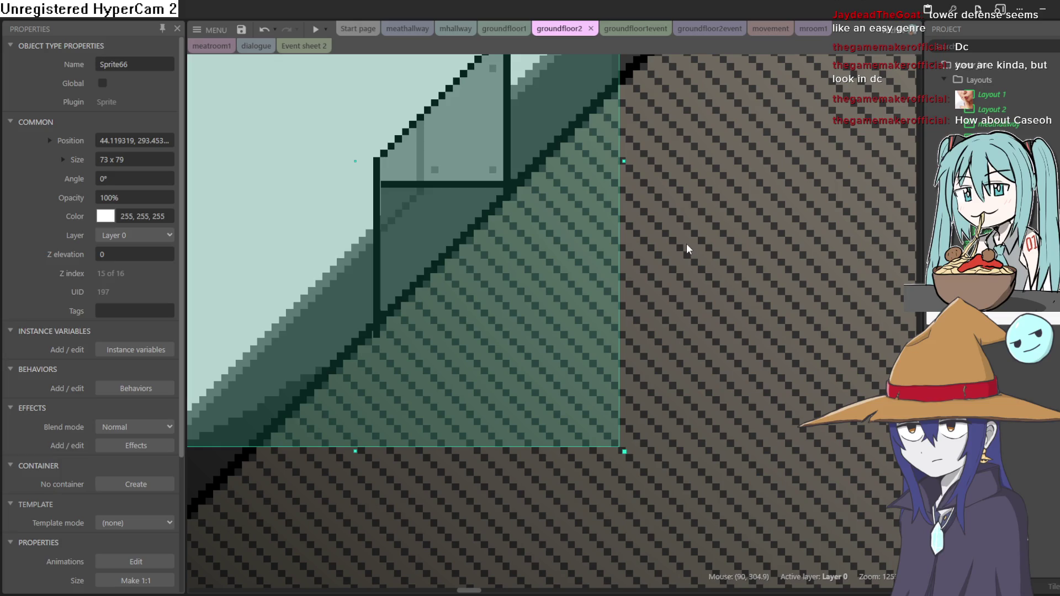
pyautogui.scroll(-3, 659, 251)
pyautogui.click(322, 321)
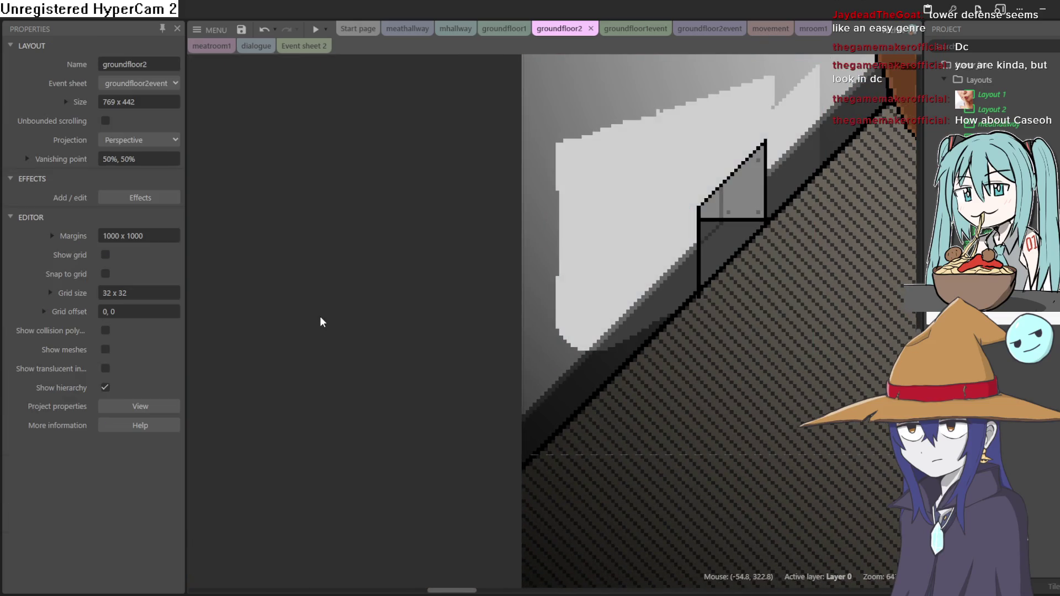
pyautogui.moveTo(715, 232); pyautogui.dragTo(586, 333)
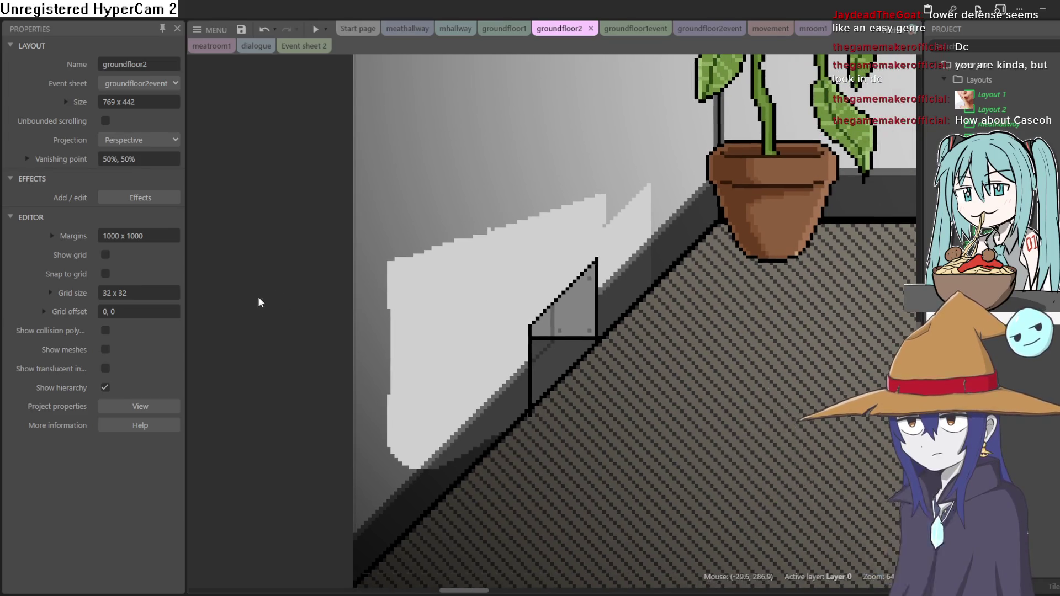
pyautogui.scroll(-1, 284, 298)
pyautogui.scroll(-4, 286, 300)
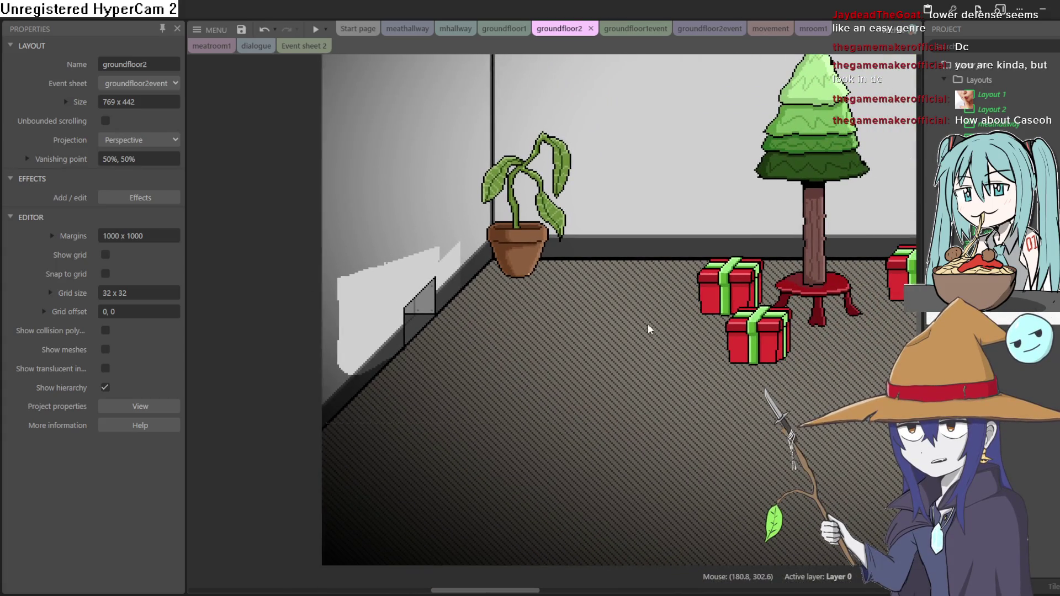
pyautogui.moveTo(644, 329); pyautogui.dragTo(333, 315)
pyautogui.moveTo(894, 293); pyautogui.dragTo(472, 300)
pyautogui.scroll(-1, 472, 300)
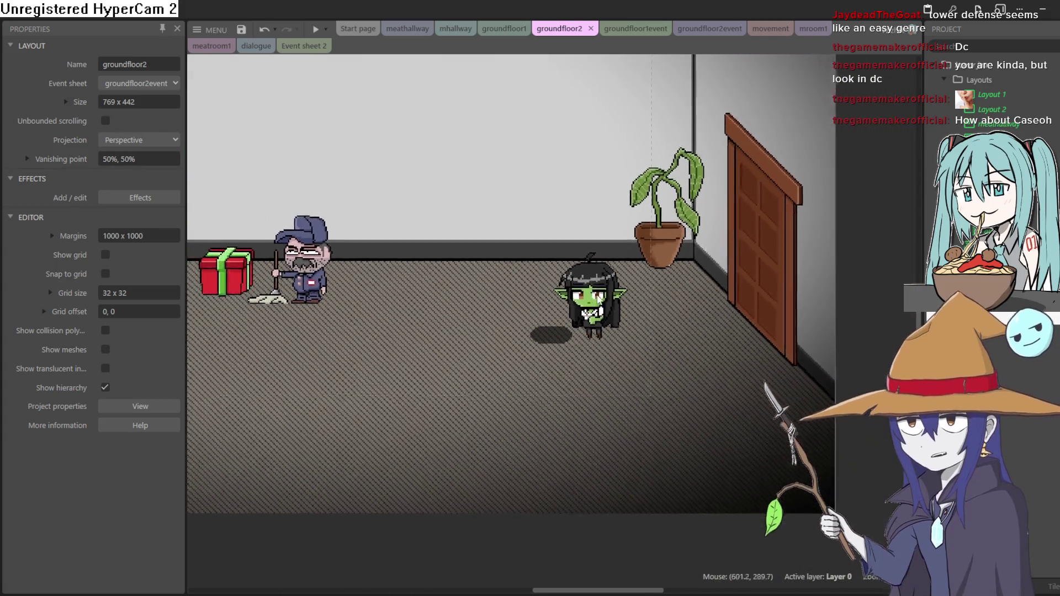
# Open the Z Order bar from the goblin's context menu
pyautogui.doubleClick(579, 292)
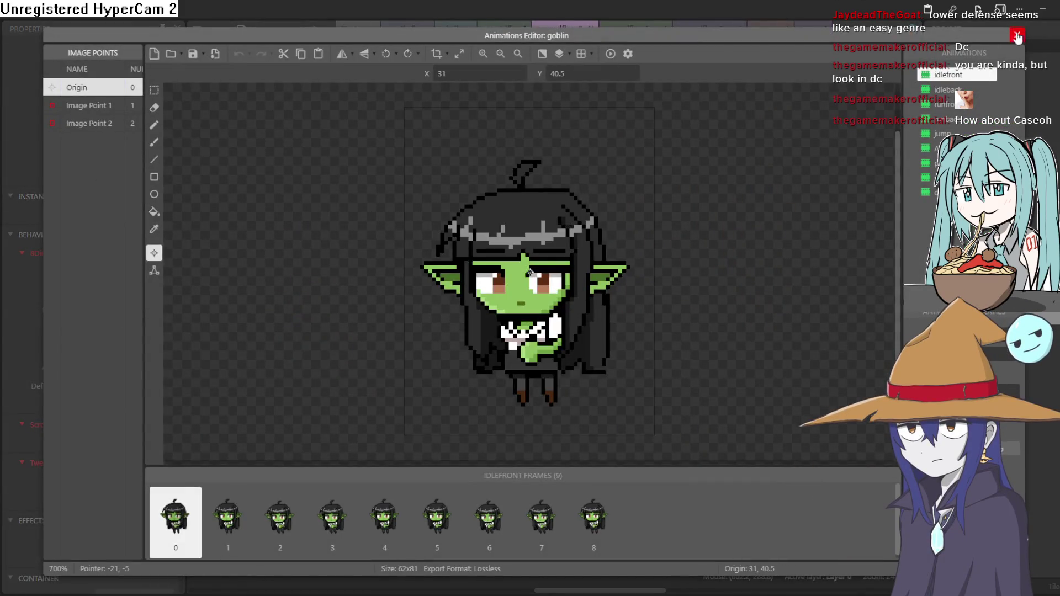
pyautogui.click(1017, 34)
pyautogui.rightClick(583, 292)
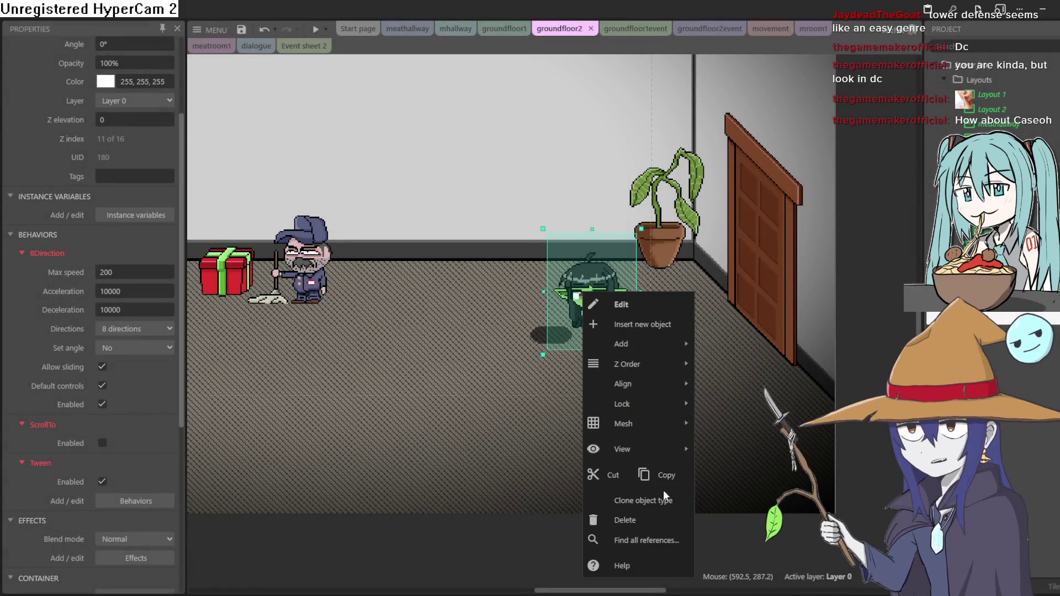
pyautogui.moveTo(664, 363)
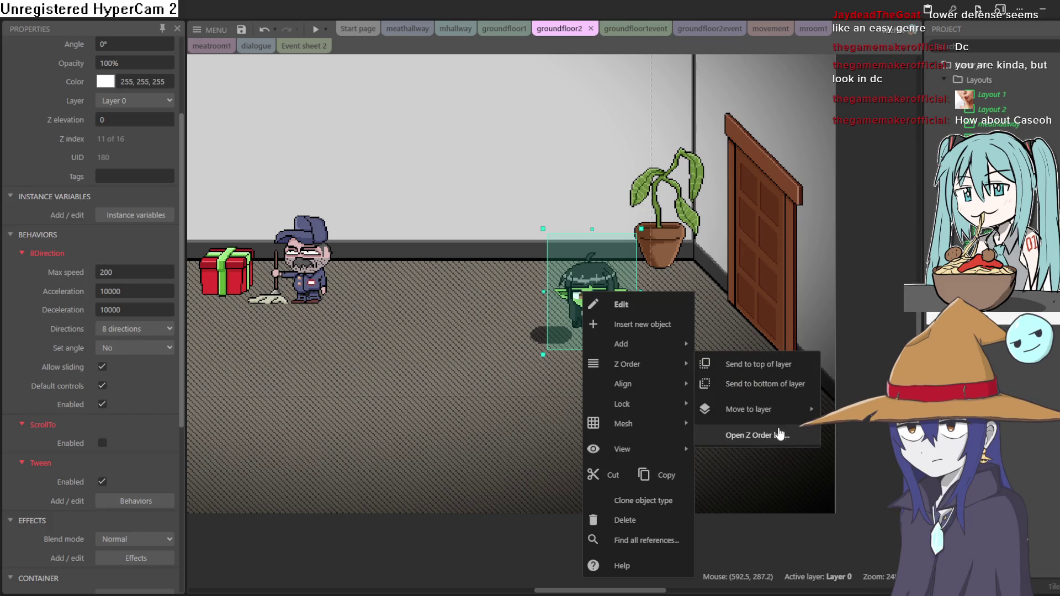
pyautogui.click(780, 432)
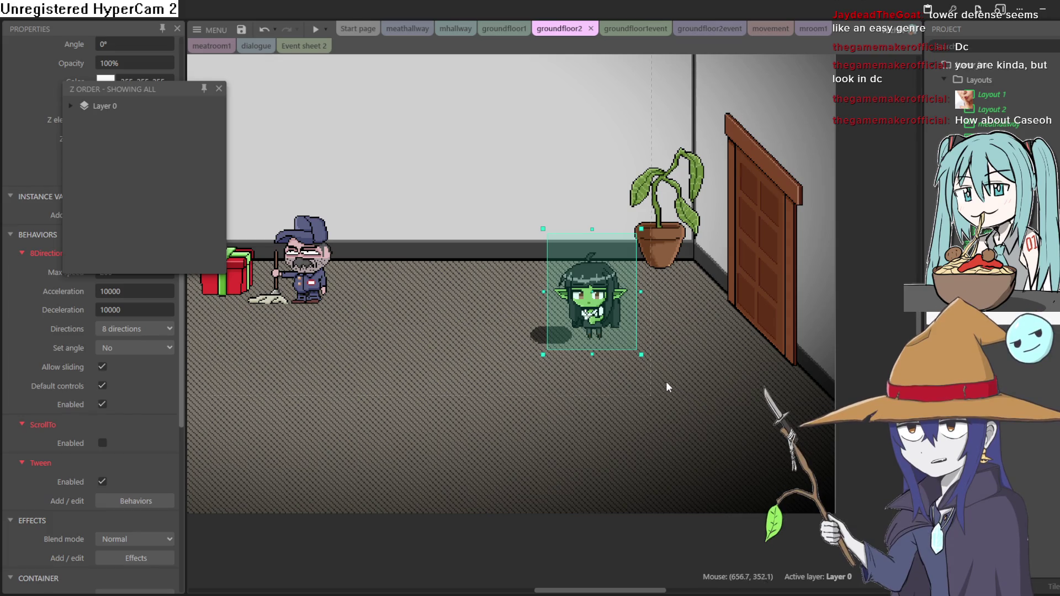
# Move the goblin and its shadow in Layer 0 to sit just below Sprite66
pyautogui.click(91, 108)
pyautogui.click(69, 105)
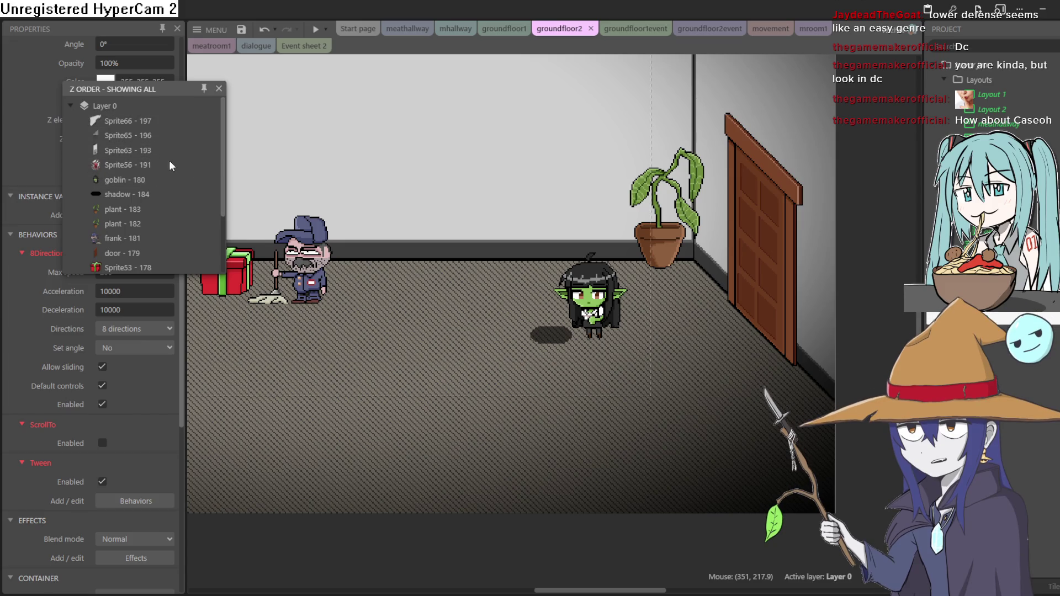
pyautogui.moveTo(118, 179)
pyautogui.mouseDown()
pyautogui.moveTo(127, 130)
pyautogui.moveTo(141, 136)
pyautogui.mouseUp()
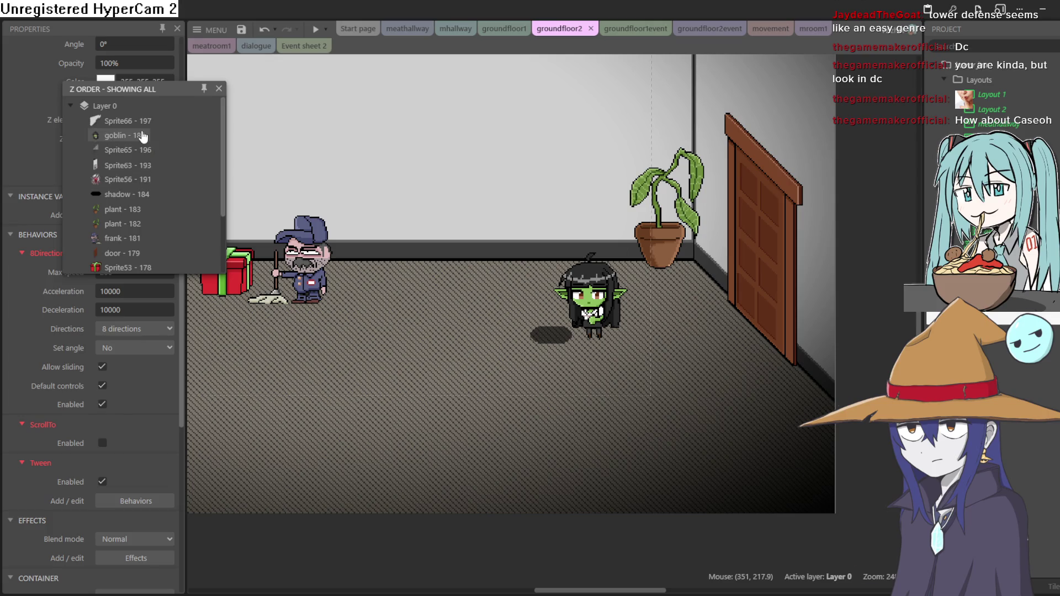
pyautogui.moveTo(141, 194); pyautogui.dragTo(133, 150)
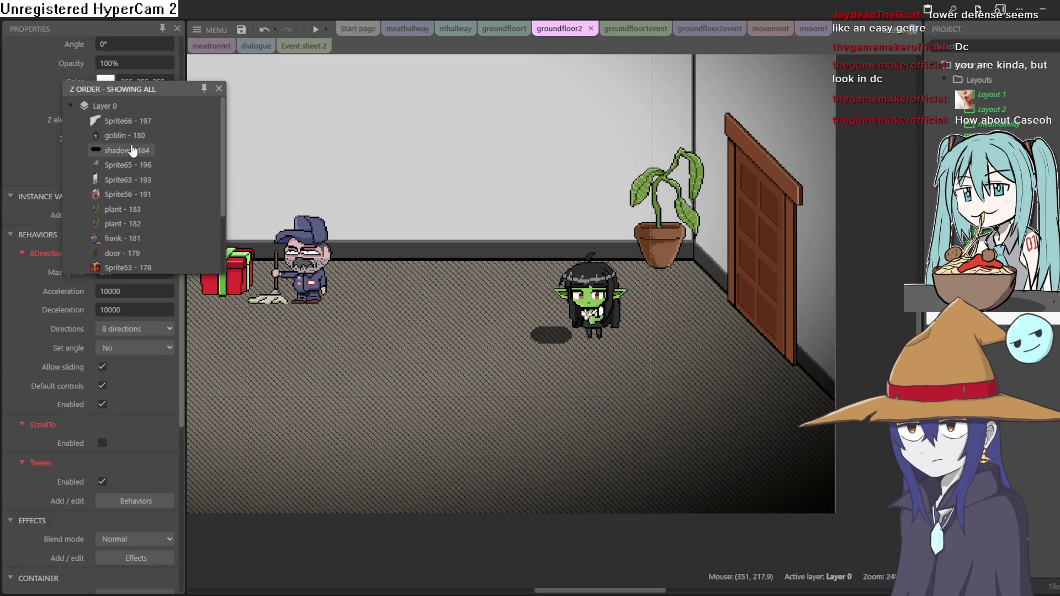
pyautogui.click(218, 88)
pyautogui.click(317, 29)
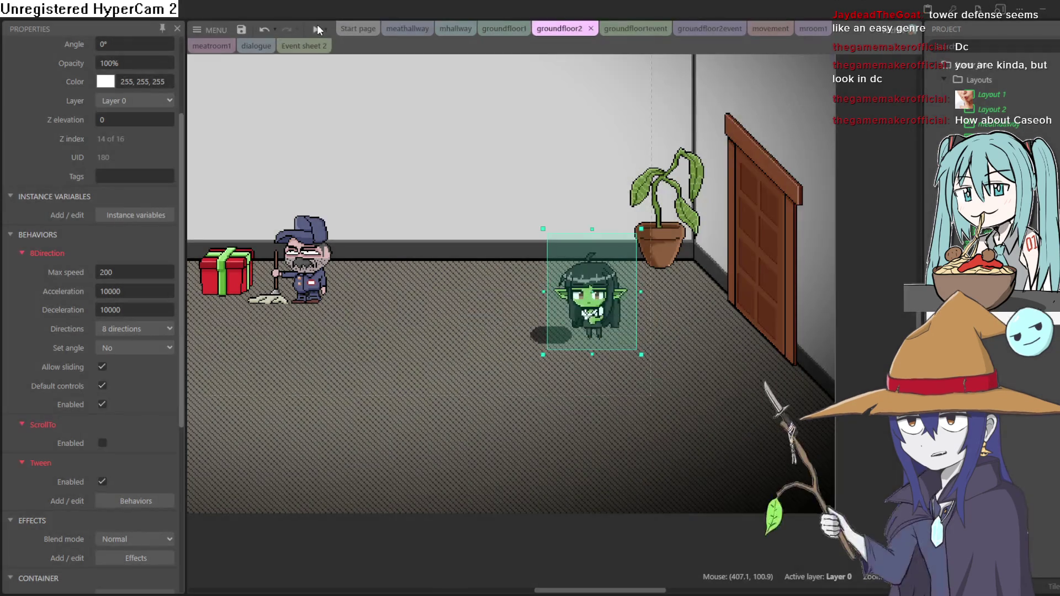
pyautogui.press('Left')
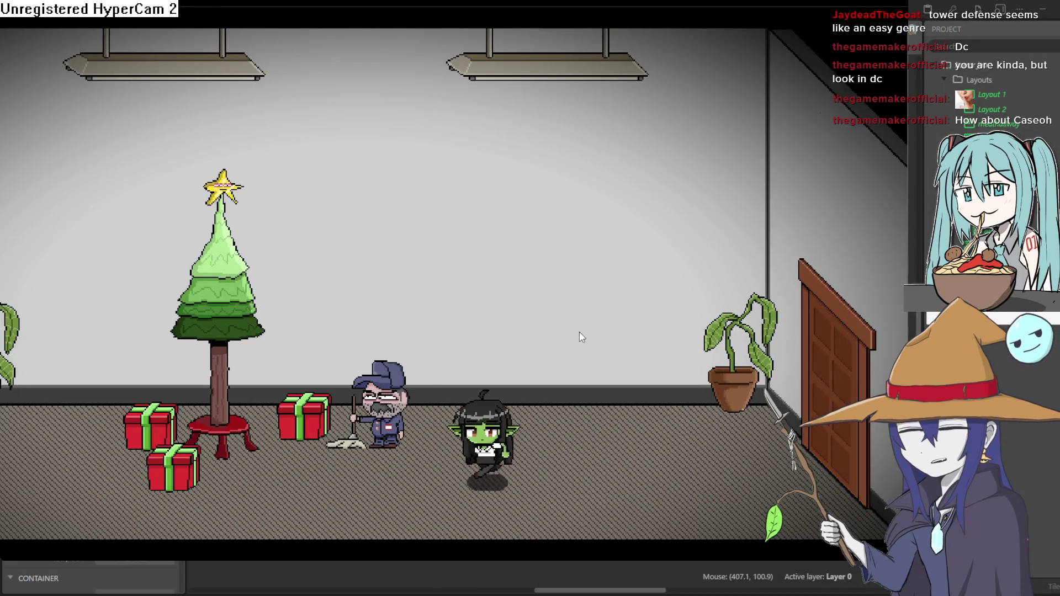
pyautogui.press('Down')
pyautogui.press('Left')
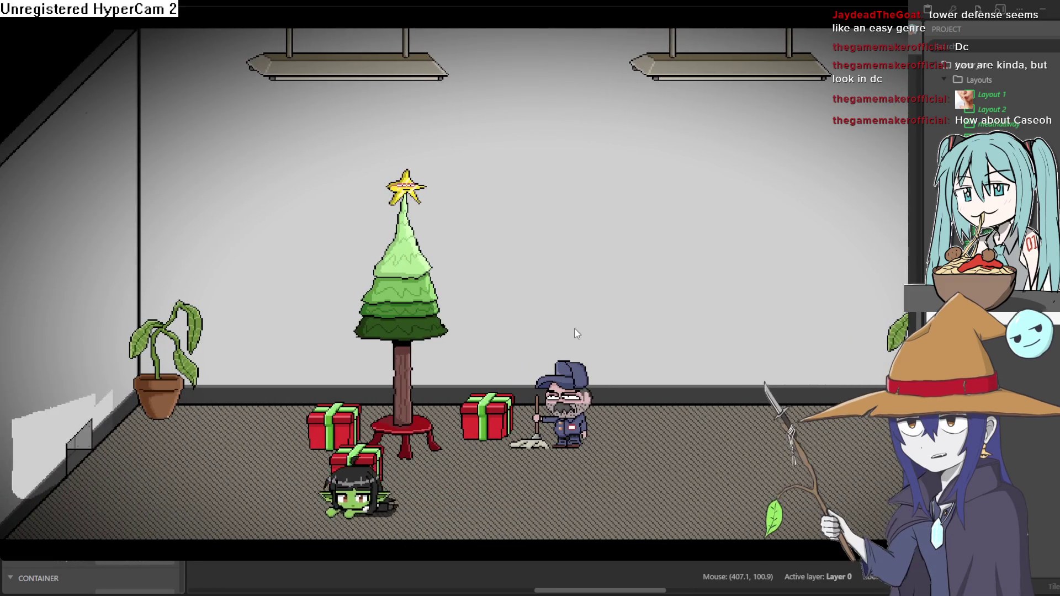
pyautogui.press('Left')
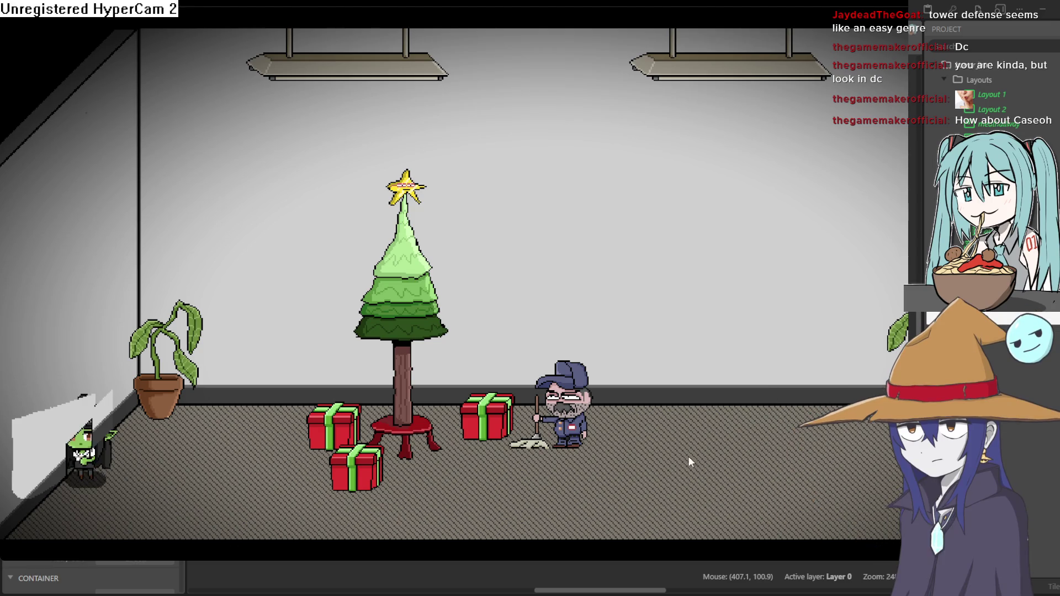
pyautogui.press('Down')
pyautogui.press('Right')
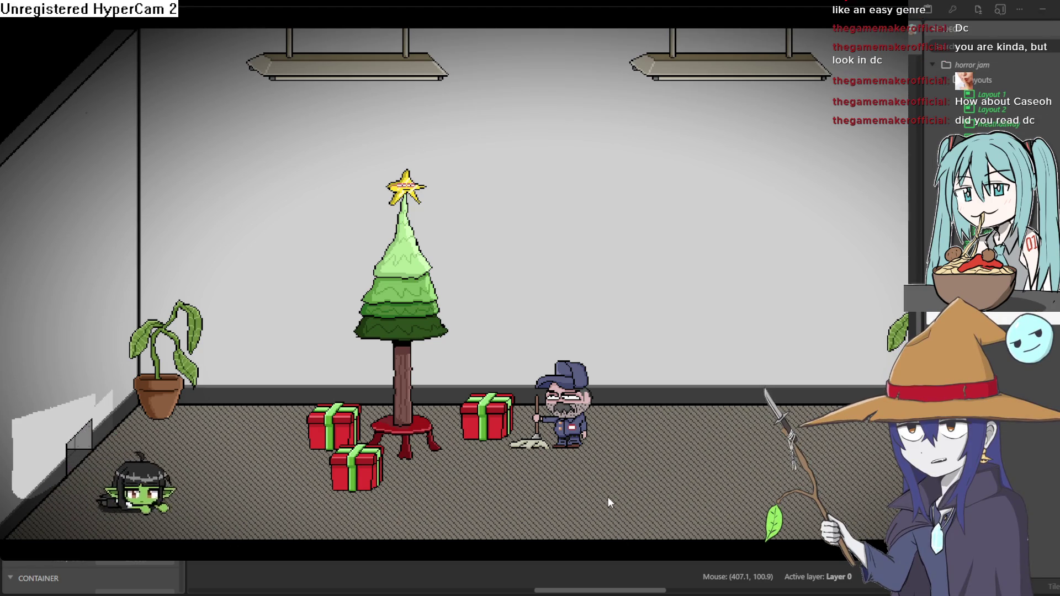
pyautogui.press('Up')
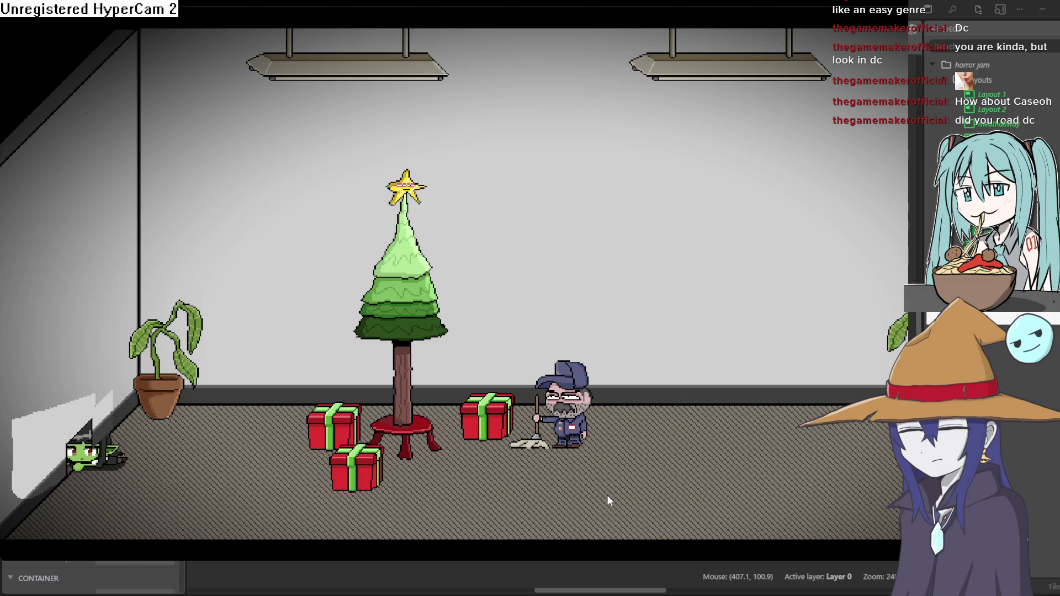
pyautogui.press('Left')
pyautogui.press('Left')
pyautogui.press('Right')
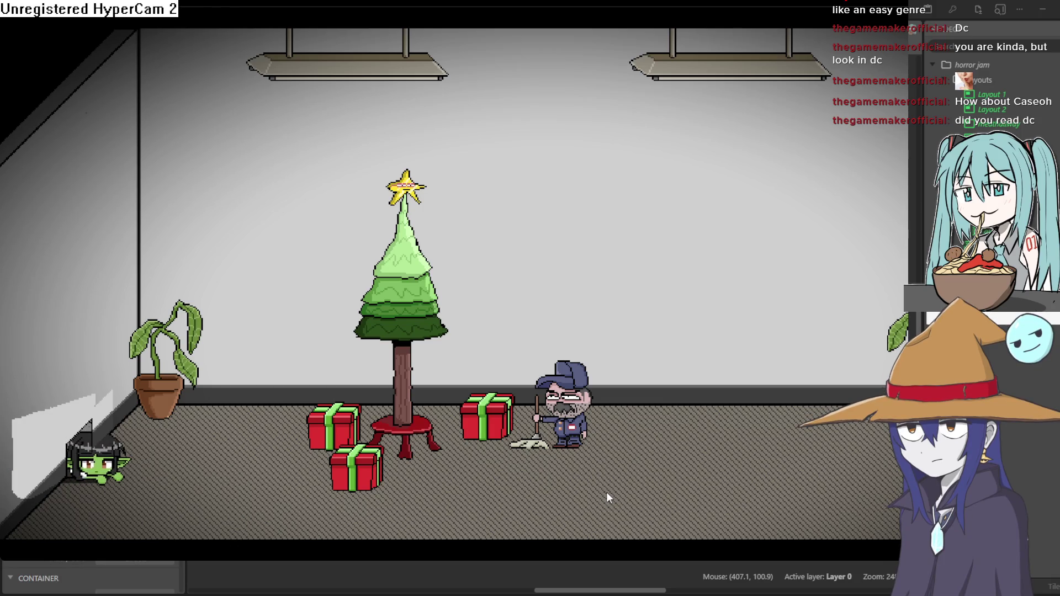
pyautogui.press('Left')
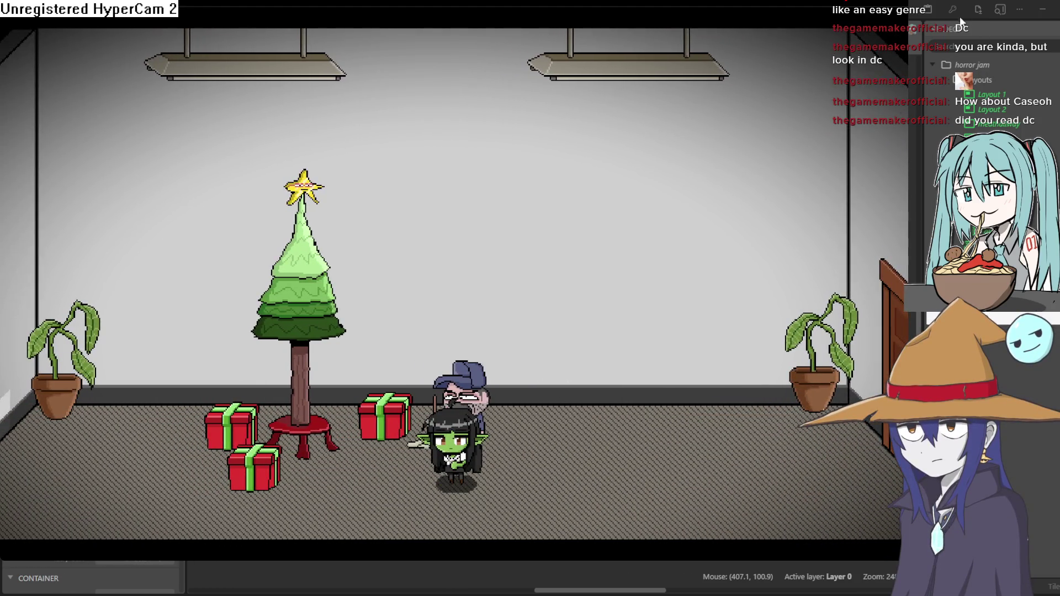
pyautogui.click(962, 25)
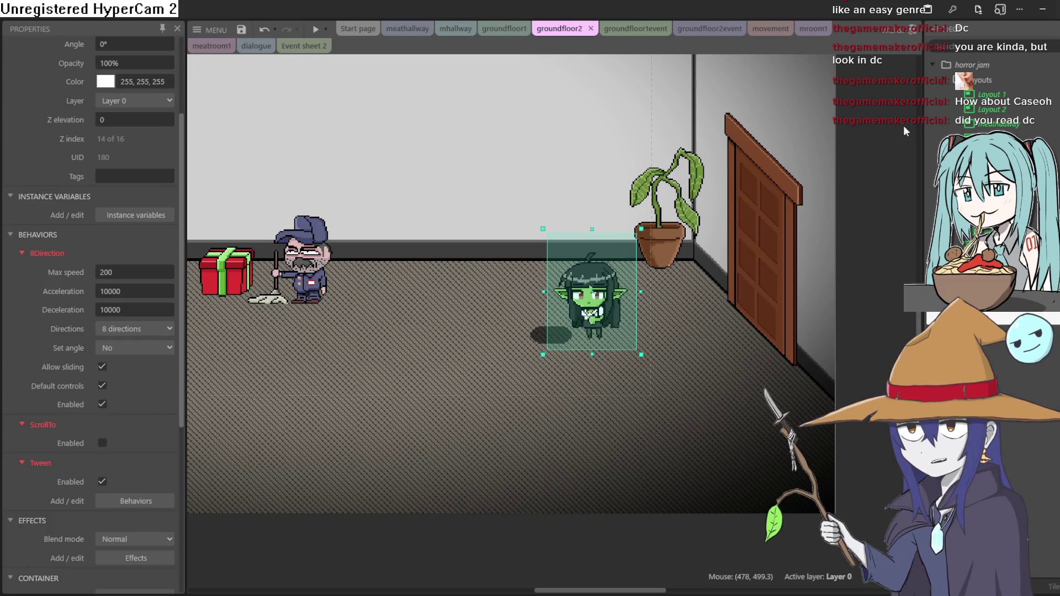
pyautogui.hscroll(-5, 680, 324)
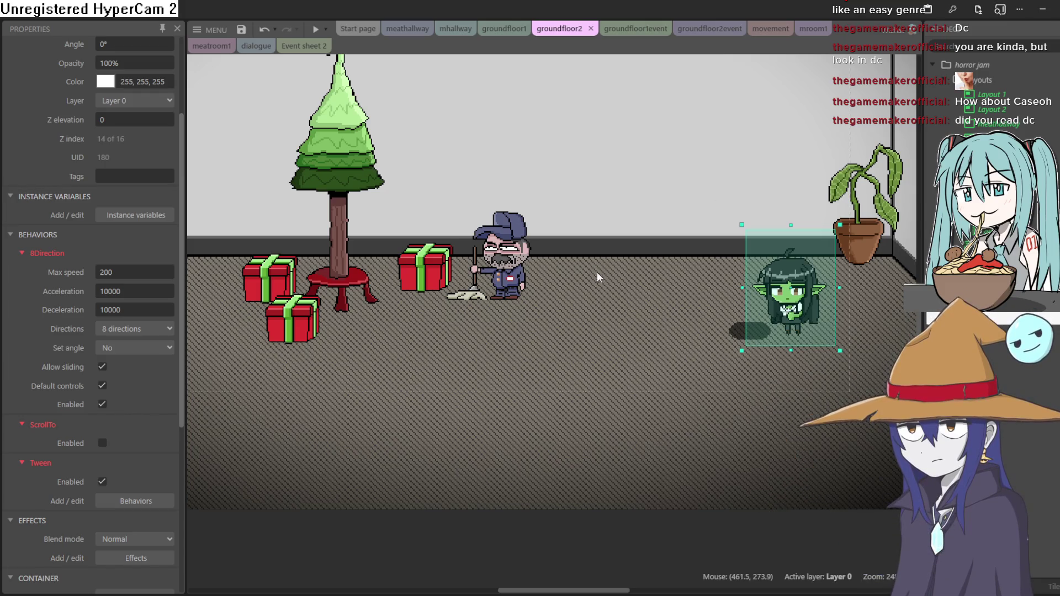
# Zoom out of groundfloor2 and switch to the groundfloor1 layout
pyautogui.scroll(-2, 688, 350)
pyautogui.scroll(-4, 638, 350)
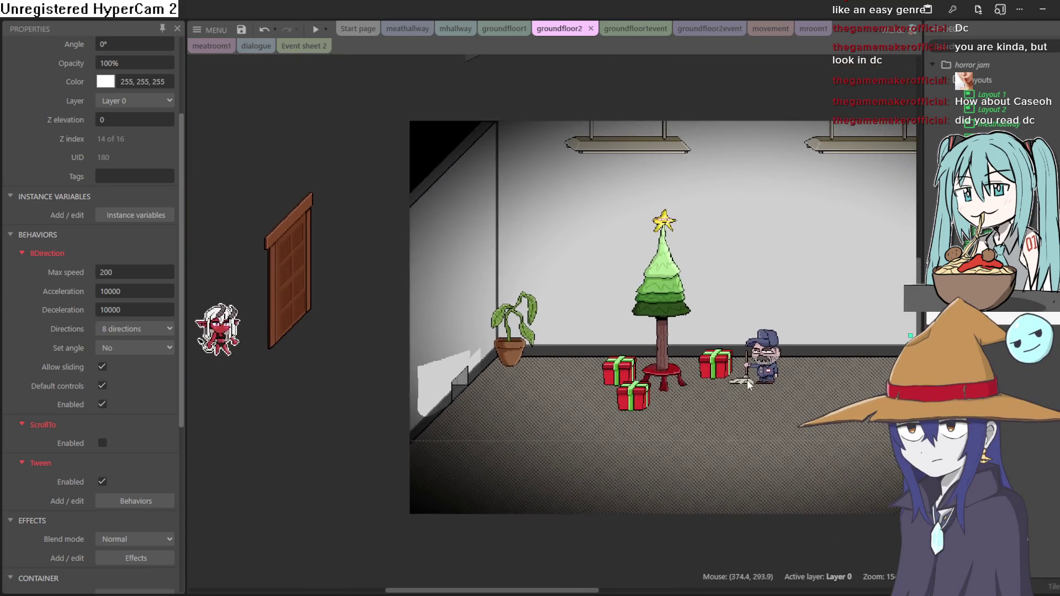
pyautogui.moveTo(749, 384)
pyautogui.mouseDown()
pyautogui.moveTo(572, 353)
pyautogui.moveTo(531, 335)
pyautogui.mouseUp()
pyautogui.click(504, 28)
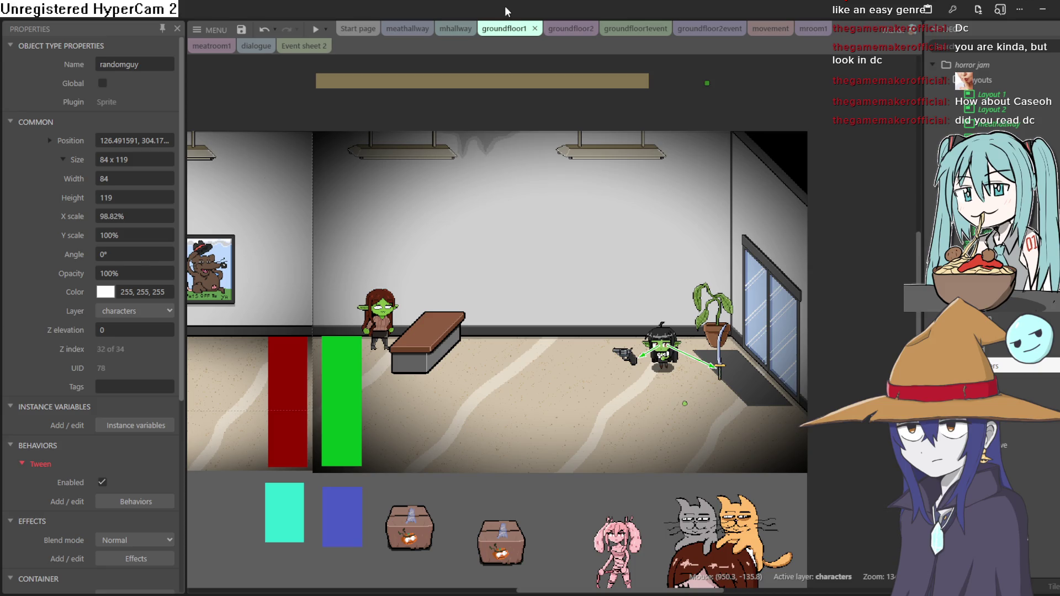
# Pan groundfloor1 over to the elevator room and open randomguy's animation frames
pyautogui.moveTo(482, 272)
pyautogui.mouseDown()
pyautogui.moveTo(769, 271)
pyautogui.moveTo(951, 291)
pyautogui.mouseUp()
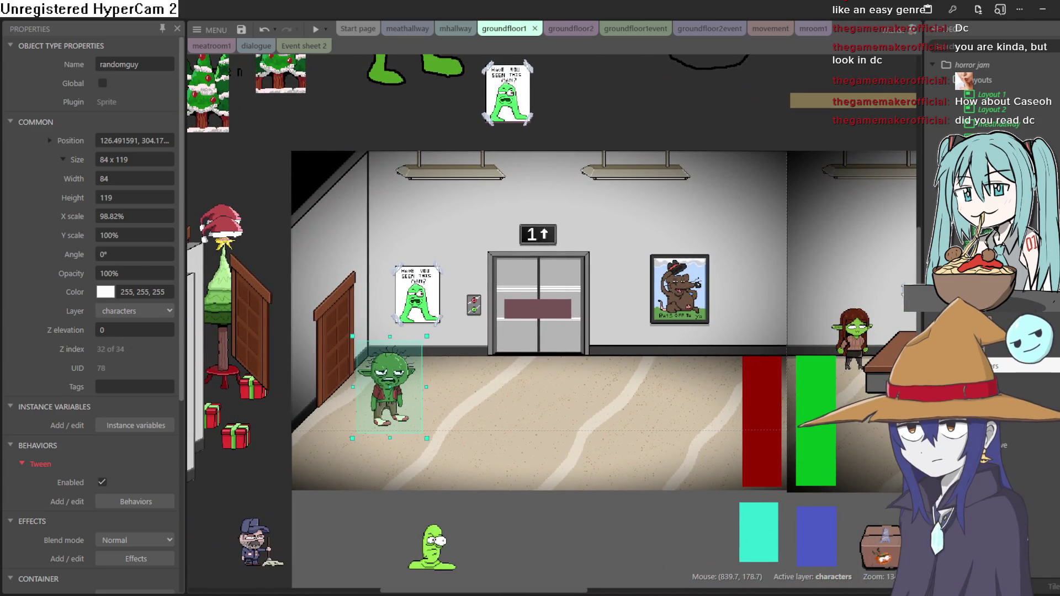
pyautogui.moveTo(748, 284)
pyautogui.mouseDown()
pyautogui.moveTo(535, 280)
pyautogui.moveTo(475, 252)
pyautogui.moveTo(367, 254)
pyautogui.mouseUp()
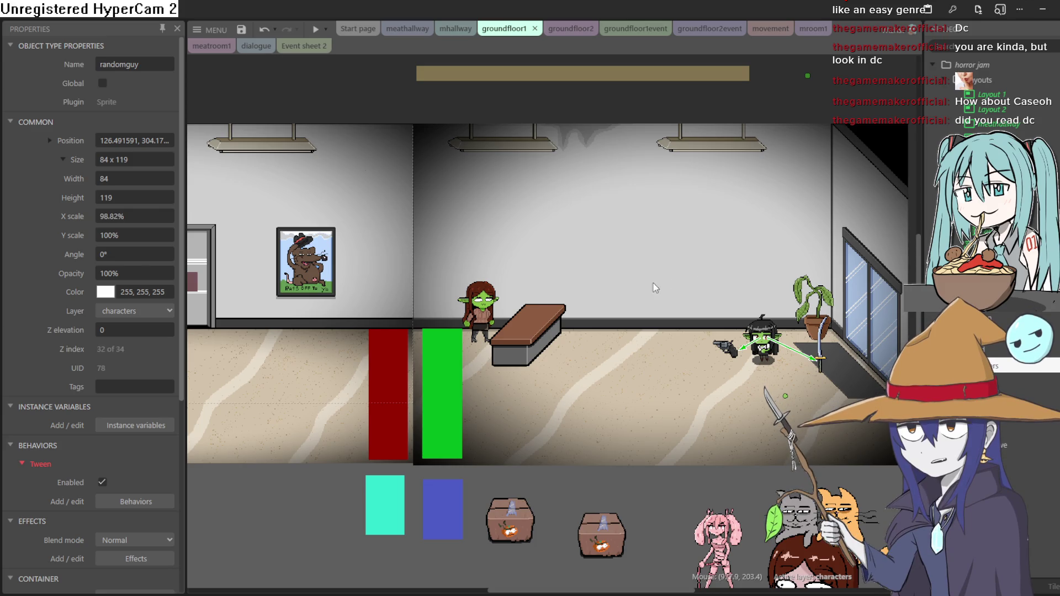
pyautogui.hscroll(-10, 607, 276)
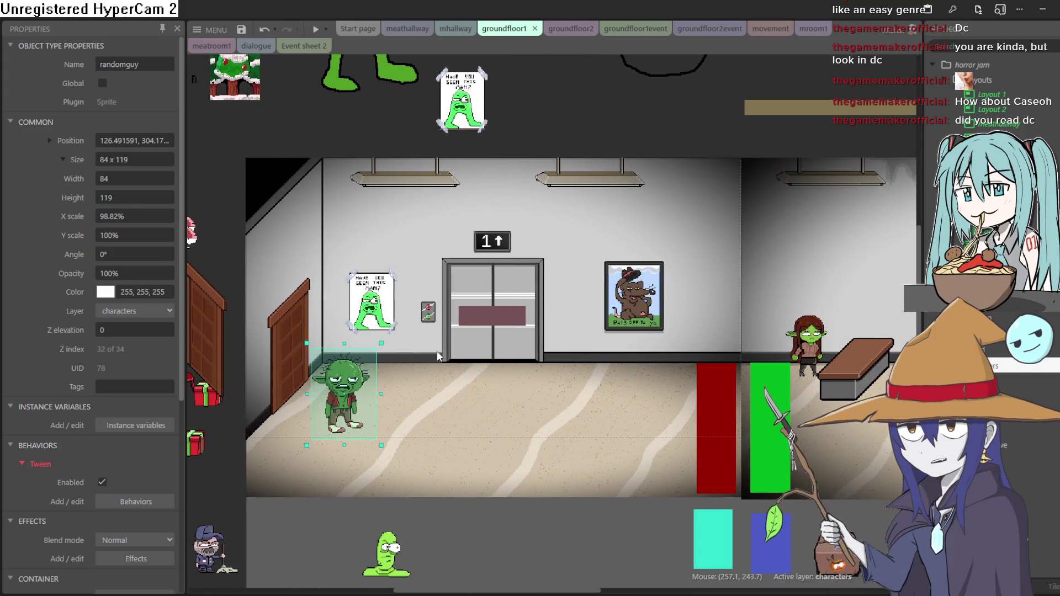
pyautogui.doubleClick(343, 394)
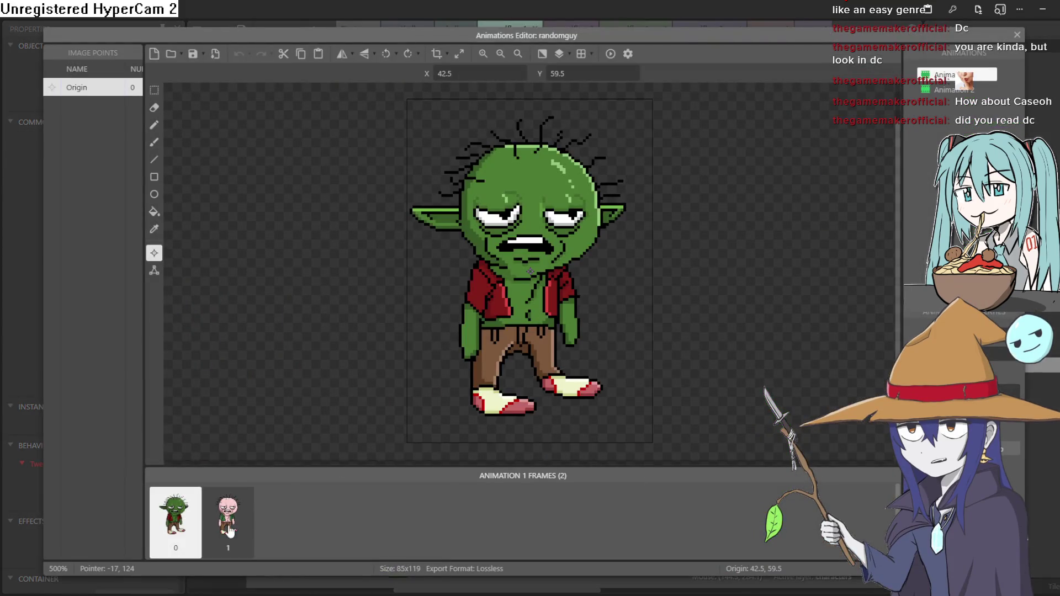
# Move randomguy's pink-skinned frame ahead of the green frame and close the Animations Editor
pyautogui.click(231, 531)
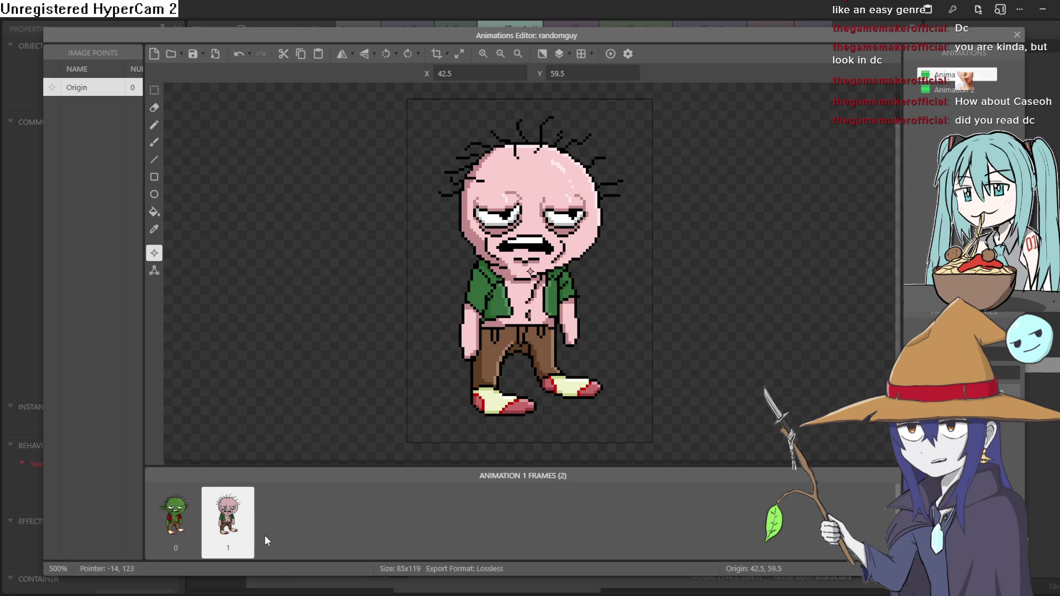
pyautogui.moveTo(224, 538); pyautogui.dragTo(167, 538)
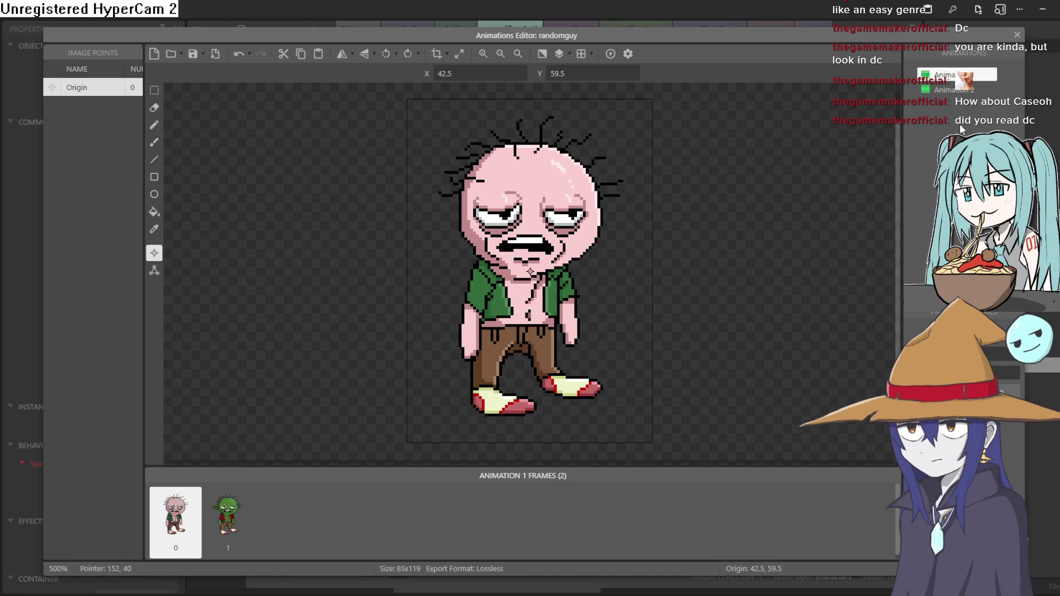
pyautogui.click(1016, 35)
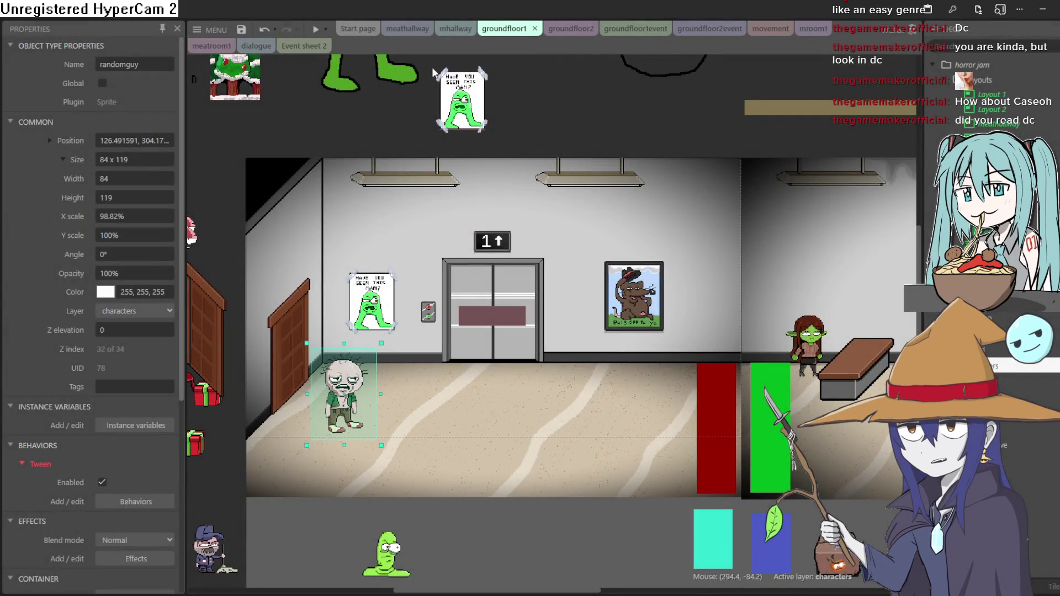
# Start a preview and crawl the goblin left across the elevator room to the pink man
pyautogui.click(315, 30)
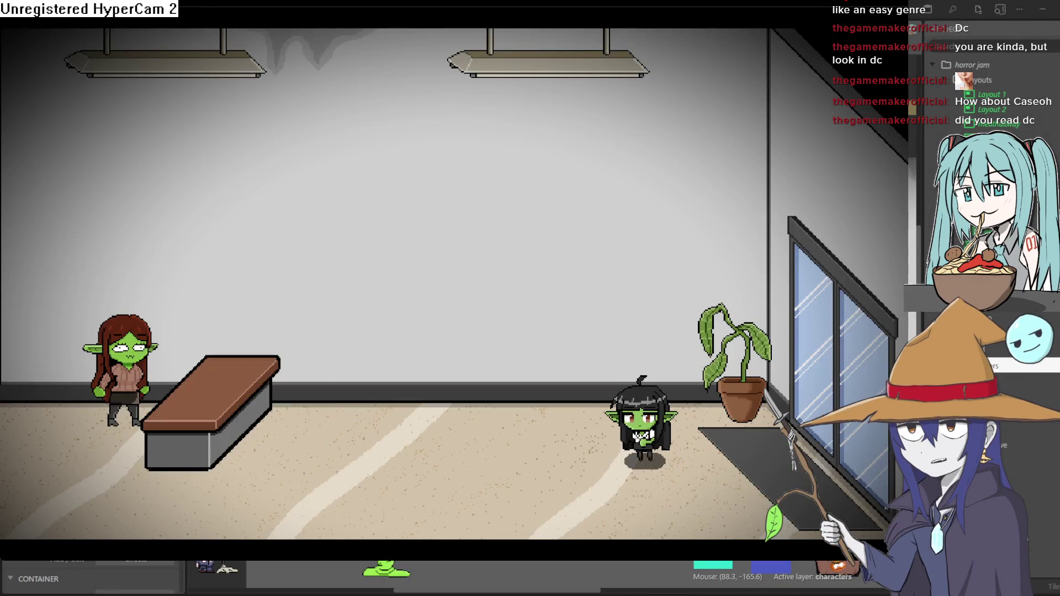
pyautogui.press('Left')
pyautogui.press('Down')
pyautogui.press('Left')
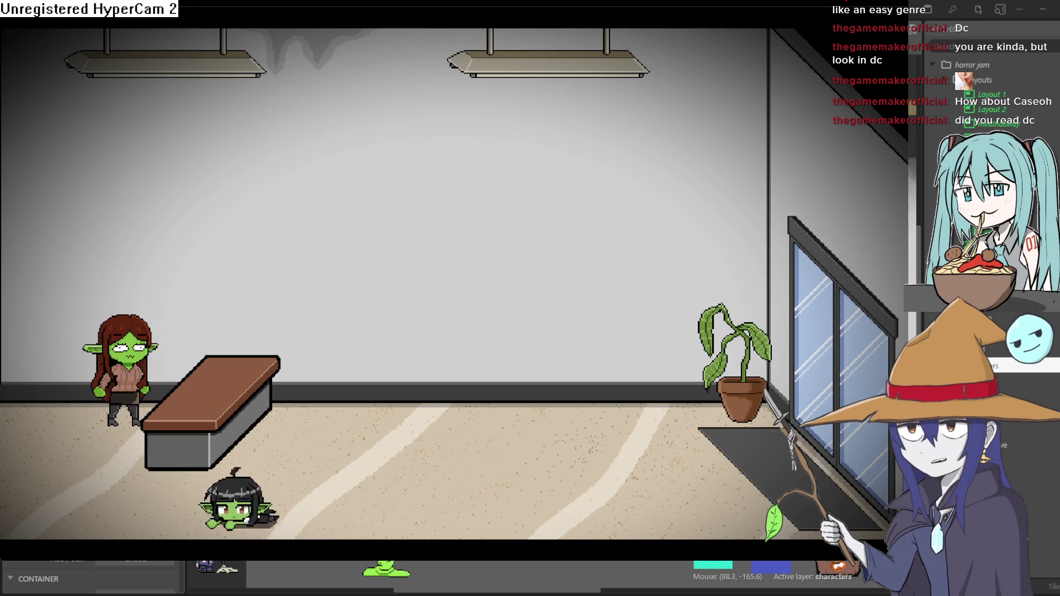
pyautogui.press('Left')
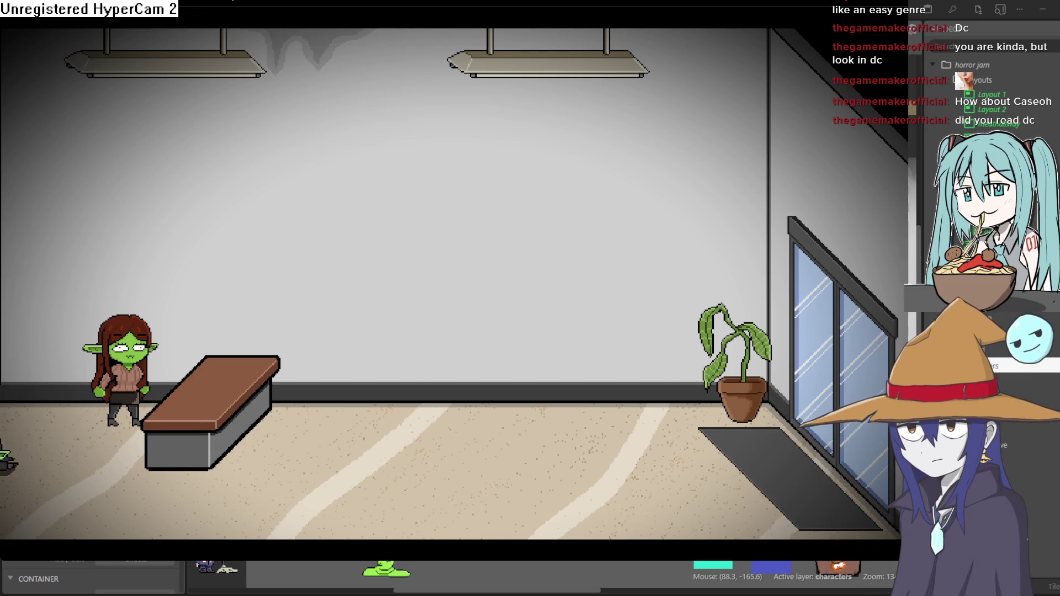
pyautogui.press('Left')
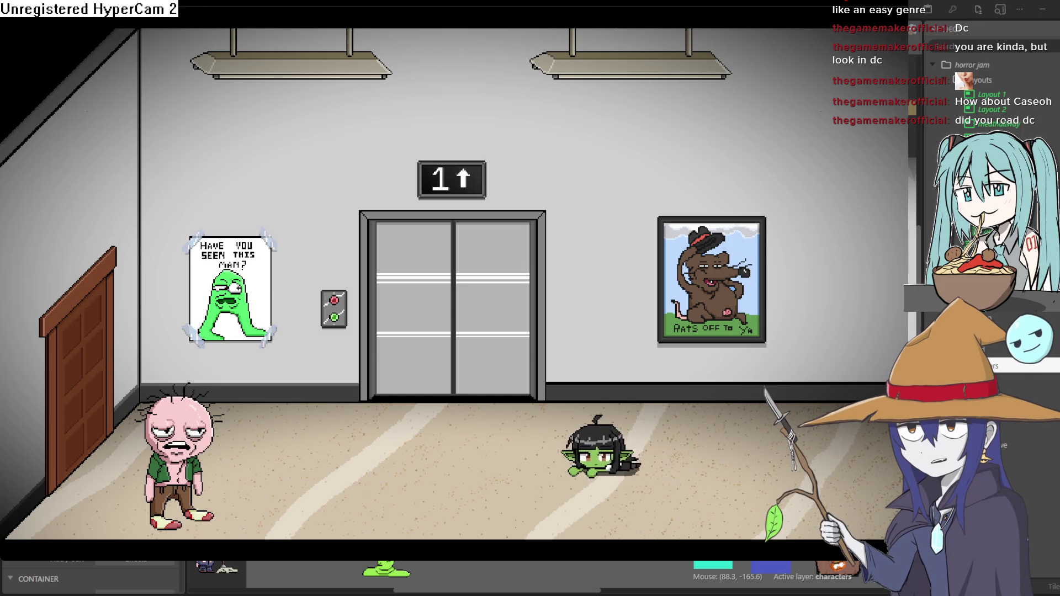
pyautogui.press('Left')
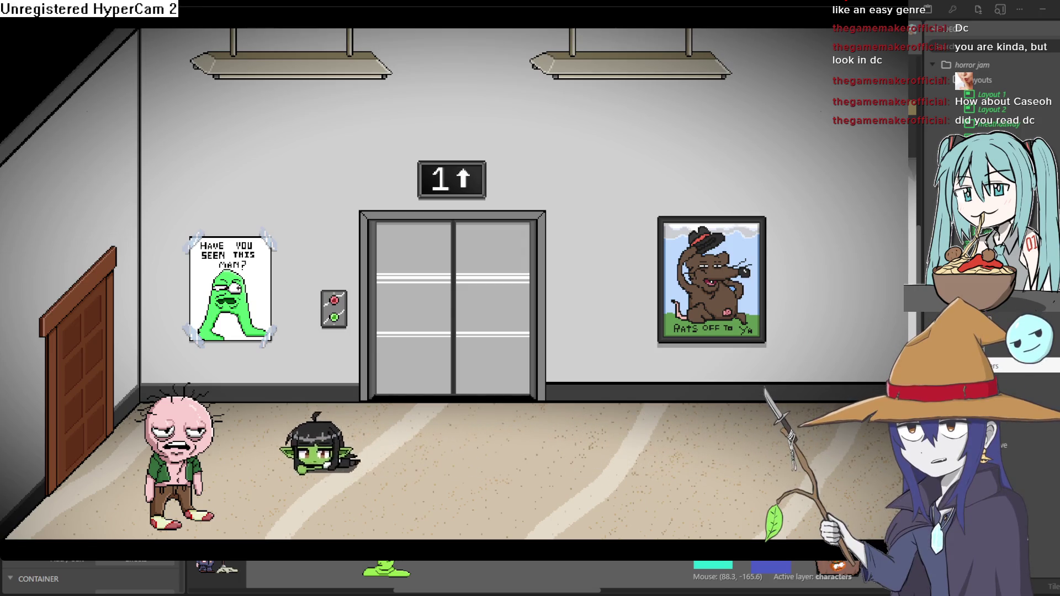
# Walk the goblin through the elevator and hallway into the desk room, then close the preview
pyautogui.press('Right')
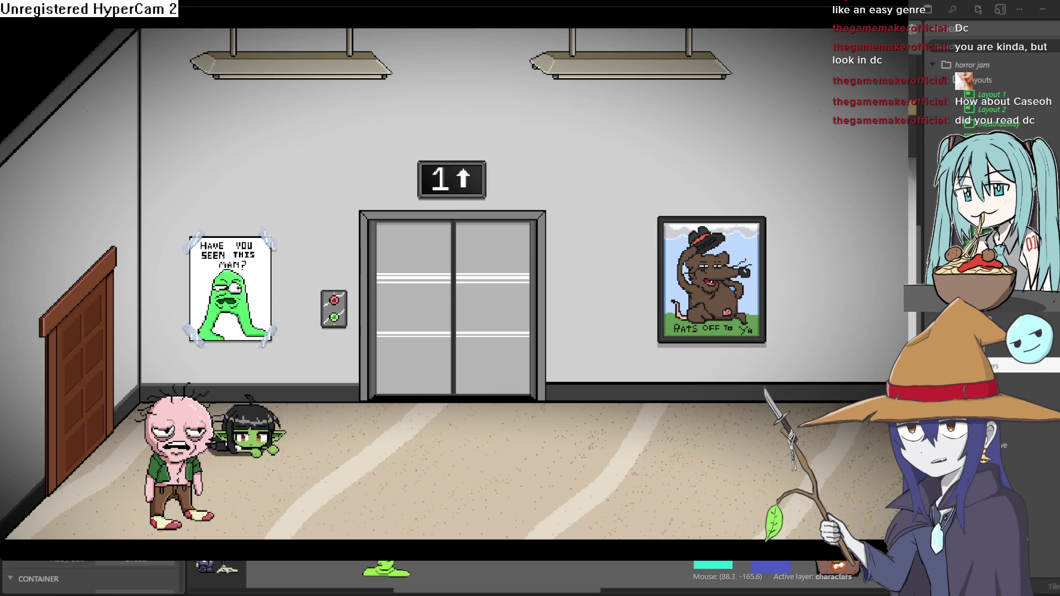
pyautogui.press('Right')
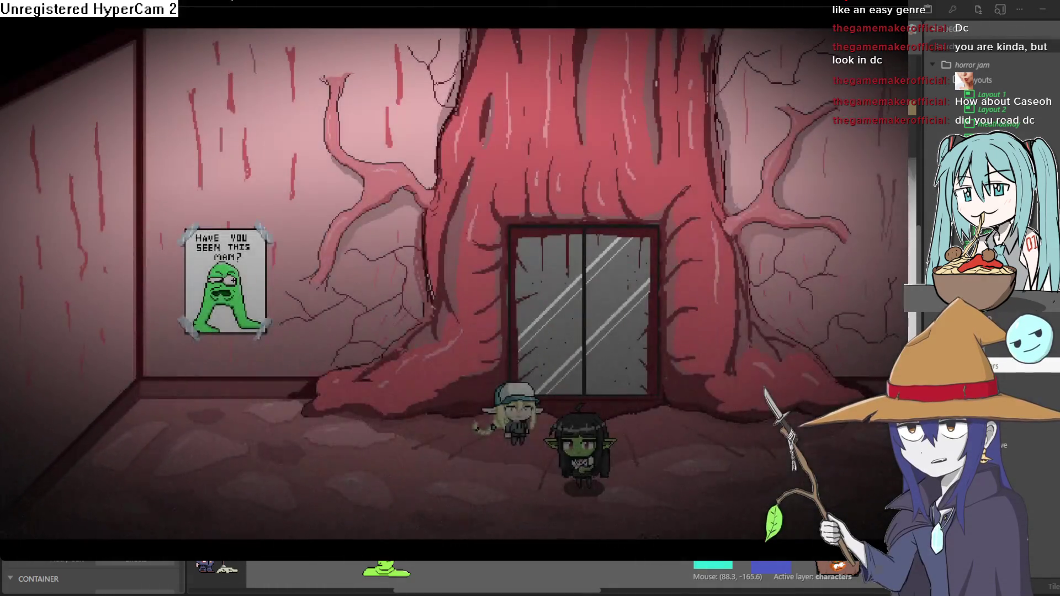
pyautogui.press('Right')
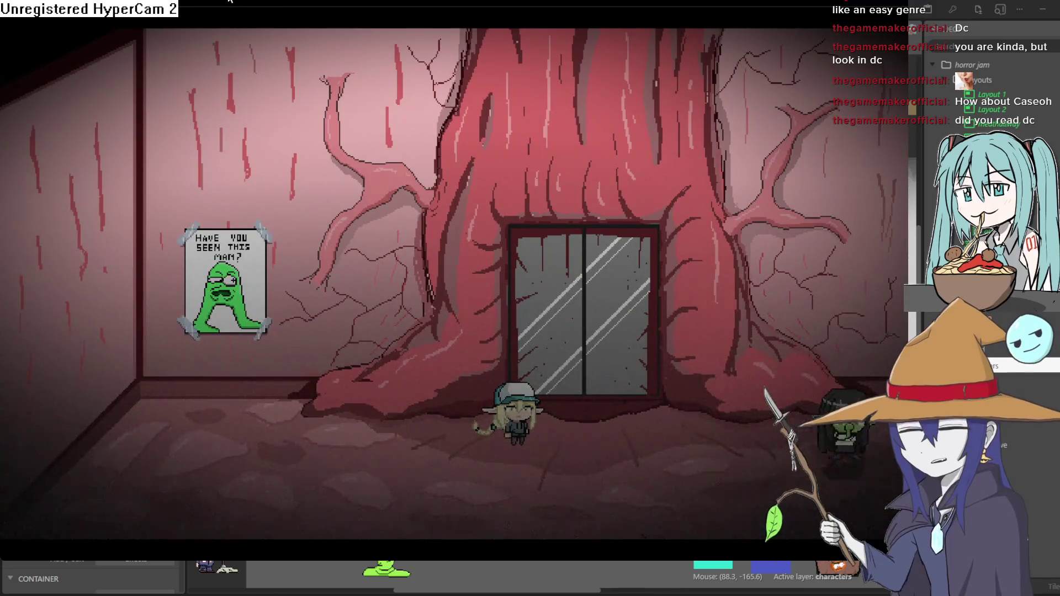
pyautogui.press('Right')
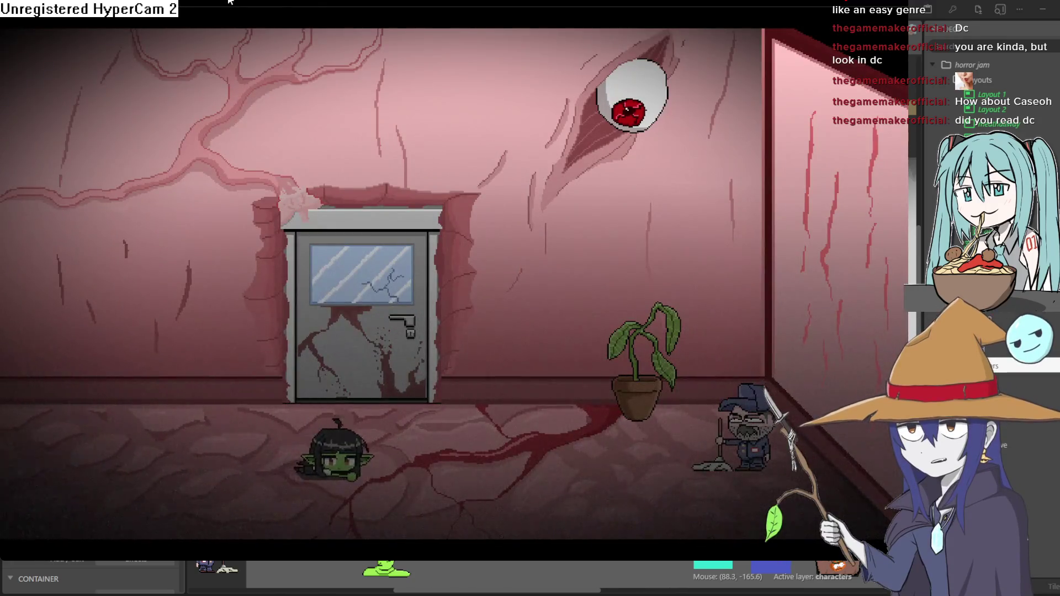
pyautogui.press('Left')
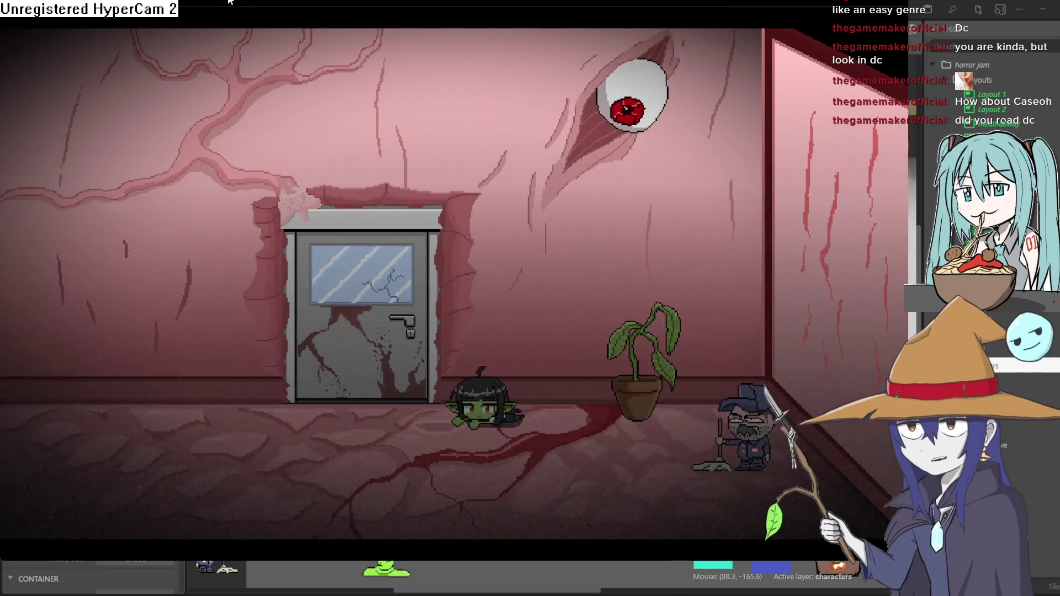
pyautogui.press('Up')
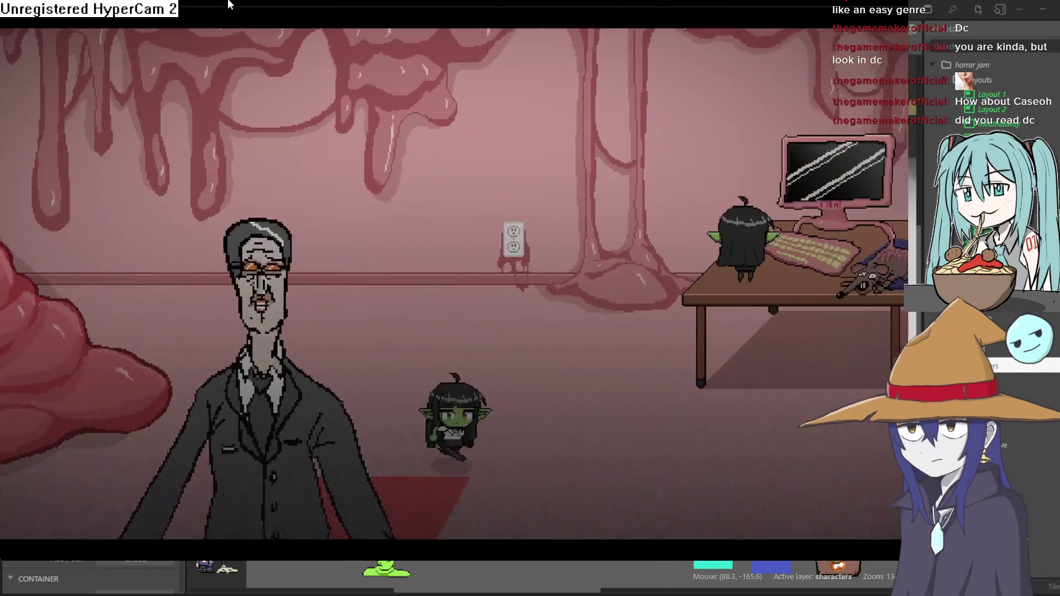
pyautogui.click(958, 27)
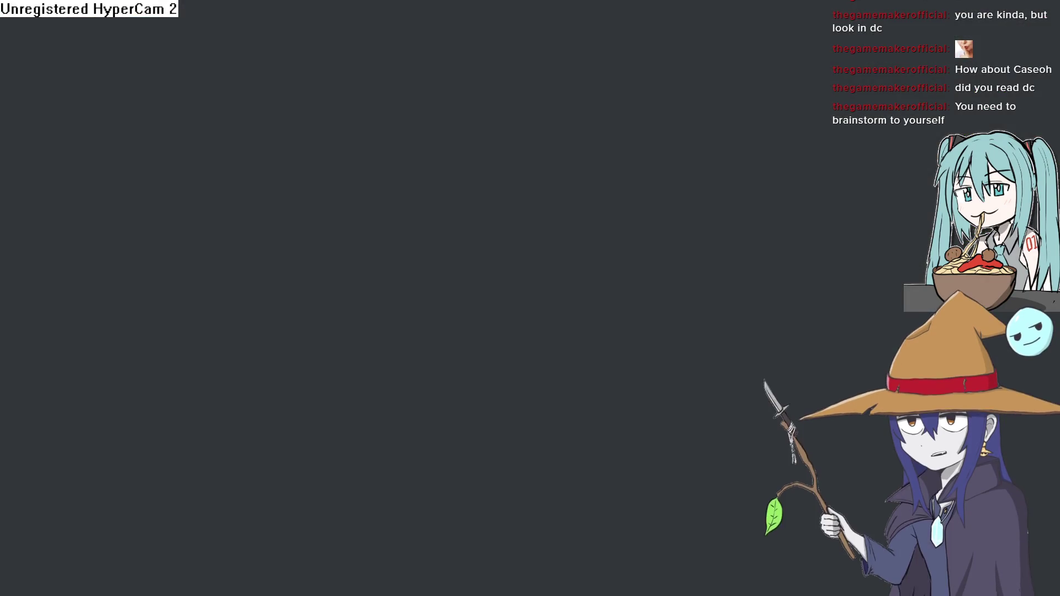
# Search for itch.io, then find and open Trijam #354 on the jam calendar
pyautogui.press('Return')
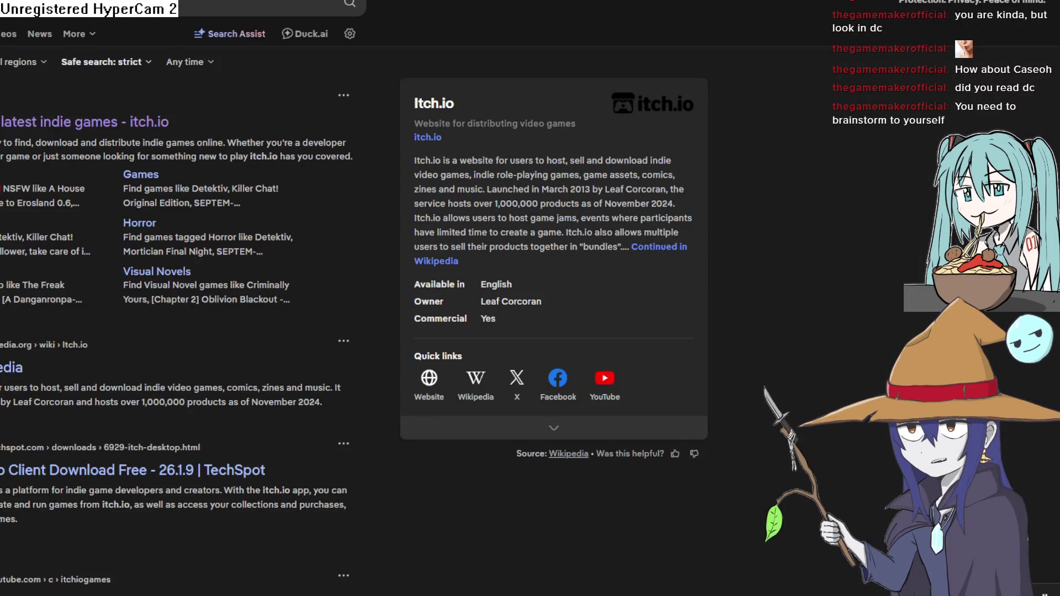
pyautogui.click(11, 121)
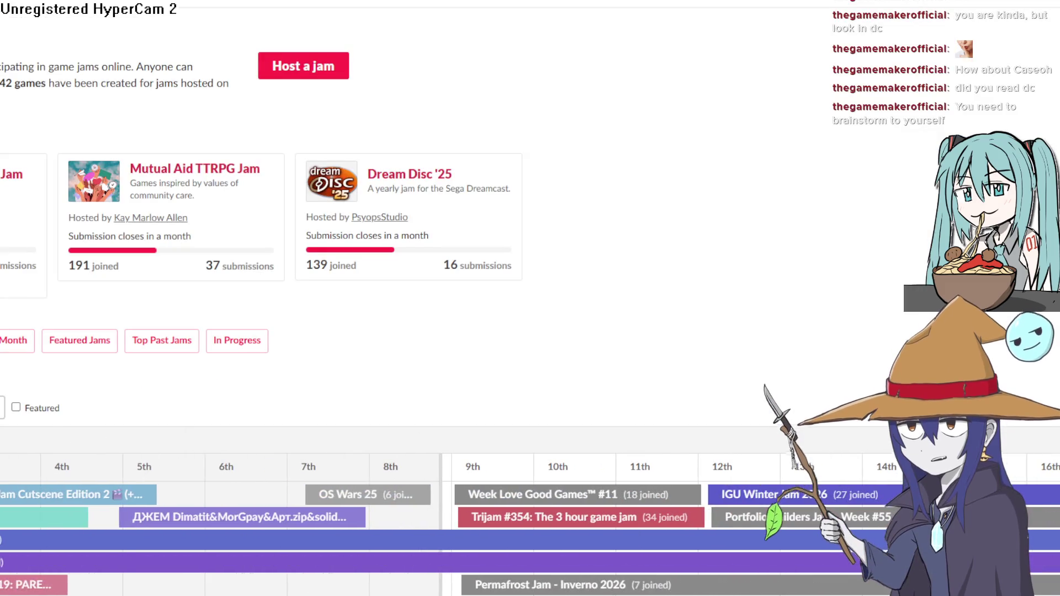
pyautogui.scroll(-1, 156, 170)
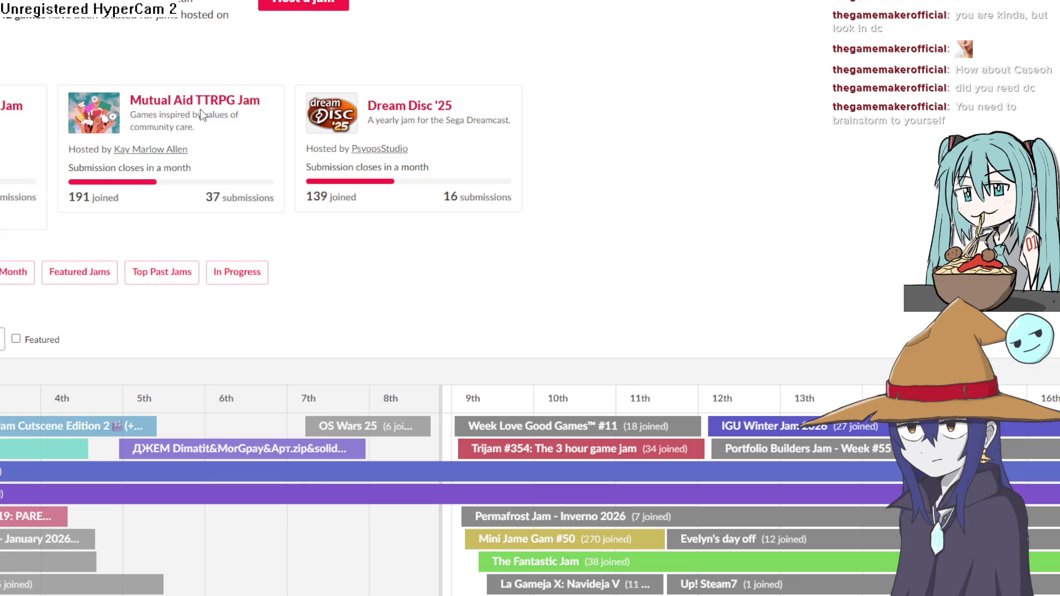
pyautogui.scroll(-3, 201, 115)
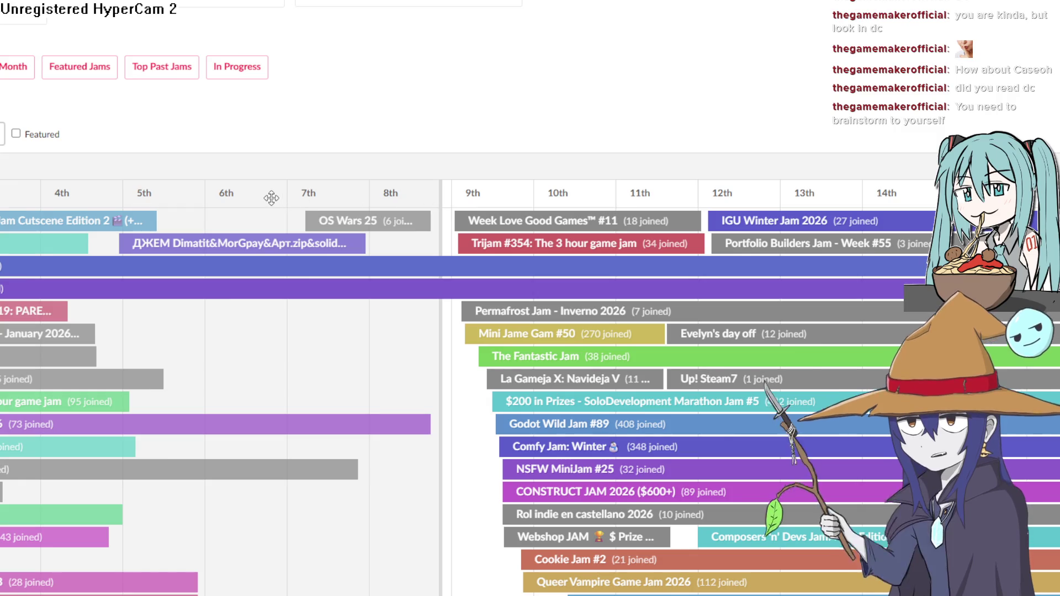
pyautogui.moveTo(220, 214)
pyautogui.mouseDown()
pyautogui.moveTo(350, 194)
pyautogui.moveTo(414, 210)
pyautogui.moveTo(255, 218)
pyautogui.mouseUp()
pyautogui.moveTo(482, 212)
pyautogui.mouseDown()
pyautogui.moveTo(389, 212)
pyautogui.moveTo(339, 248)
pyautogui.mouseUp()
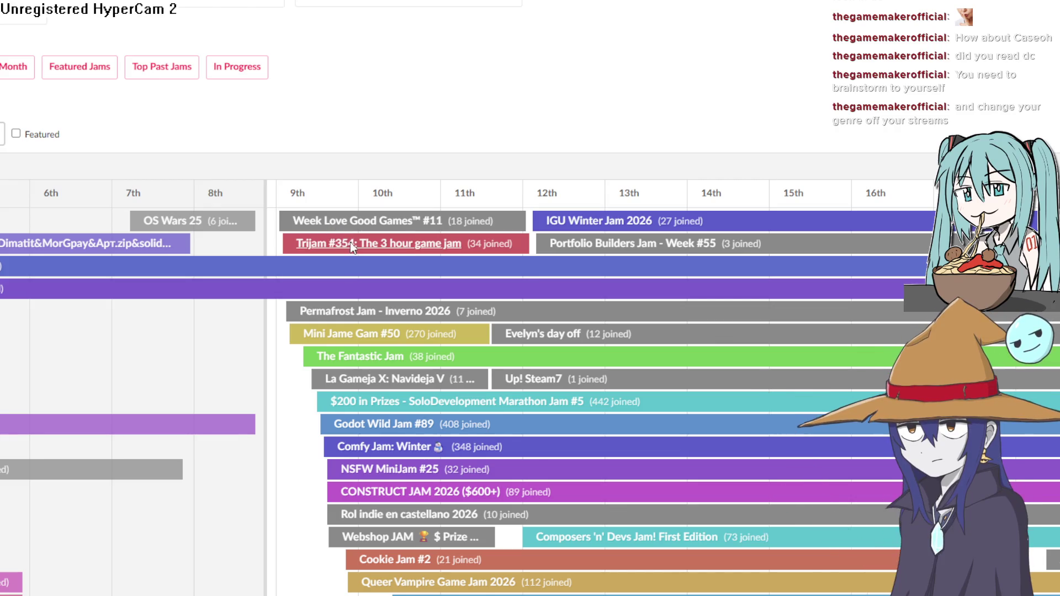
pyautogui.click(351, 244)
# Scroll through the Trijam #354 theme vote options, then go back to the jam calendar
pyautogui.scroll(-9, 341, 221)
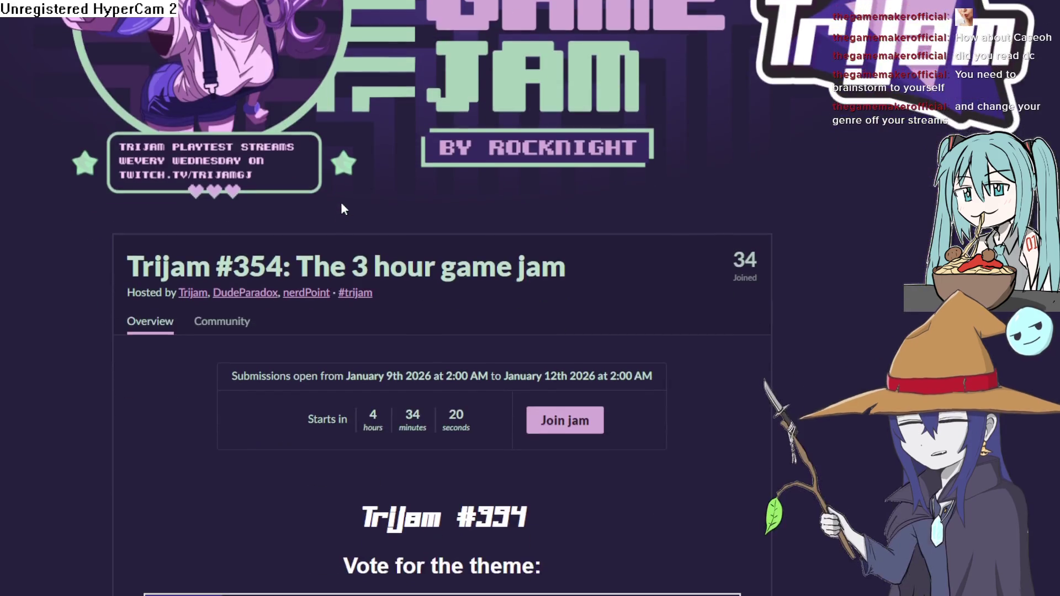
pyautogui.scroll(-4, 346, 199)
pyautogui.scroll(4, 348, 198)
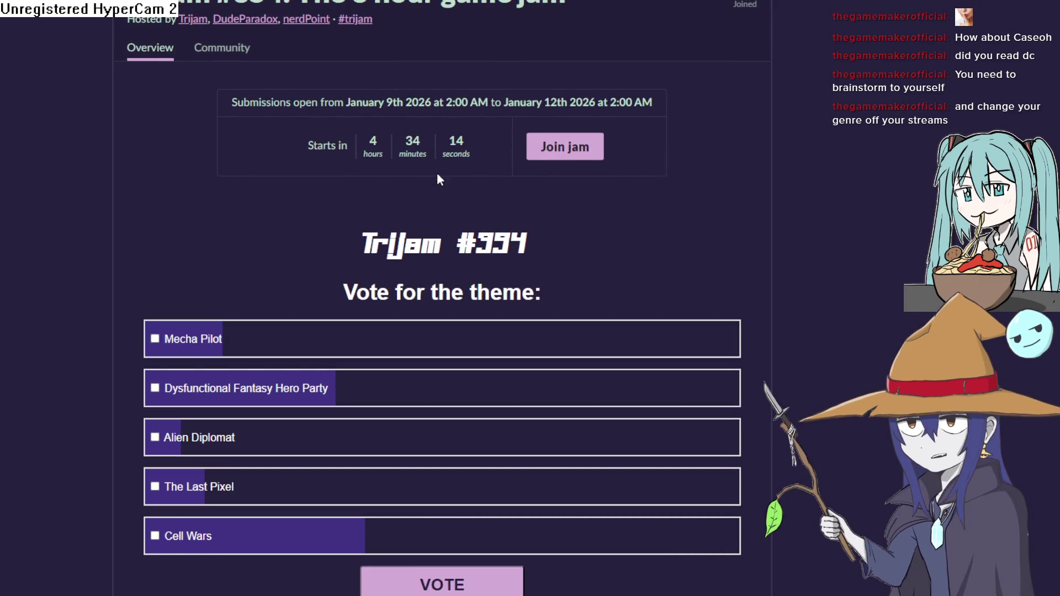
pyautogui.scroll(-1, 436, 158)
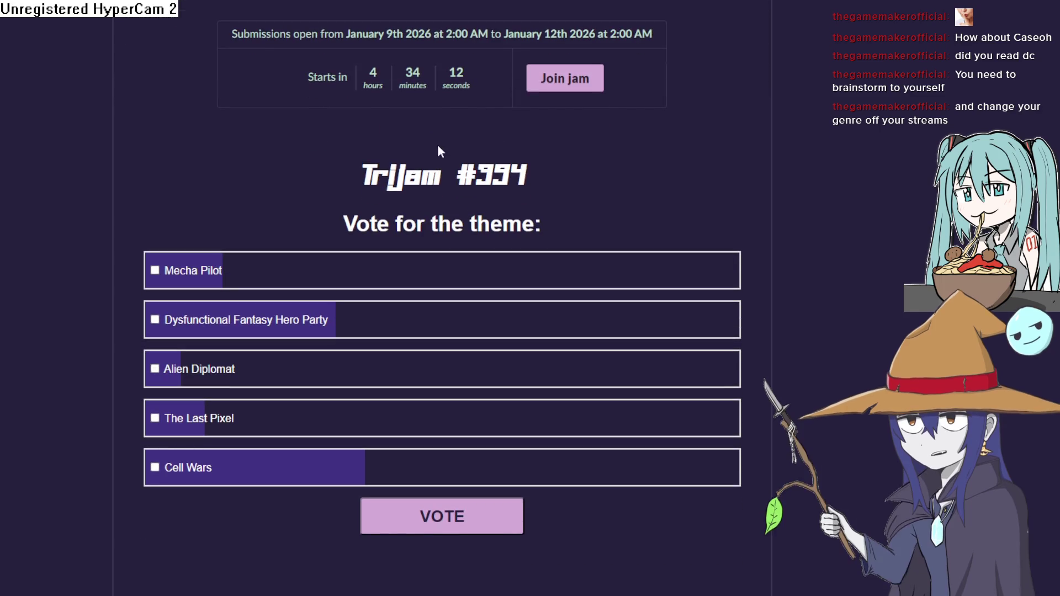
pyautogui.scroll(6, 528, 66)
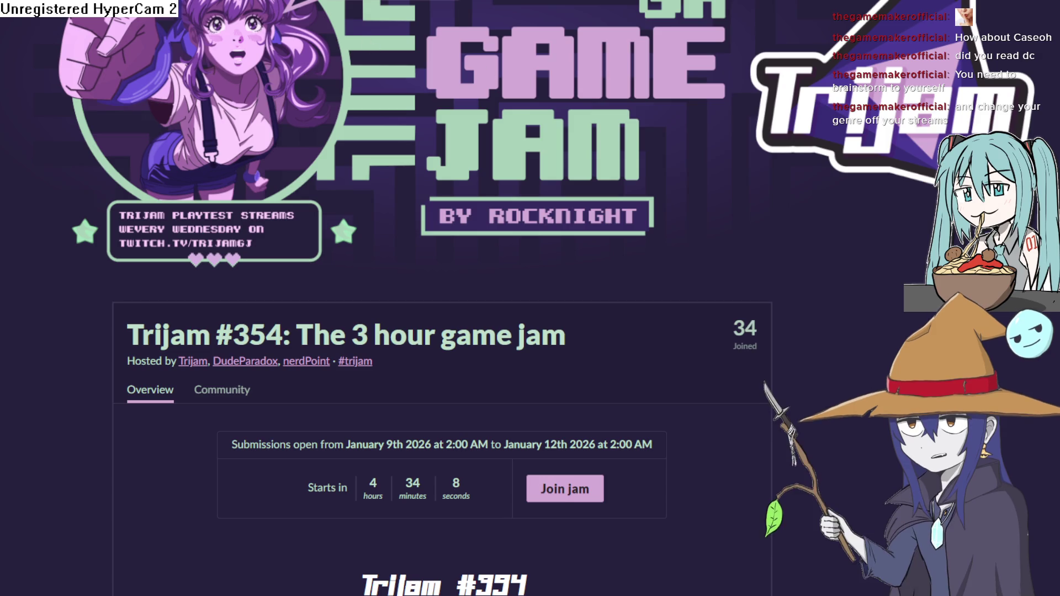
pyautogui.hotkey('alt', 'Left')
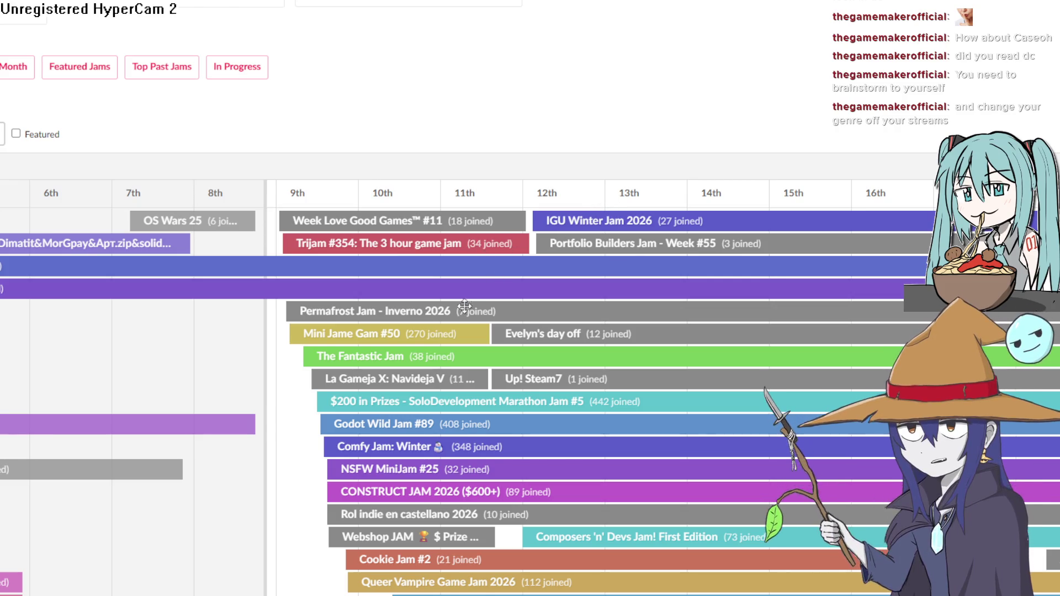
# Open Mini Jame Gam #50, read its rules, and expand then collapse the game-engine Q&A answer
pyautogui.click(377, 333)
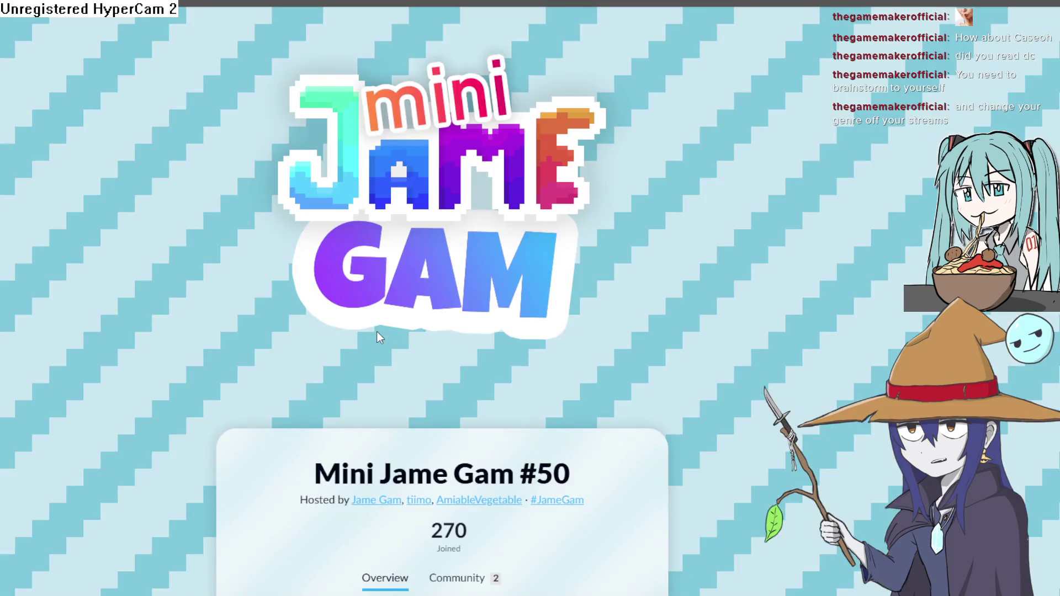
pyautogui.scroll(-8, 449, 307)
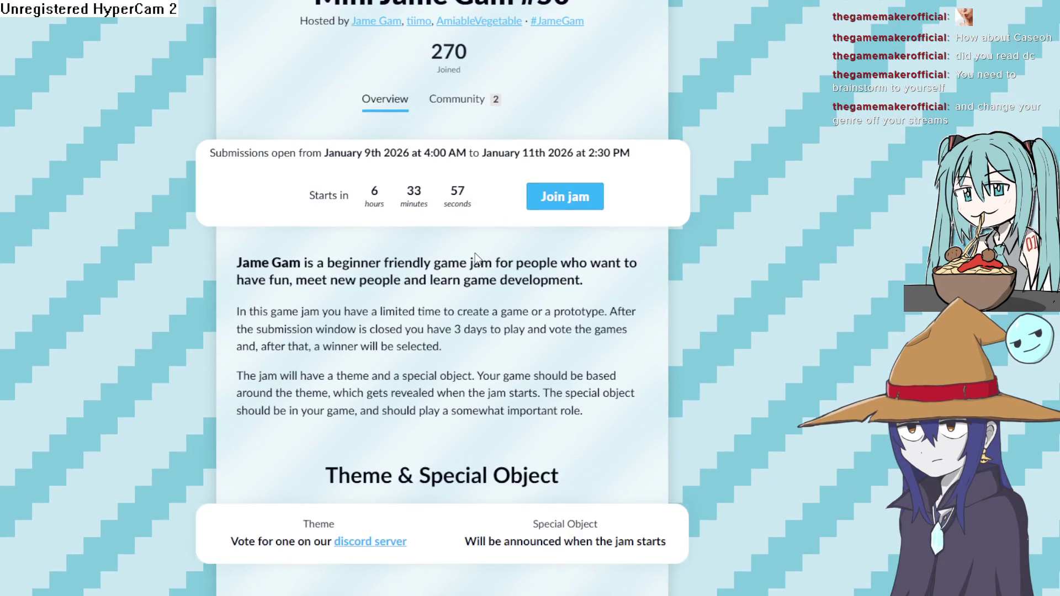
pyautogui.scroll(-2, 474, 255)
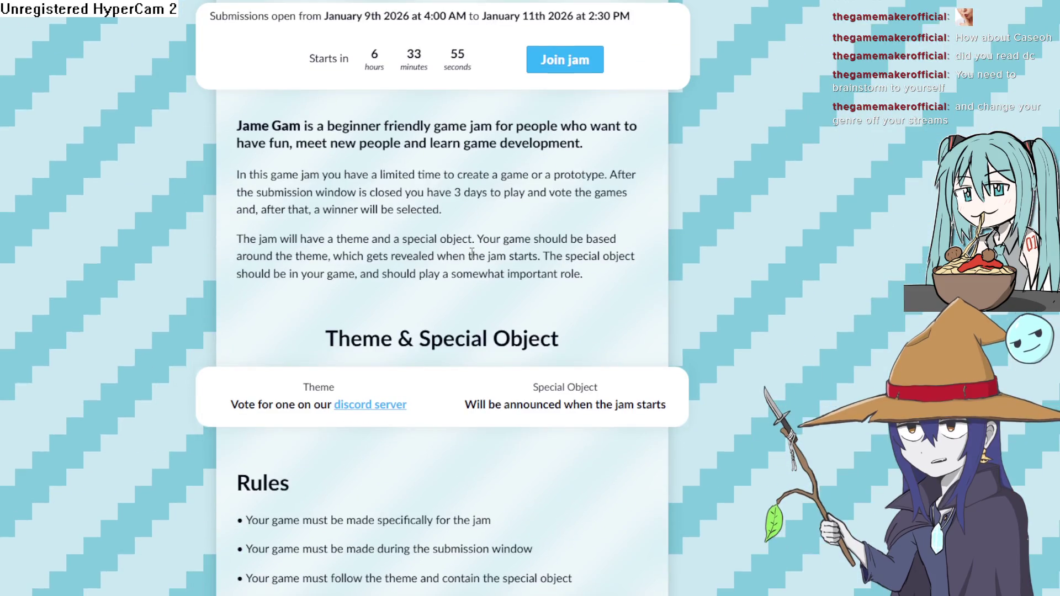
pyautogui.scroll(-4, 472, 255)
pyautogui.scroll(-6, 468, 257)
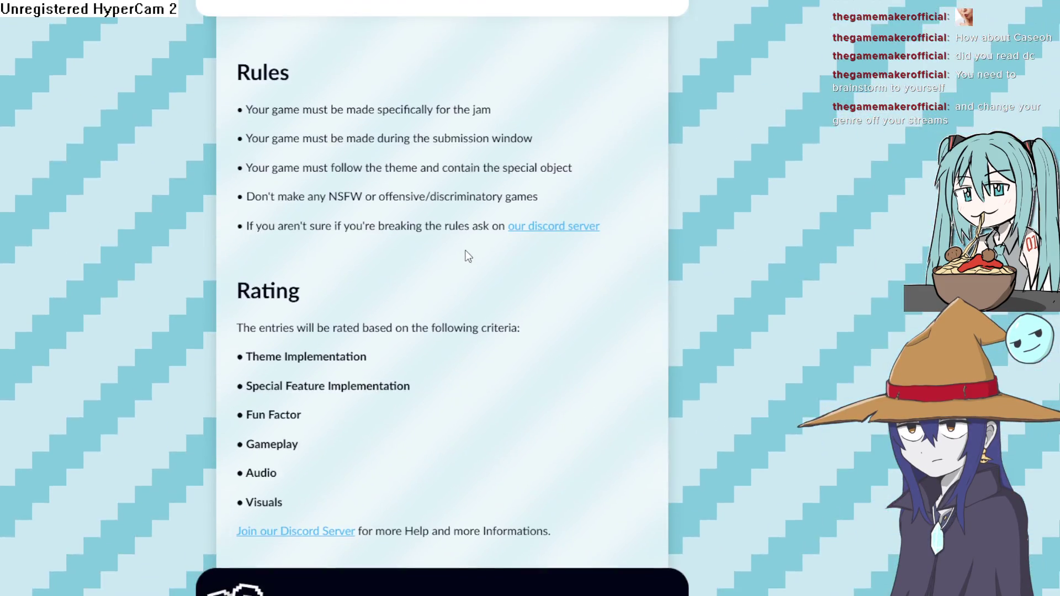
pyautogui.scroll(-4, 478, 221)
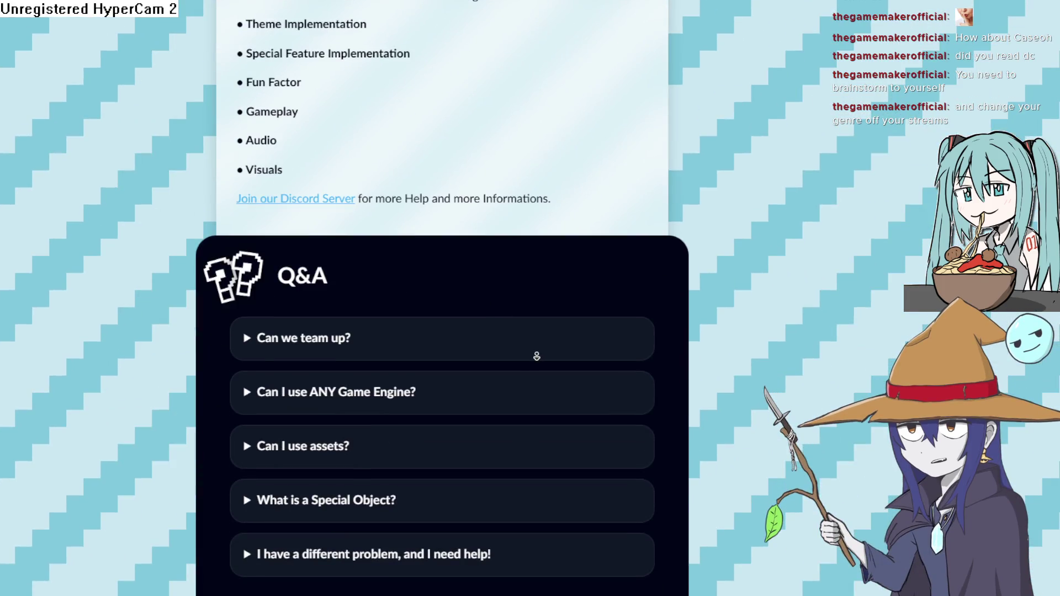
pyautogui.click(256, 394)
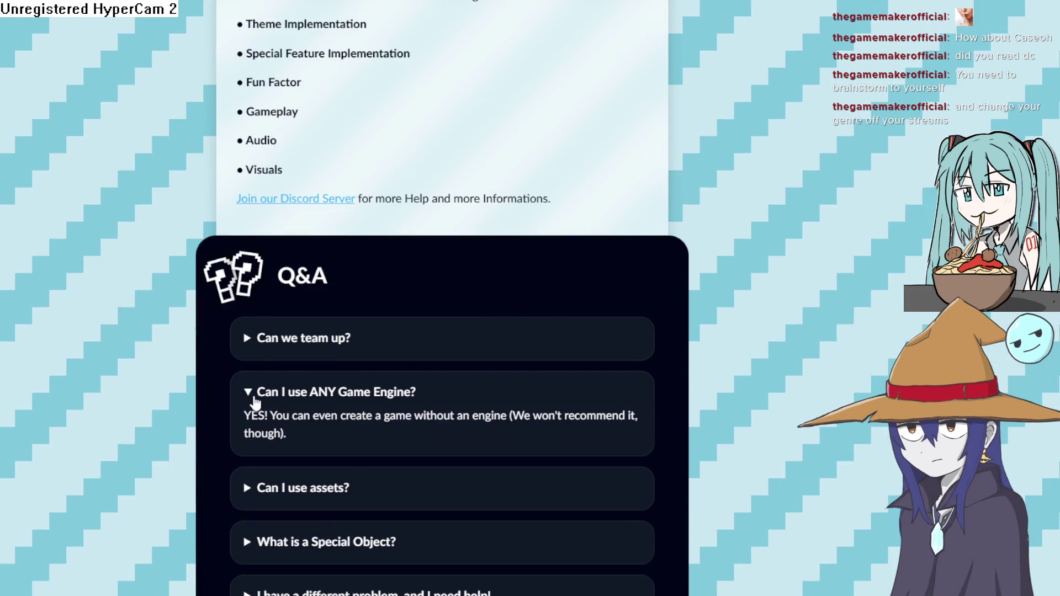
pyautogui.click(261, 394)
pyautogui.scroll(12, 272, 367)
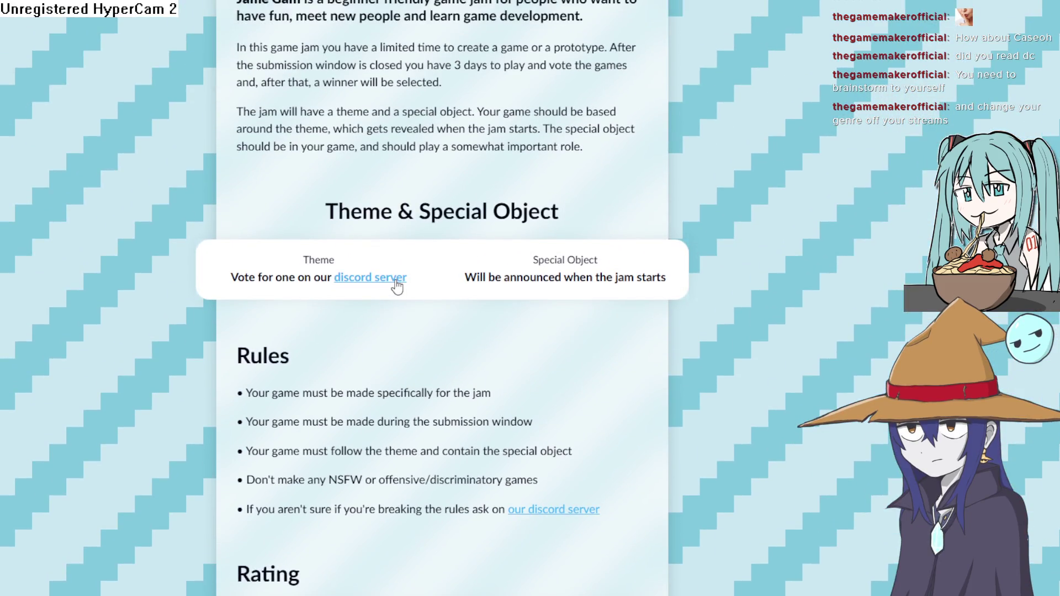
pyautogui.scroll(7, 396, 286)
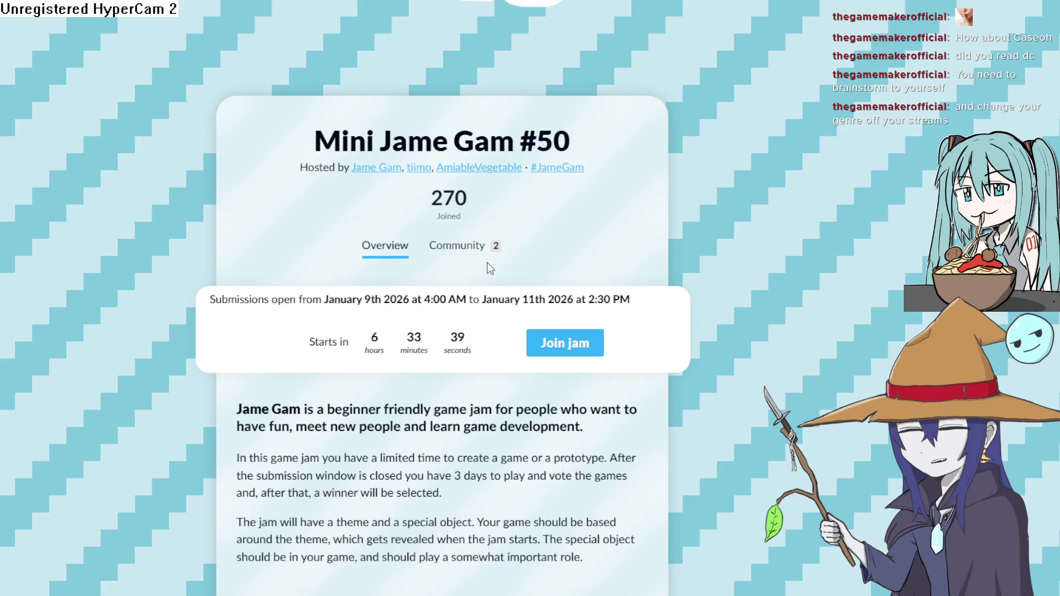
# Step back and forth through browser history around Mini Jame Gam #50, then switch to Construct 3
pyautogui.hotkey('alt', 'Left')
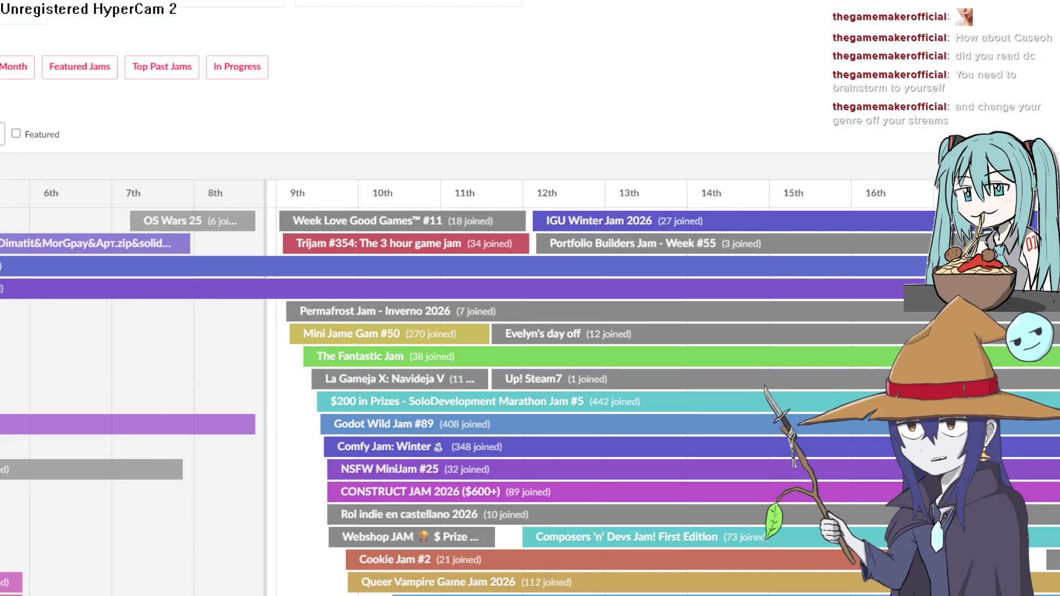
pyautogui.hotkey('alt', 'Right')
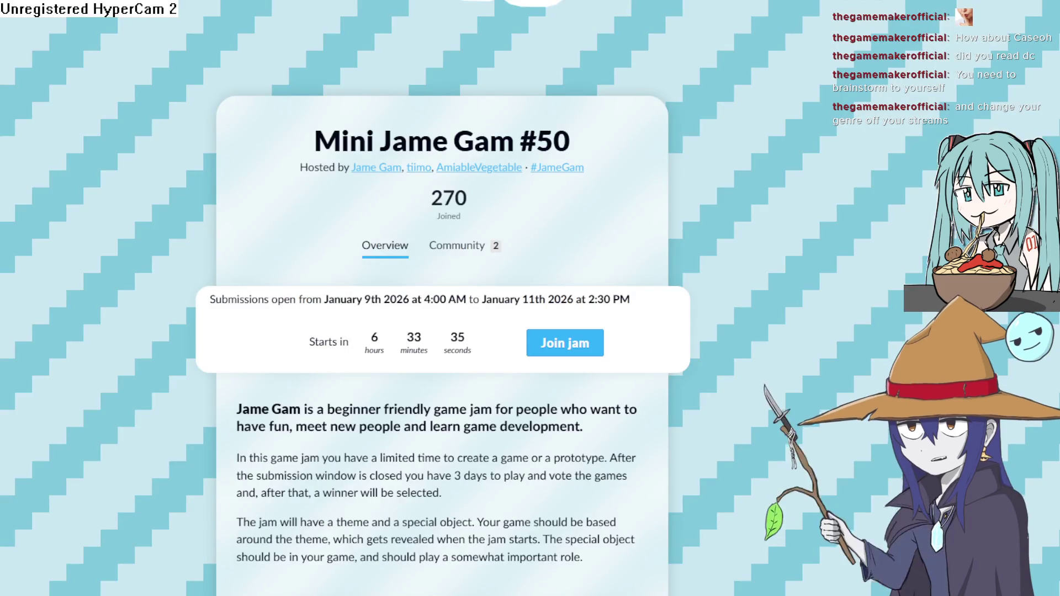
pyautogui.hotkey('alt', 'Left')
pyautogui.hotkey('alt', 'Left')
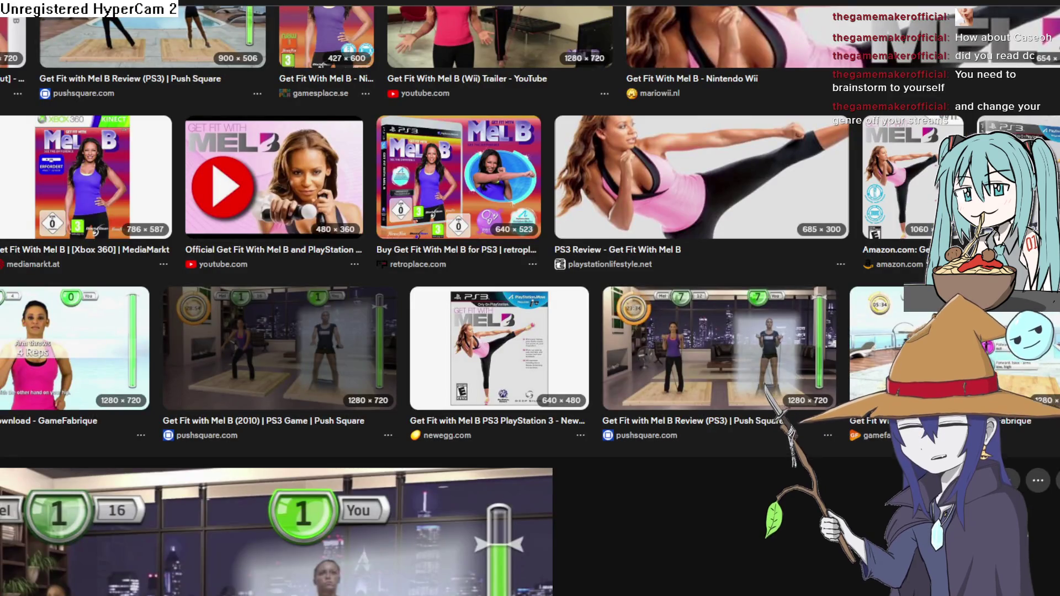
pyautogui.hotkey('alt', 'Right')
pyautogui.hotkey('alt', 'Right')
pyautogui.hotkey('alt', 'Right')
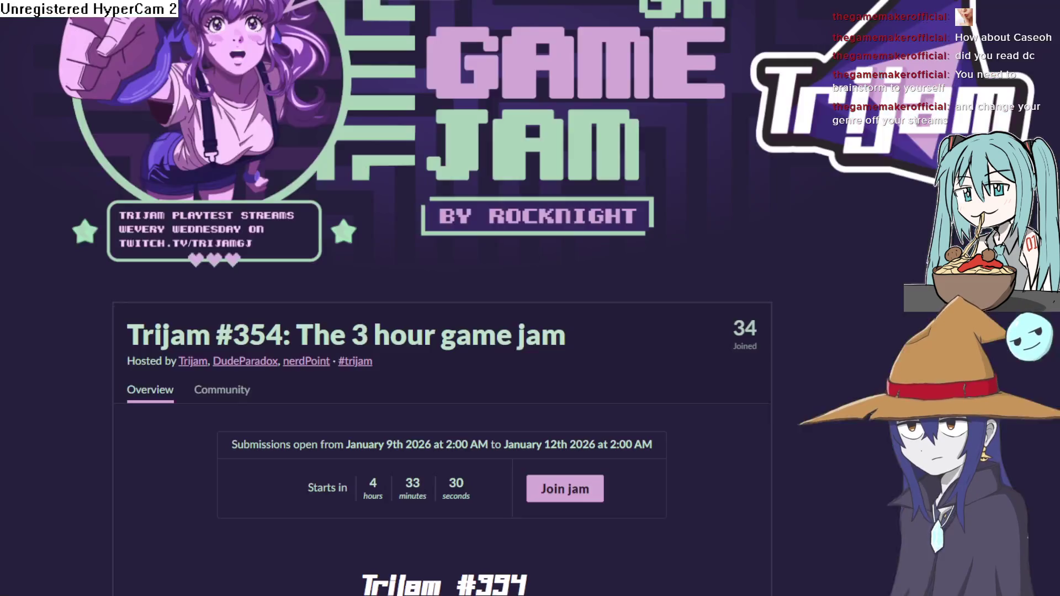
pyautogui.hotkey('alt', 'Left')
pyautogui.scroll(6, 529, 298)
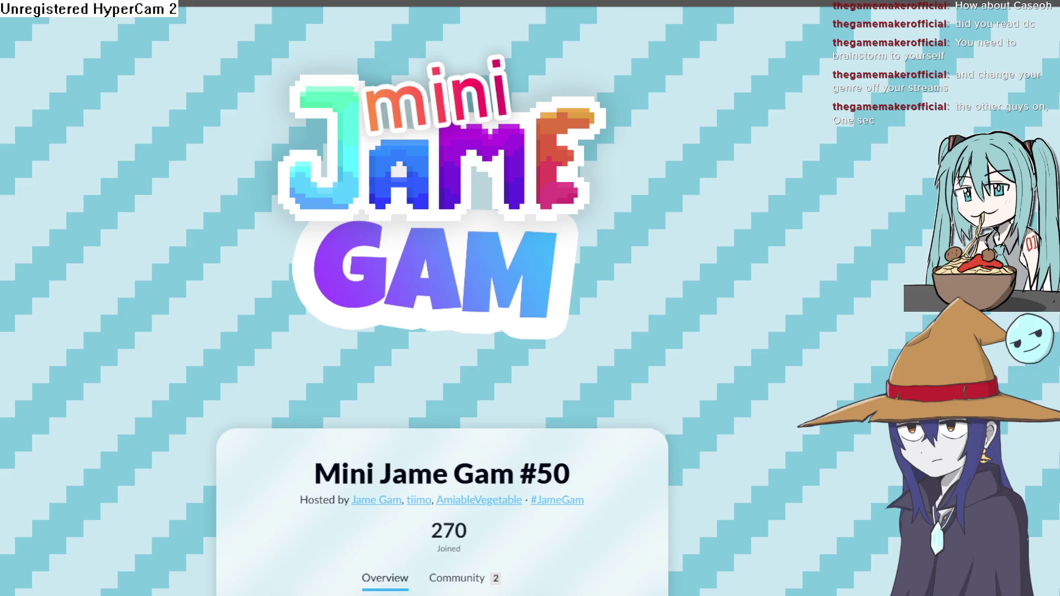
pyautogui.scroll(-2, 775, 430)
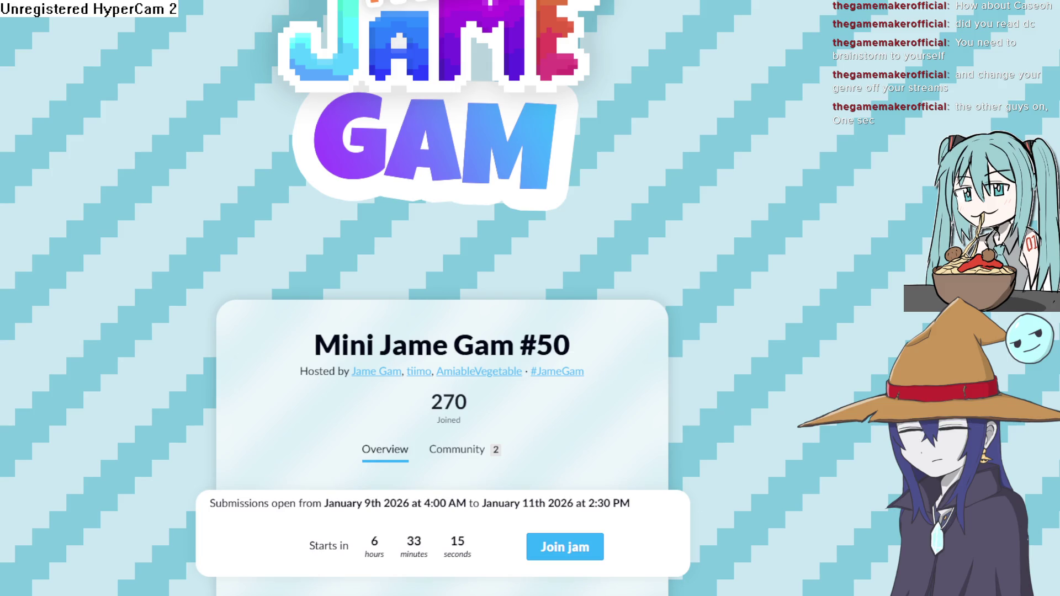
pyautogui.hotkey('alt', 'Tab')
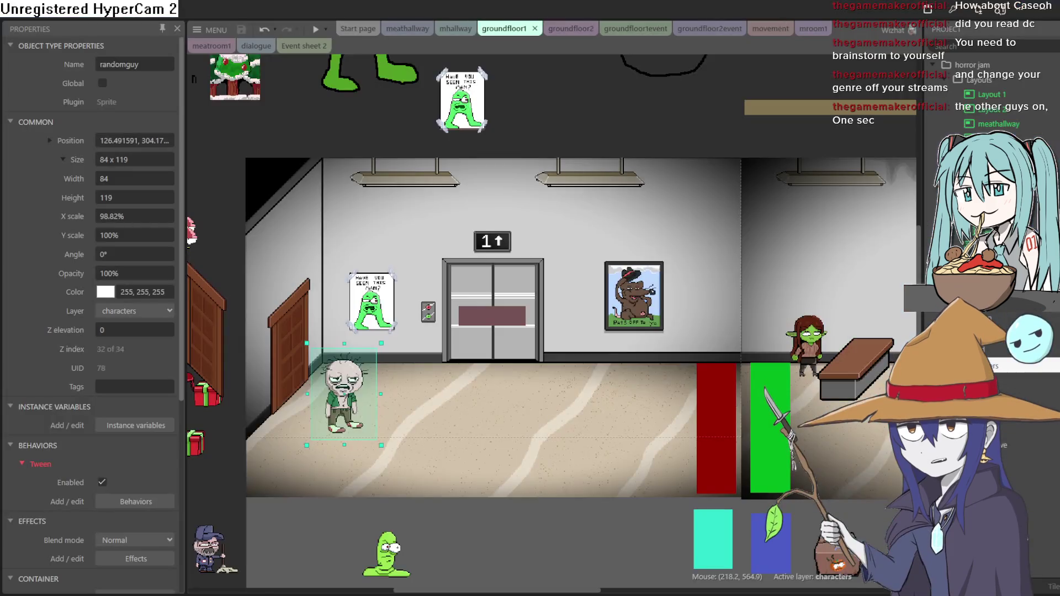
# Cycle through the meathallway, mhallway and groundfloor1 tabs to reach the groundfloor2 layout
pyautogui.scroll(3, 432, 341)
pyautogui.hscroll(-4, 431, 341)
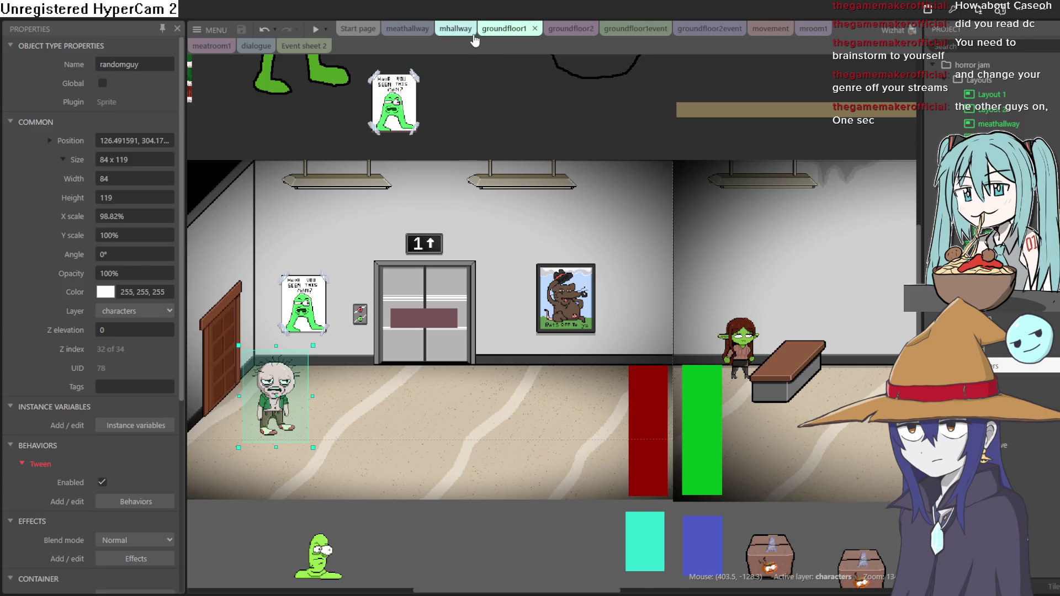
pyautogui.click(407, 30)
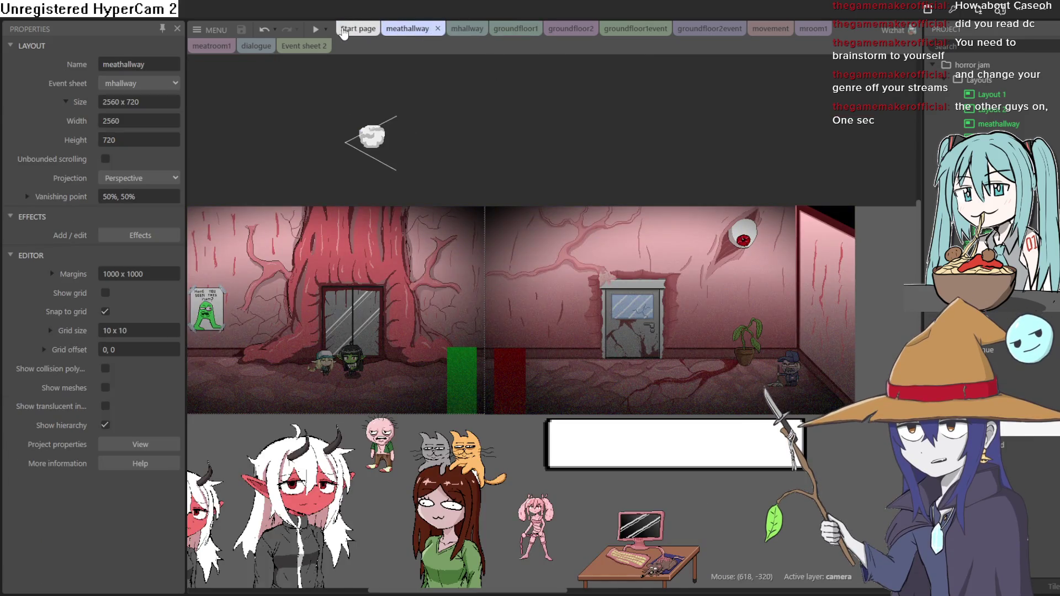
pyautogui.click(455, 29)
pyautogui.click(504, 29)
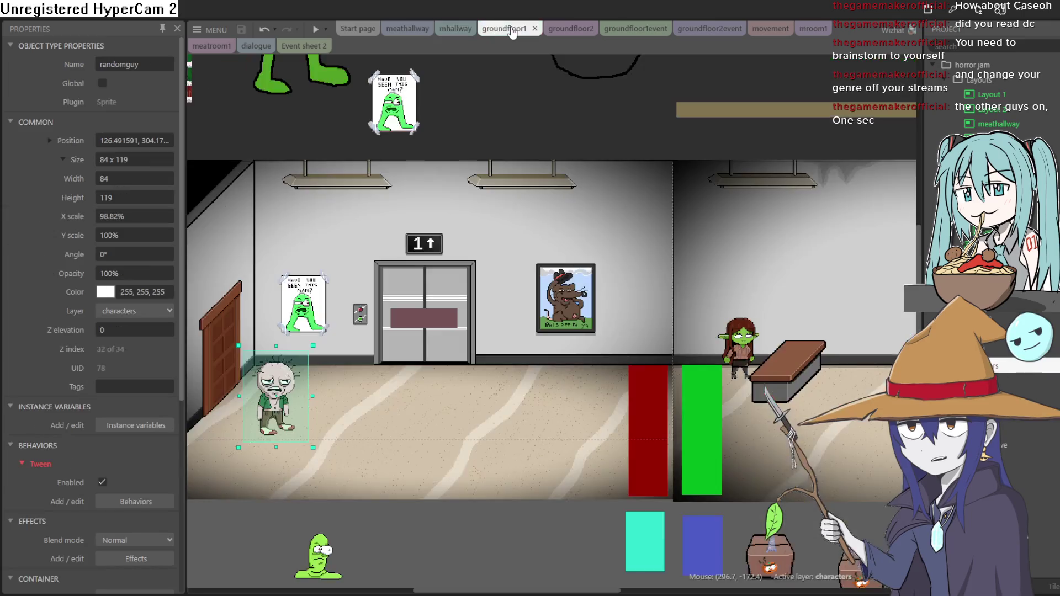
pyautogui.click(550, 32)
# Zoom in, drag the Sprite66 wall-and-railing piece left and up, and select Sprite65
pyautogui.scroll(3, 441, 298)
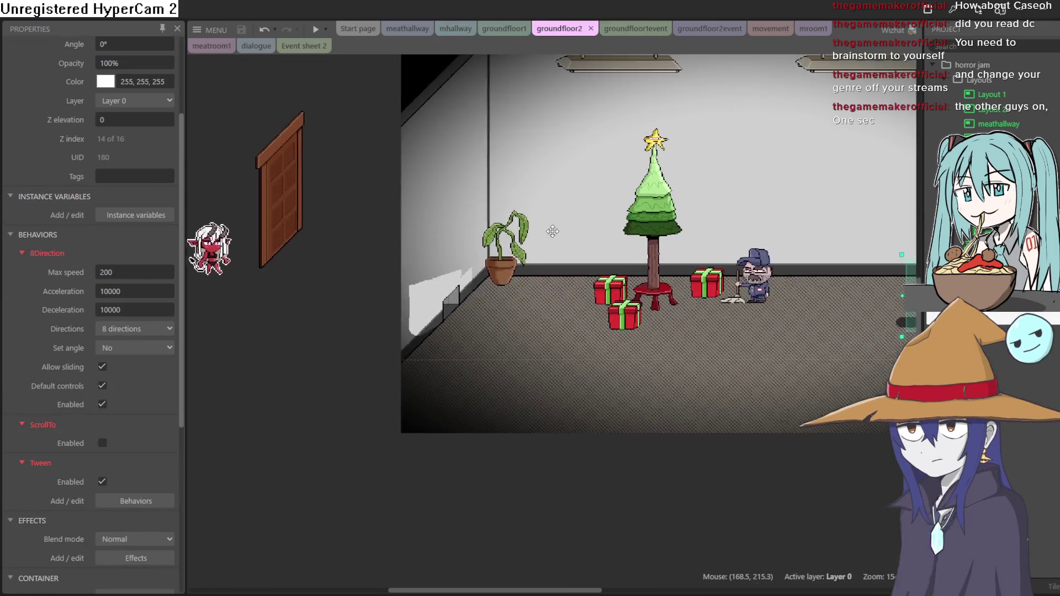
pyautogui.scroll(2, 439, 298)
pyautogui.scroll(3, 467, 251)
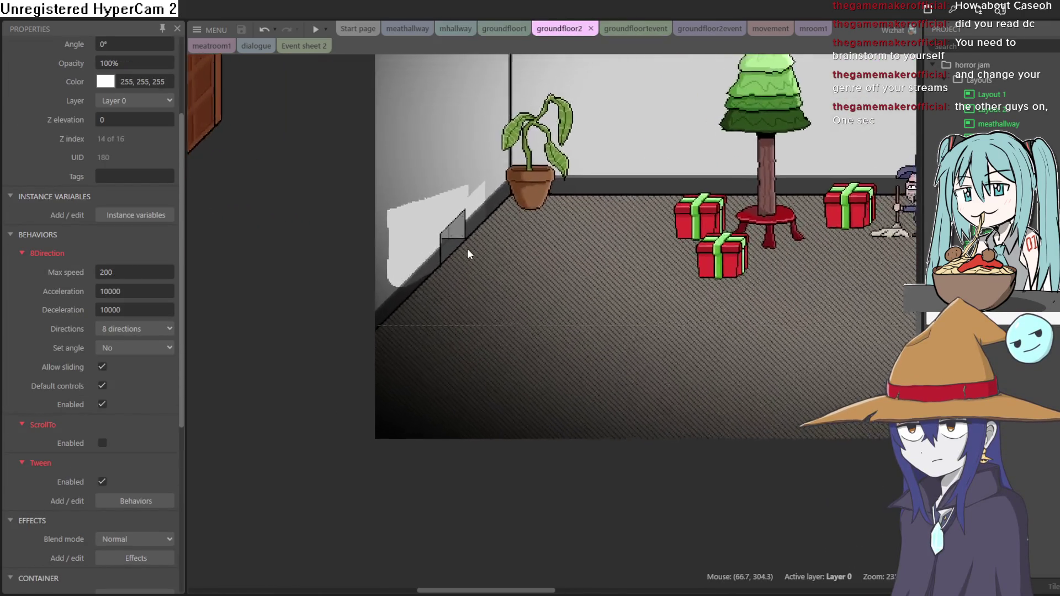
pyautogui.scroll(1, 471, 246)
pyautogui.moveTo(477, 183)
pyautogui.mouseDown()
pyautogui.moveTo(461, 151)
pyautogui.moveTo(478, 181)
pyautogui.moveTo(470, 194)
pyautogui.mouseUp()
pyautogui.scroll(1, 601, 292)
pyautogui.scroll(1, 600, 293)
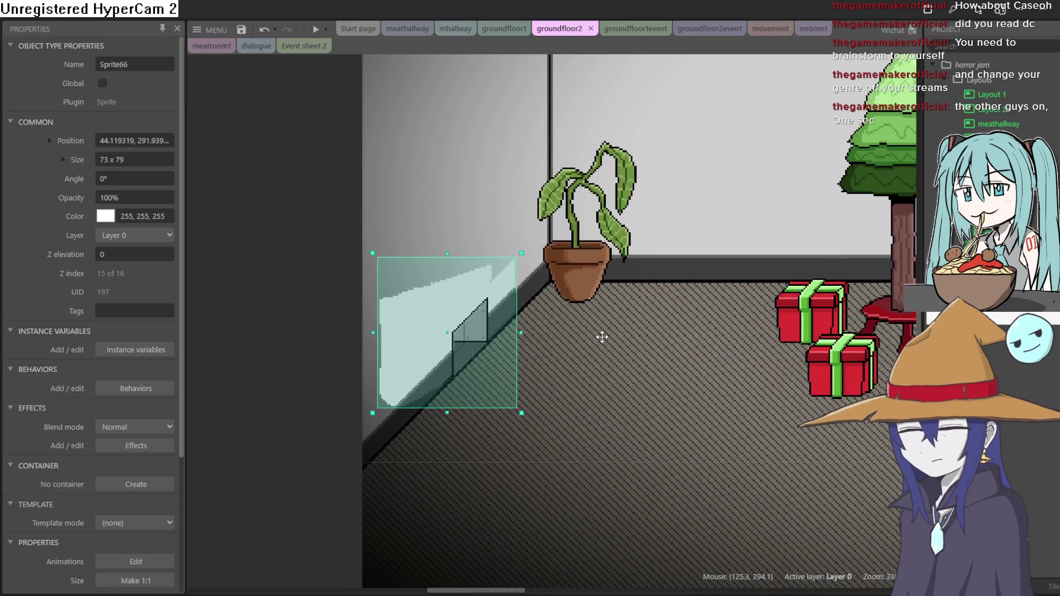
pyautogui.moveTo(499, 324)
pyautogui.mouseDown()
pyautogui.moveTo(301, 277)
pyautogui.moveTo(281, 310)
pyautogui.mouseUp()
pyautogui.click(277, 308)
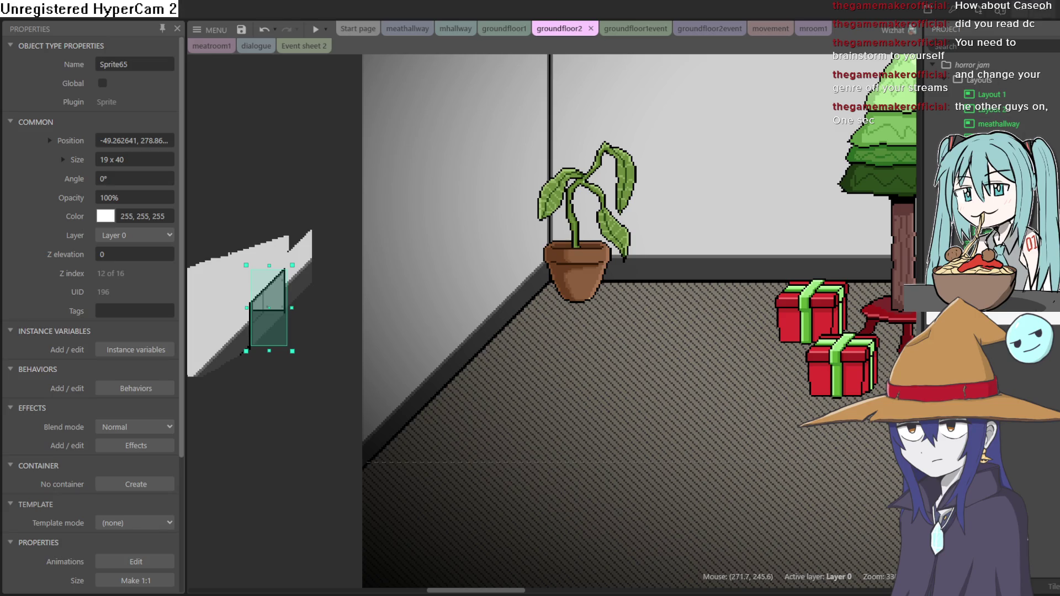
pyautogui.hotkey('alt', 'Tab')
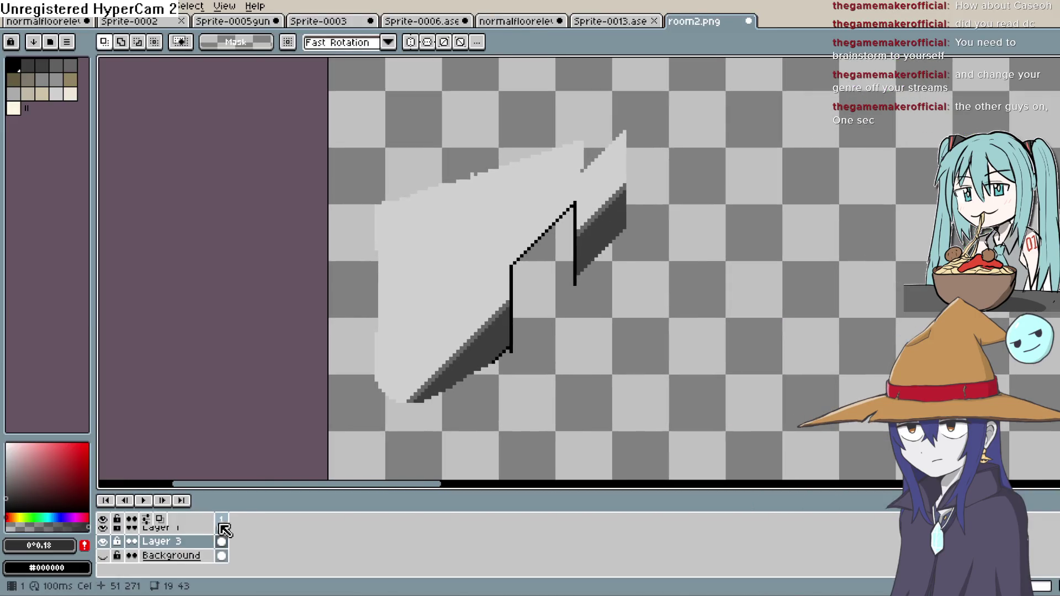
# Toggle the Background layer in room2.png and browse the Edit menu commands
pyautogui.click(103, 555)
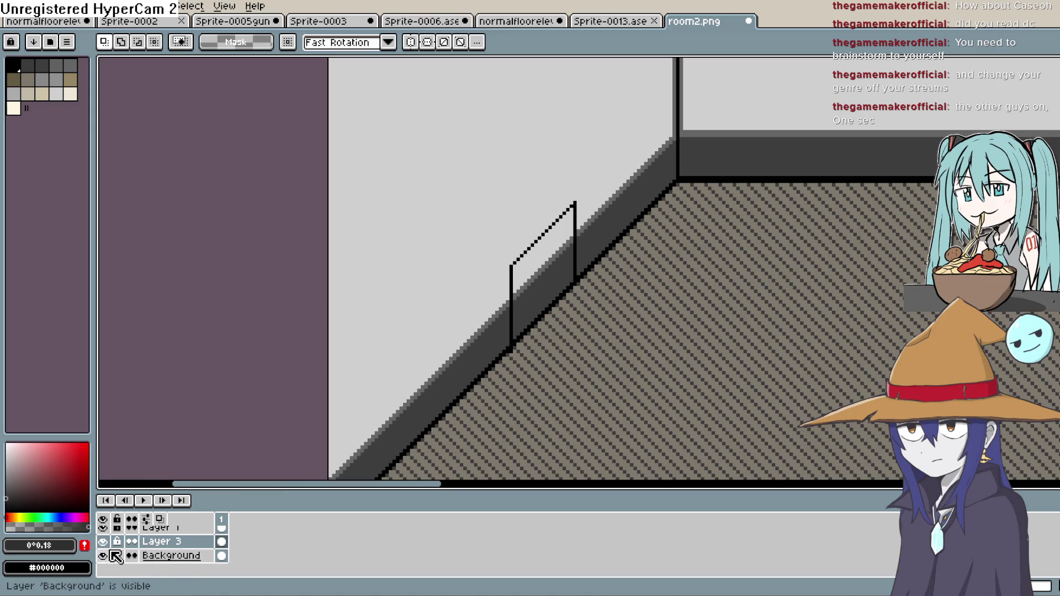
pyautogui.click(102, 556)
pyautogui.scroll(2, 585, 301)
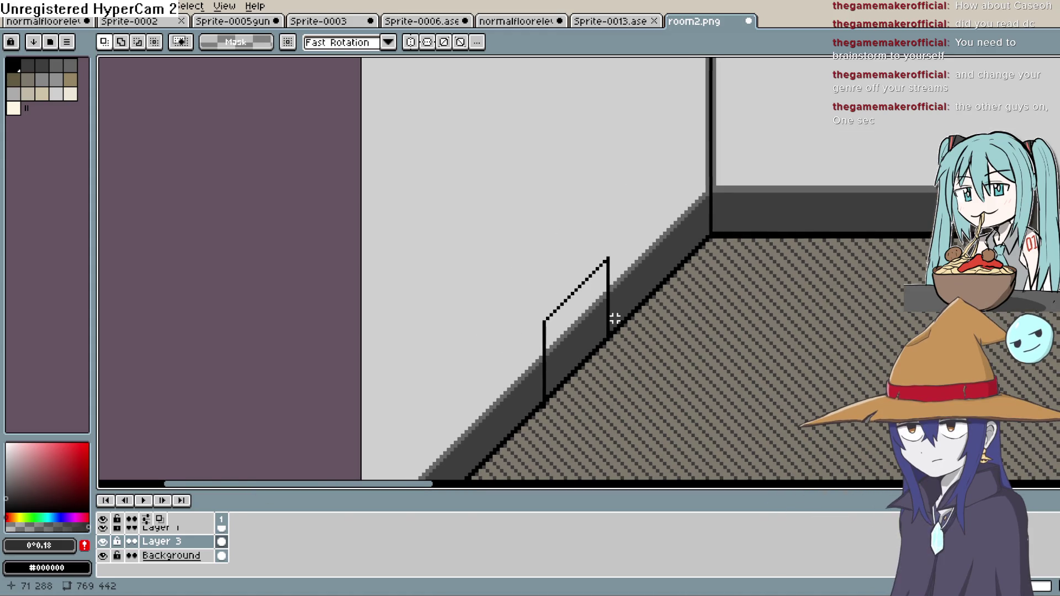
pyautogui.scroll(-3, 607, 316)
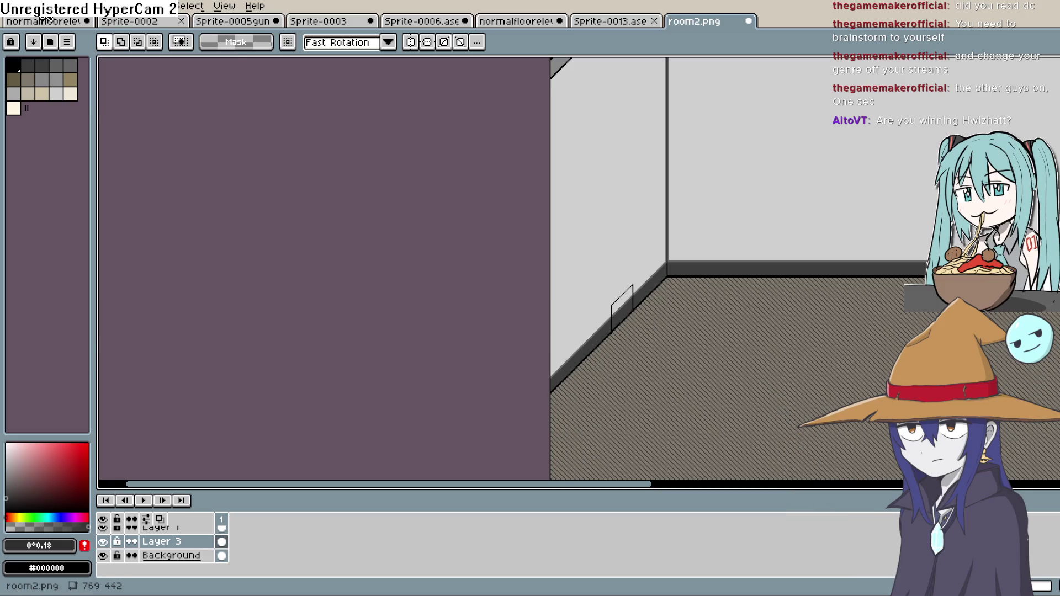
pyautogui.click(39, 6)
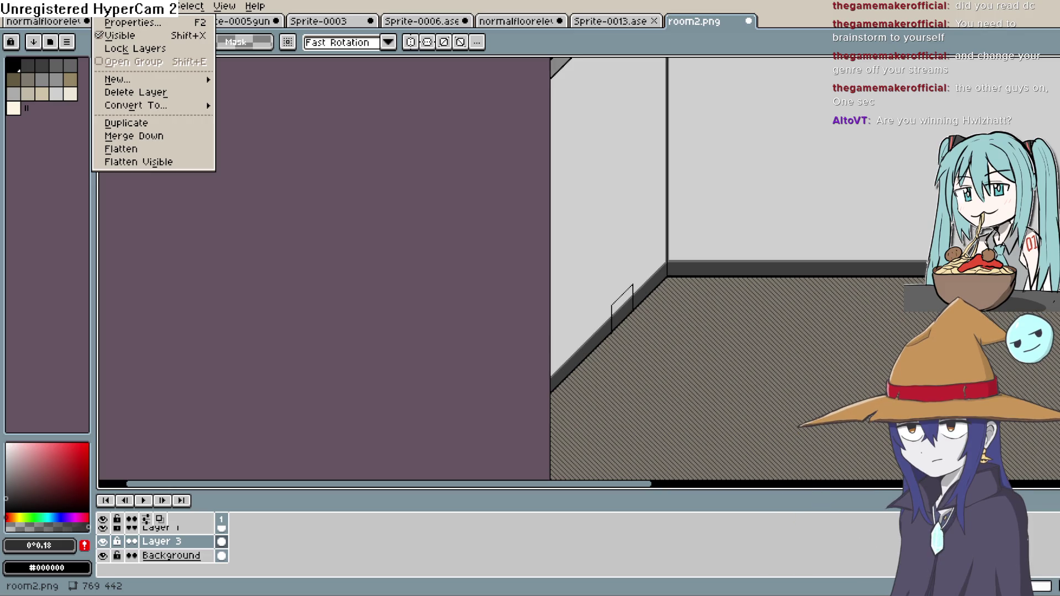
pyautogui.moveTo(63, 17)
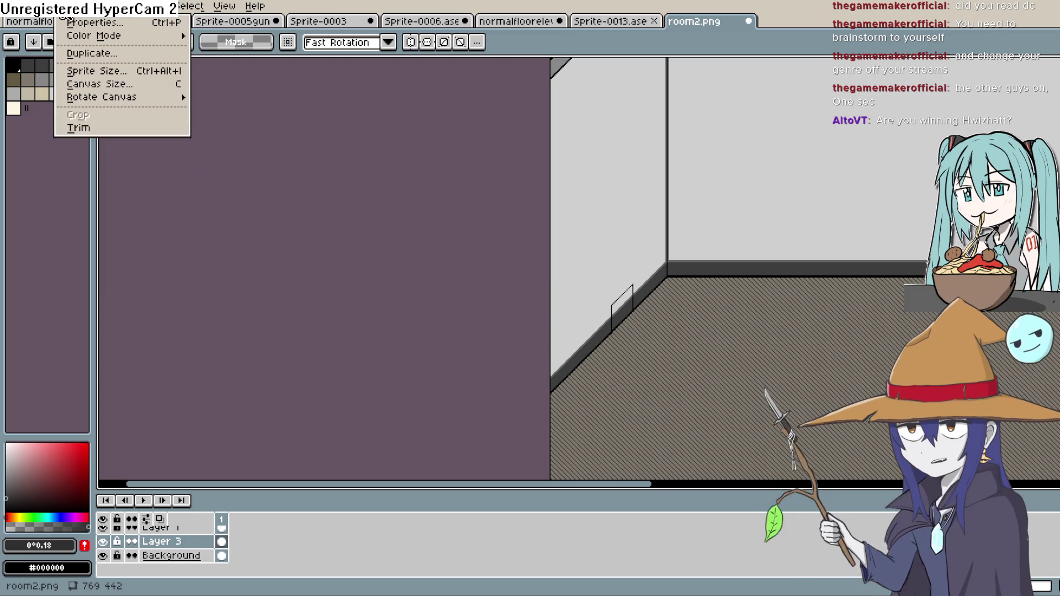
pyautogui.moveTo(191, 6)
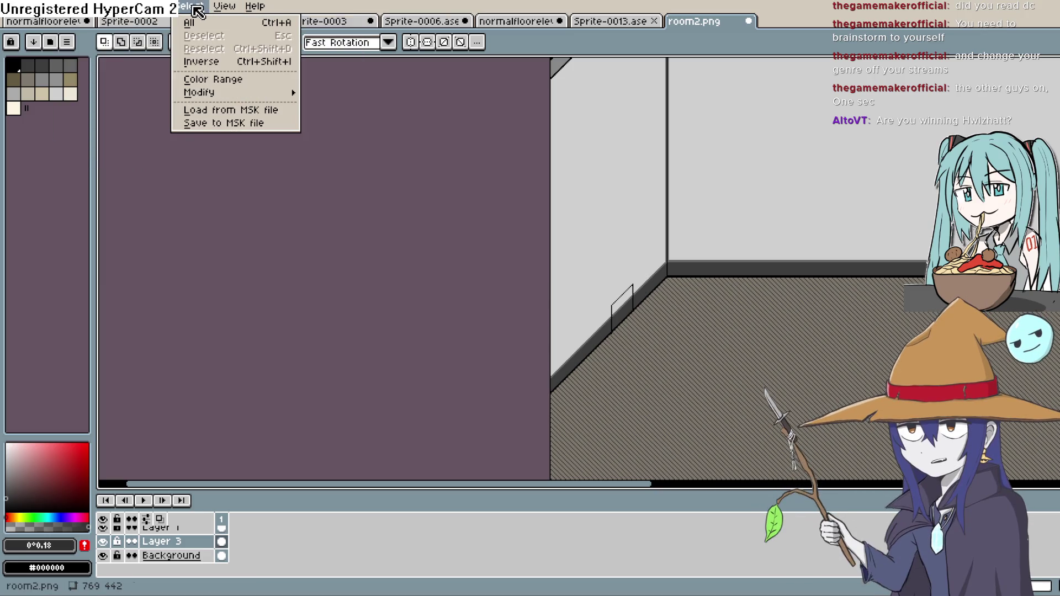
pyautogui.click(698, 265)
# Zoom and pan the room2.png canvas to inspect the stair railing corner
pyautogui.moveTo(524, 264)
pyautogui.mouseDown()
pyautogui.moveTo(414, 283)
pyautogui.moveTo(439, 283)
pyautogui.mouseUp()
pyautogui.scroll(1, 473, 301)
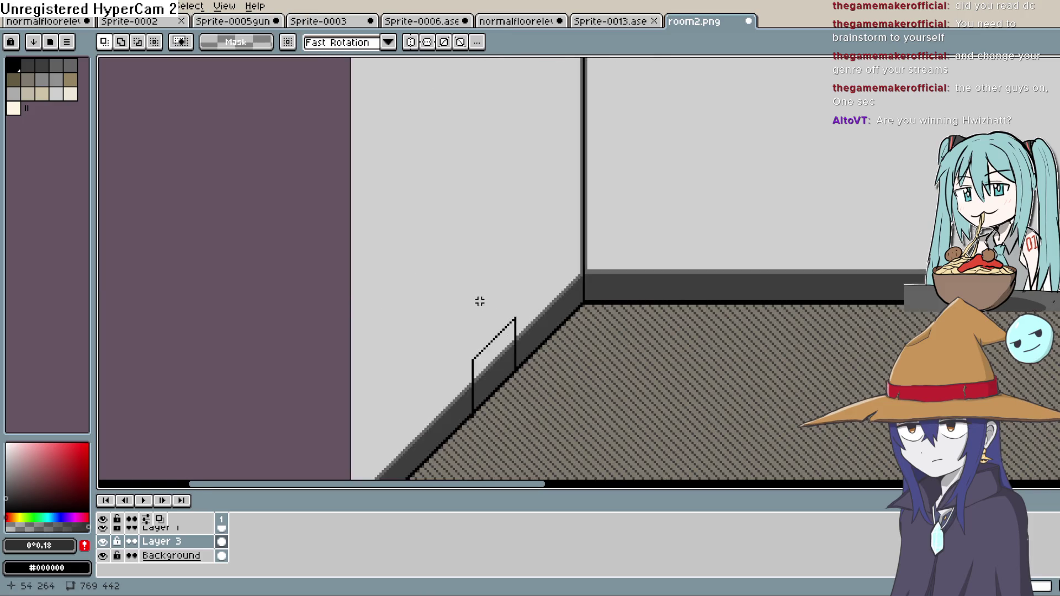
pyautogui.scroll(2, 511, 330)
pyautogui.scroll(-1, 511, 330)
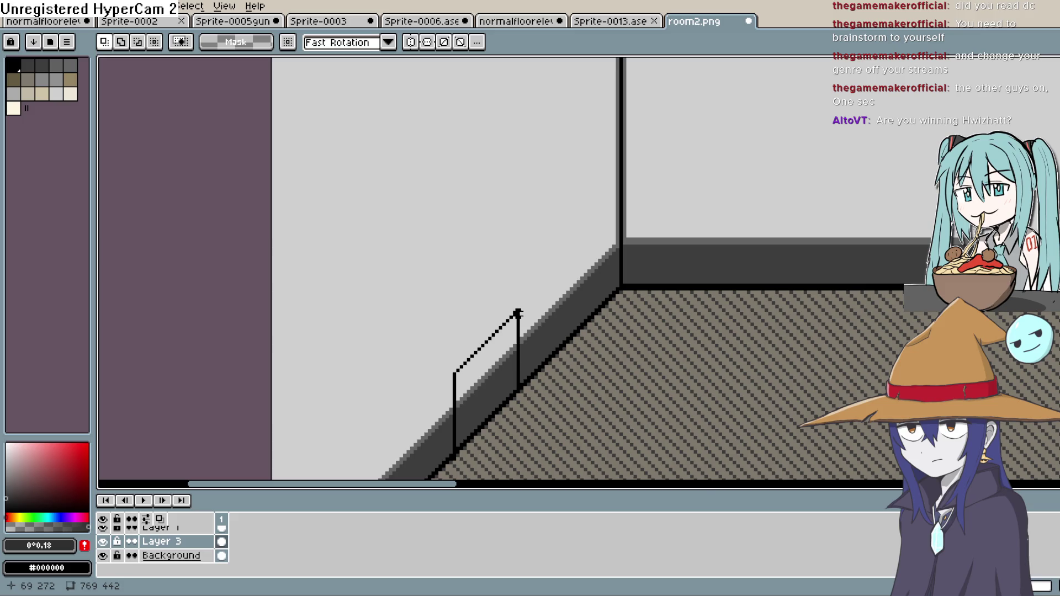
pyautogui.scroll(-2, 517, 313)
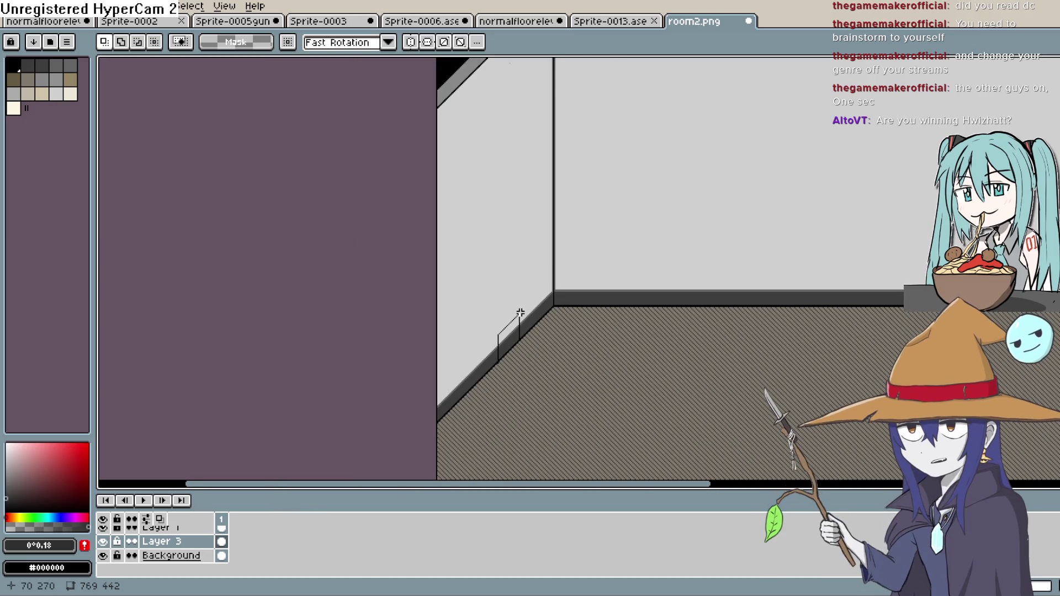
pyautogui.moveTo(524, 303)
pyautogui.mouseDown()
pyautogui.moveTo(484, 359)
pyautogui.moveTo(468, 326)
pyautogui.moveTo(480, 329)
pyautogui.mouseUp()
pyautogui.moveTo(467, 406); pyautogui.dragTo(473, 334)
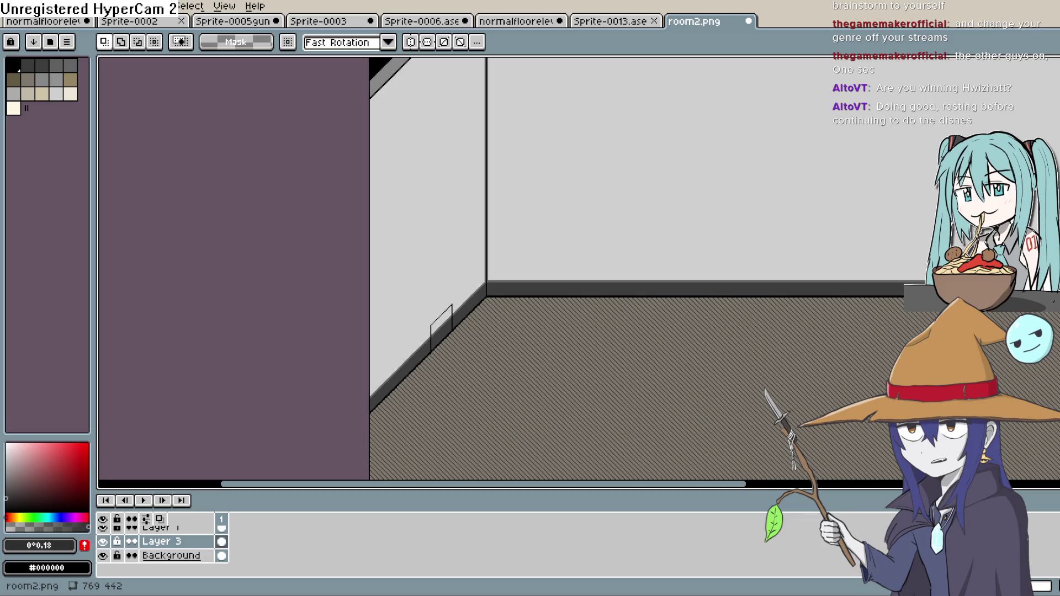
# In Construct 3, move the stair wall piece aside and place Sprite65 at 51.9, 299.5
pyautogui.hotkey('alt', 'Tab')
pyautogui.moveTo(288, 298)
pyautogui.mouseDown()
pyautogui.moveTo(419, 313)
pyautogui.moveTo(263, 232)
pyautogui.mouseUp()
pyautogui.moveTo(258, 326); pyautogui.dragTo(455, 362)
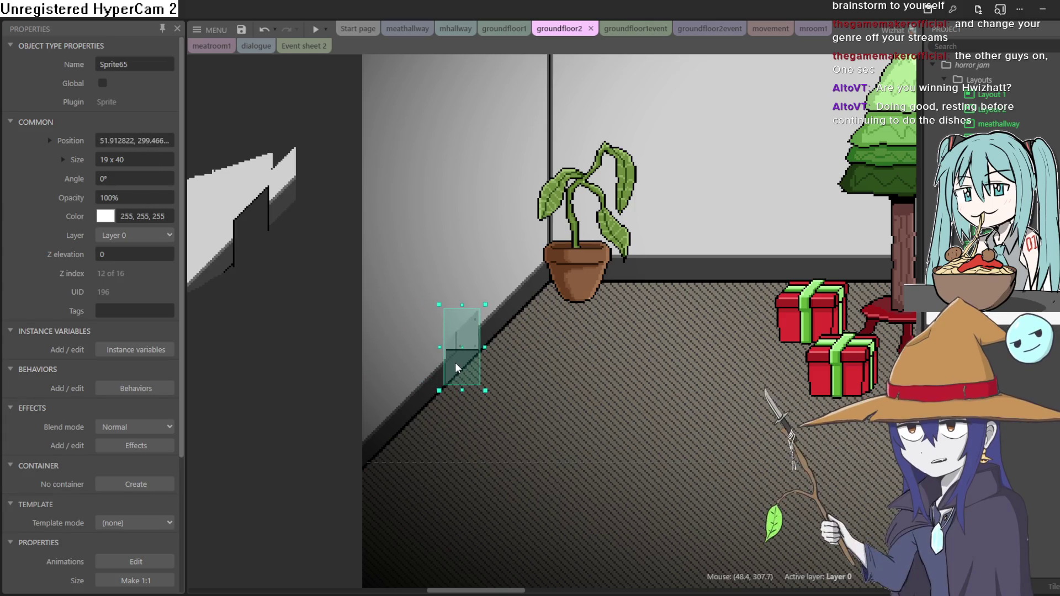
# Move the white Sprite66 stair wall piece back off the left edge to -65.8, 269.1
pyautogui.scroll(-1, 475, 319)
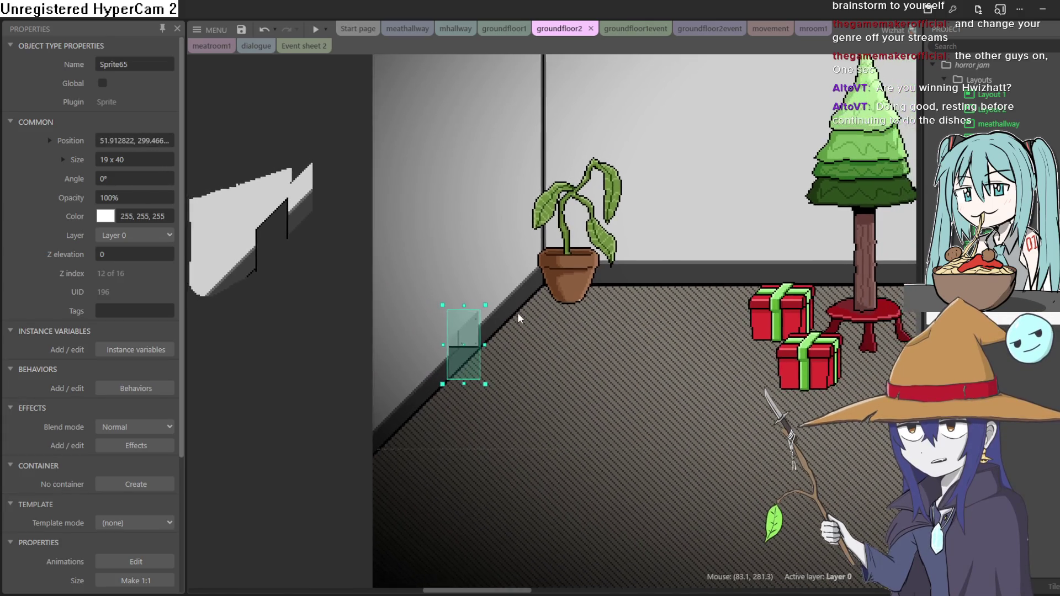
pyautogui.scroll(-1, 518, 317)
pyautogui.moveTo(340, 252)
pyautogui.mouseDown()
pyautogui.moveTo(371, 257)
pyautogui.moveTo(463, 328)
pyautogui.moveTo(323, 288)
pyautogui.mouseUp()
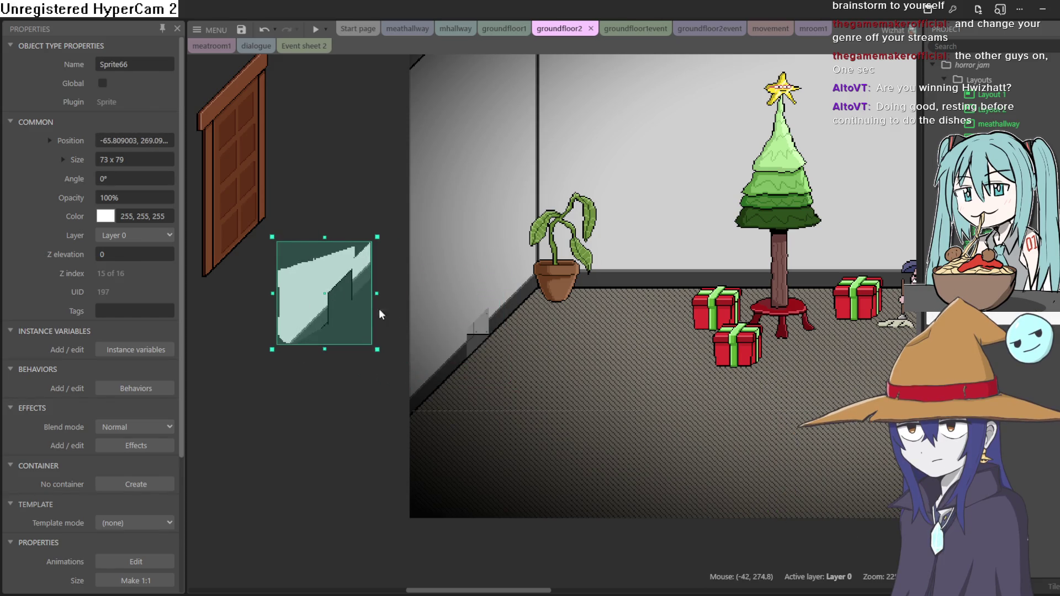
# Set the 19 x 40 Sprite65 railing onto the stair wall piece at -55.4, 272.0
pyautogui.scroll(-1, 454, 326)
pyautogui.scroll(-1, 468, 330)
pyautogui.scroll(2, 500, 346)
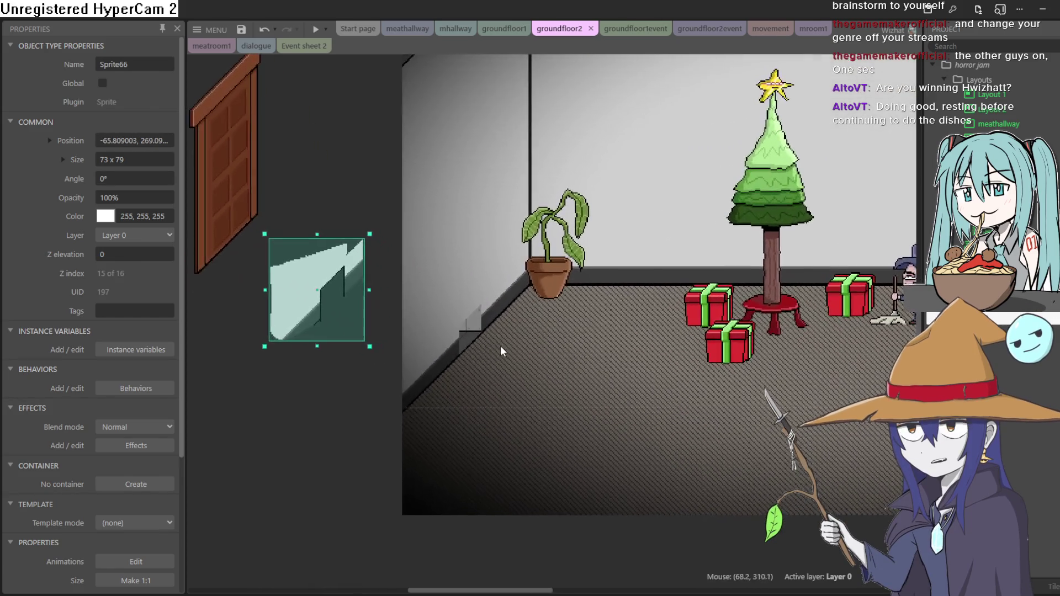
pyautogui.click(472, 334)
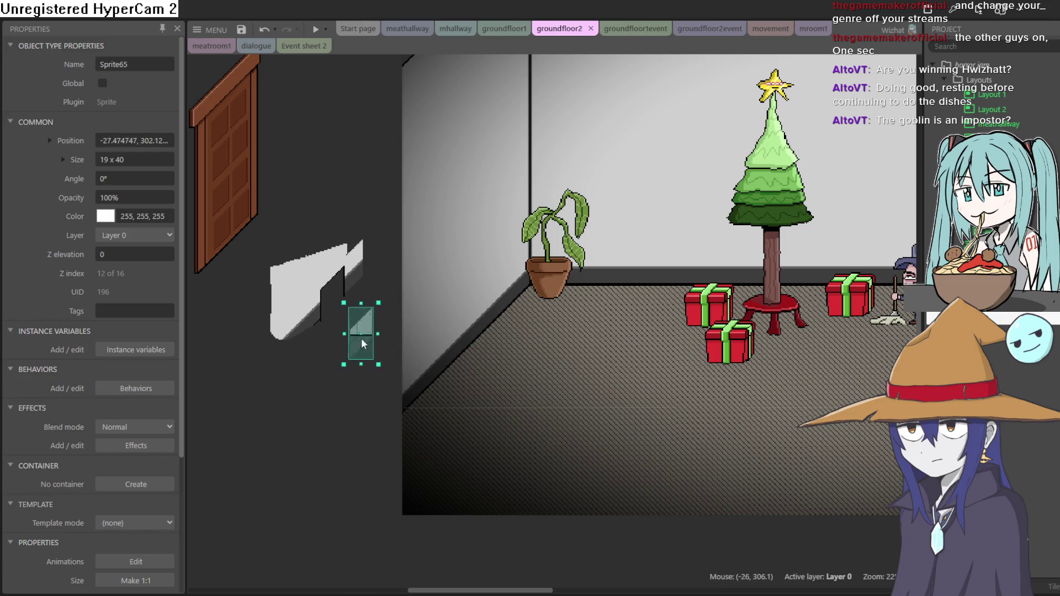
pyautogui.moveTo(332, 319); pyautogui.dragTo(332, 298)
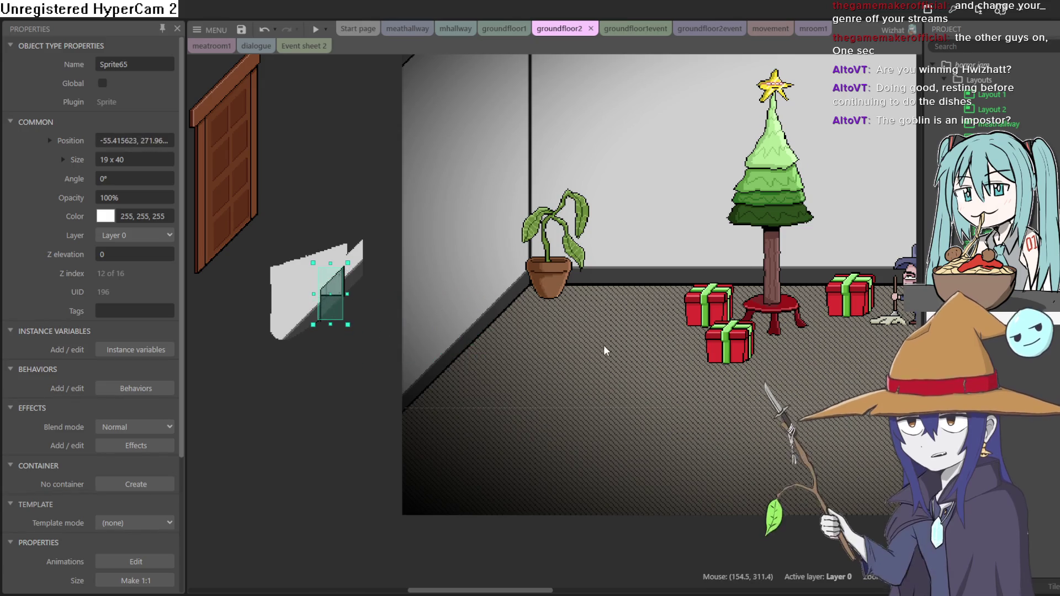
pyautogui.scroll(-1, 603, 344)
pyautogui.hscroll(5, 613, 361)
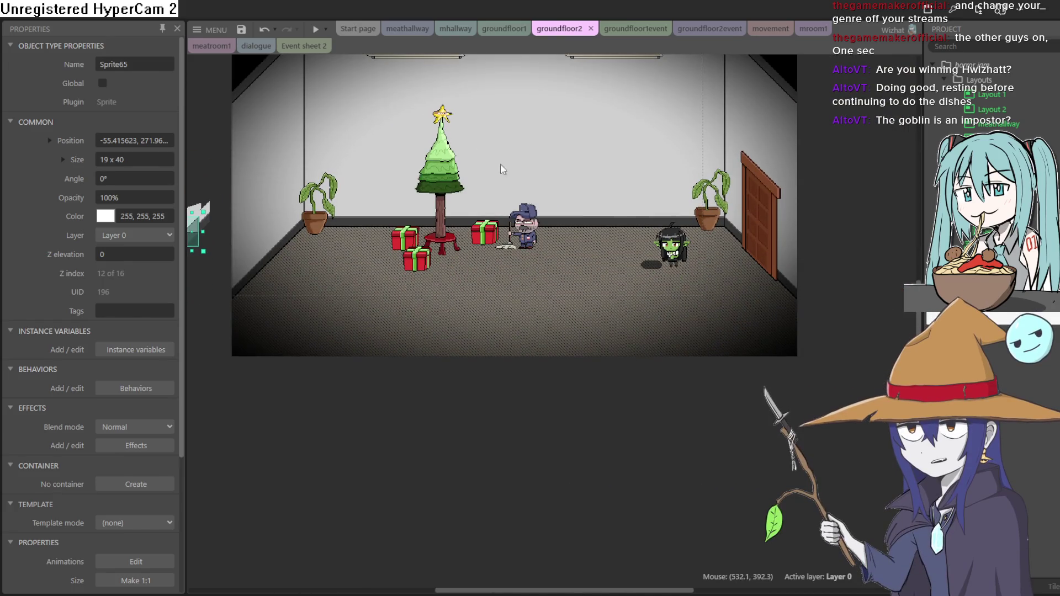
pyautogui.click(316, 29)
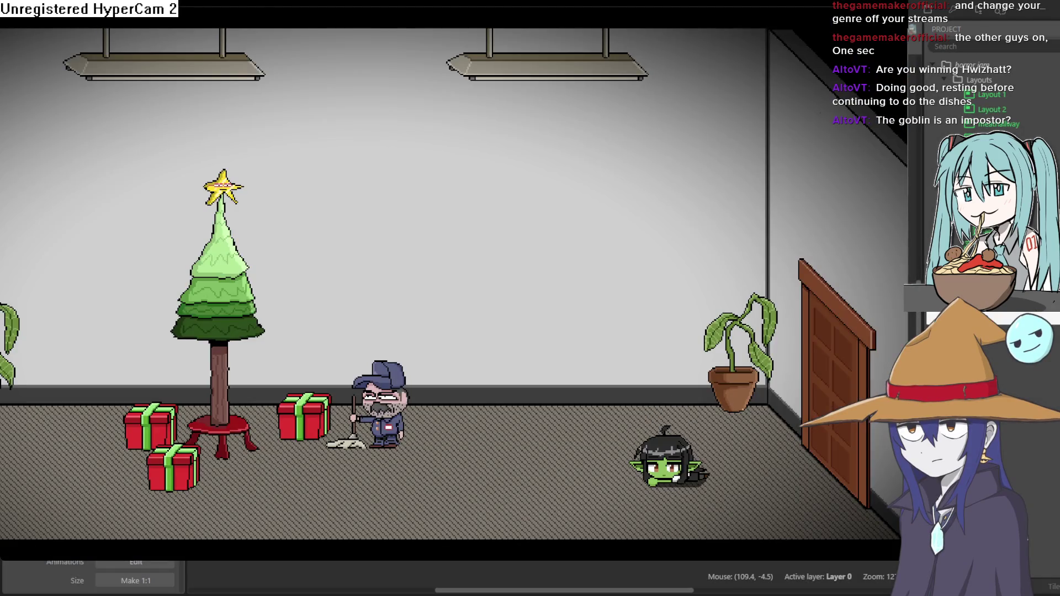
# In the preview, crawl the goblin left past the tree and gifts, then back right past the janitor
pyautogui.press('Left')
pyautogui.press('Right')
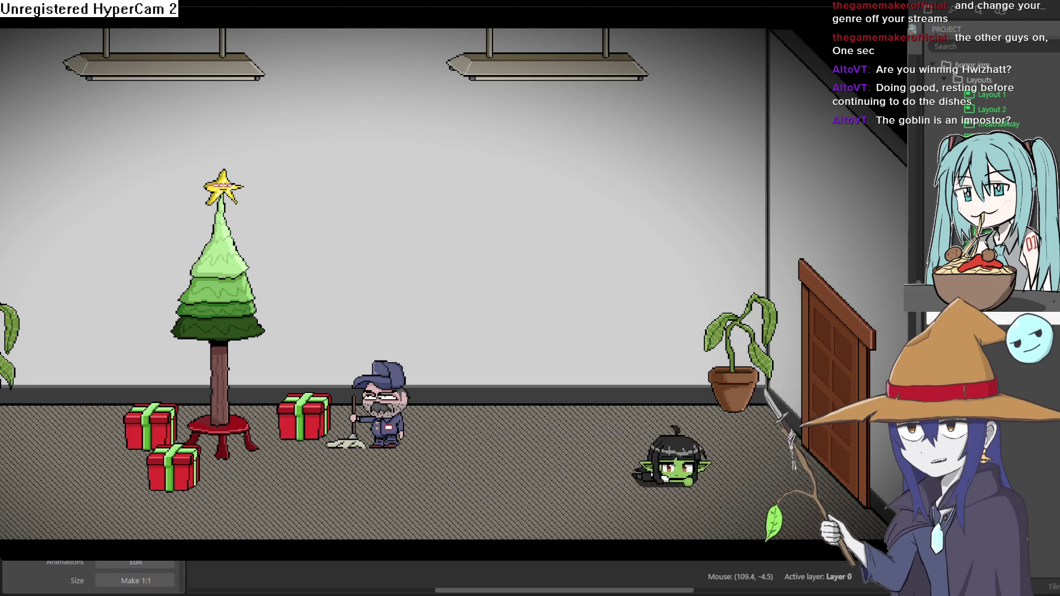
pyautogui.press('Left')
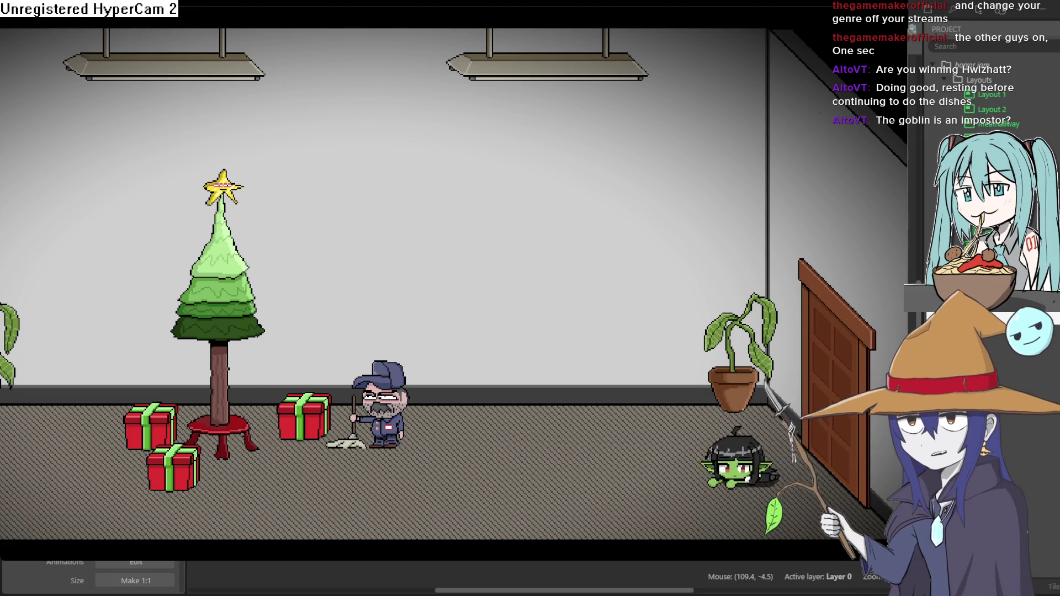
pyautogui.press('Left')
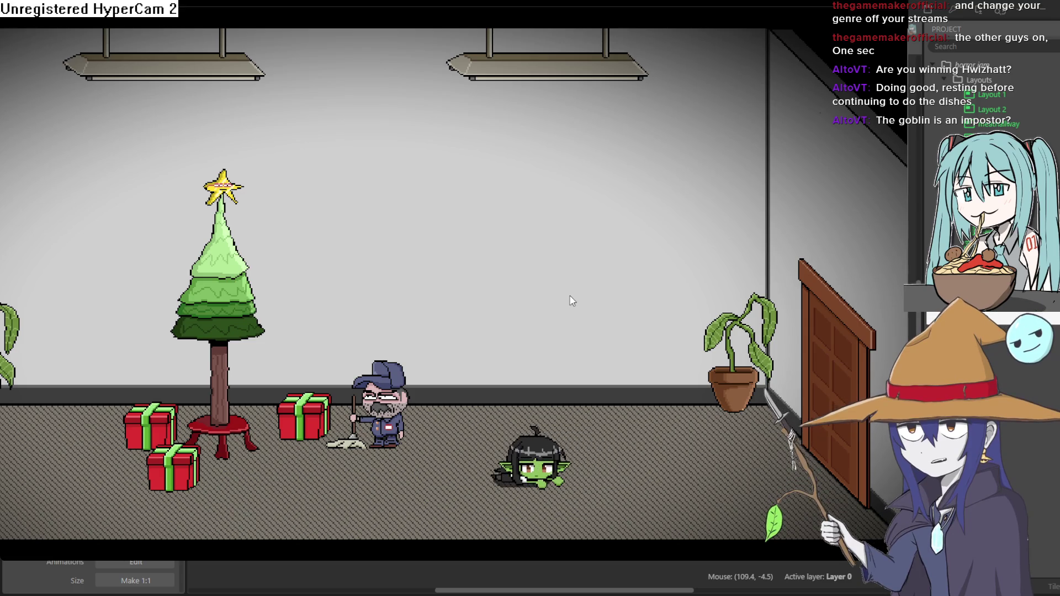
pyautogui.press('Left')
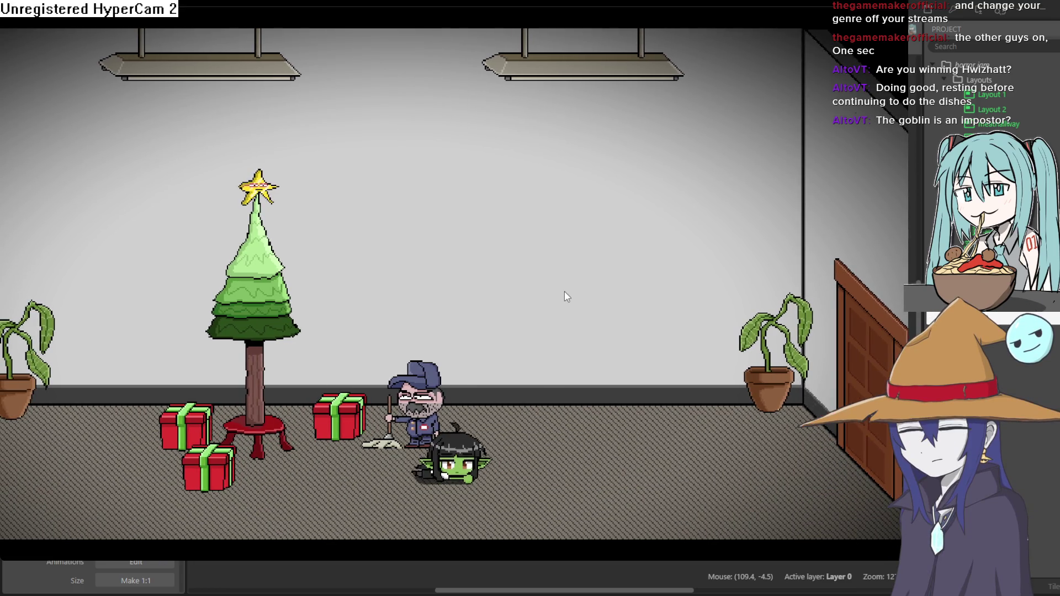
pyautogui.press('Left')
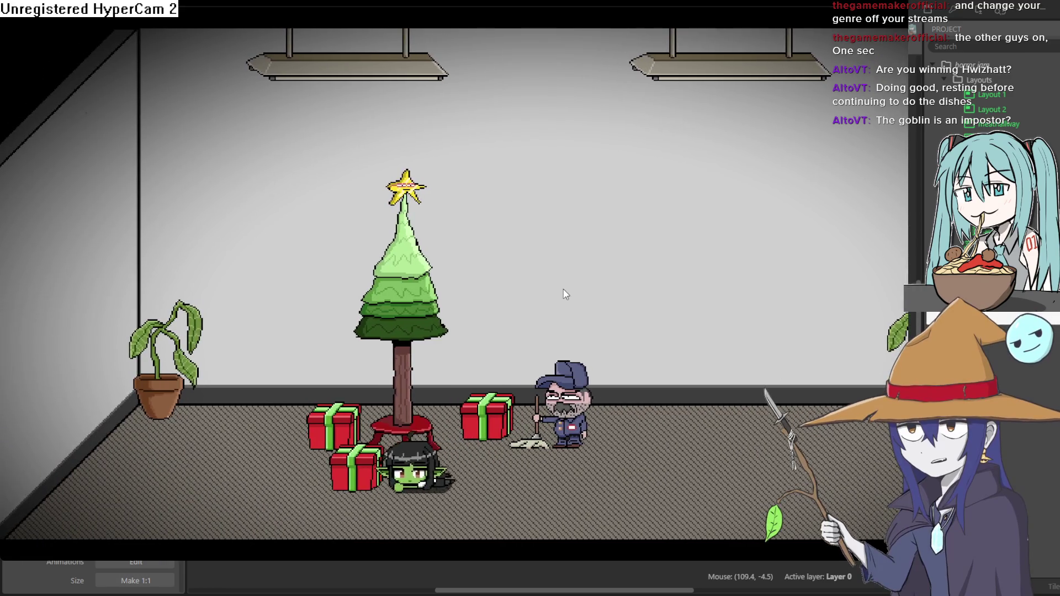
pyautogui.press('Left')
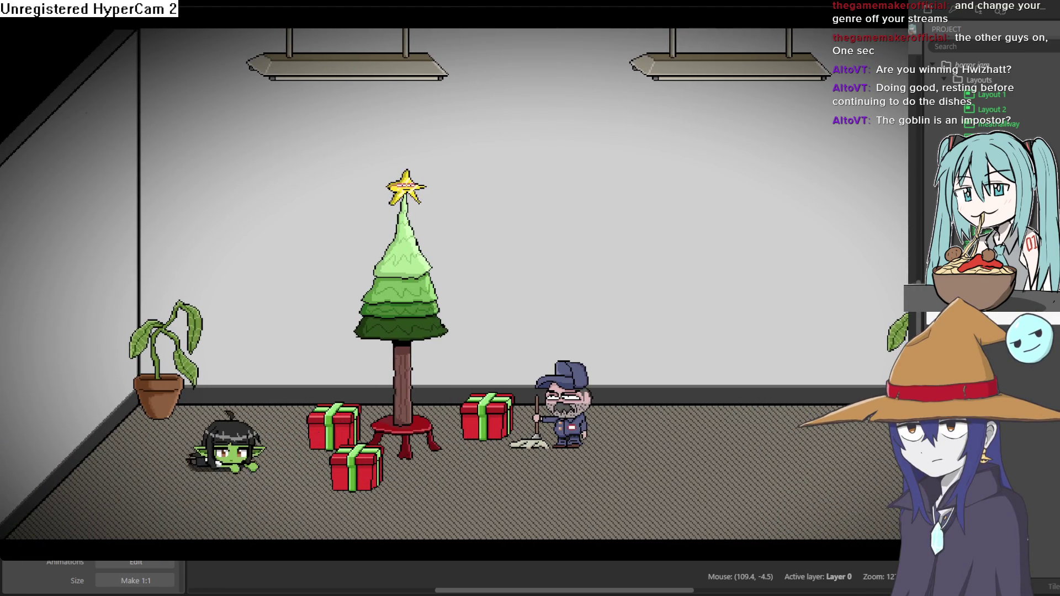
pyautogui.press('Right')
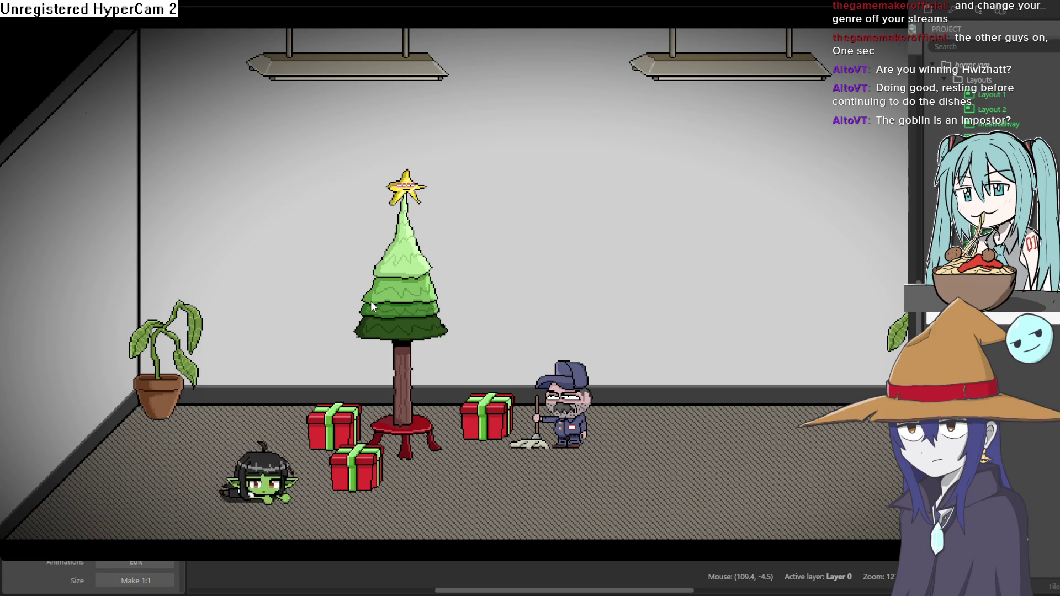
pyautogui.press('Right')
pyautogui.press('Right')
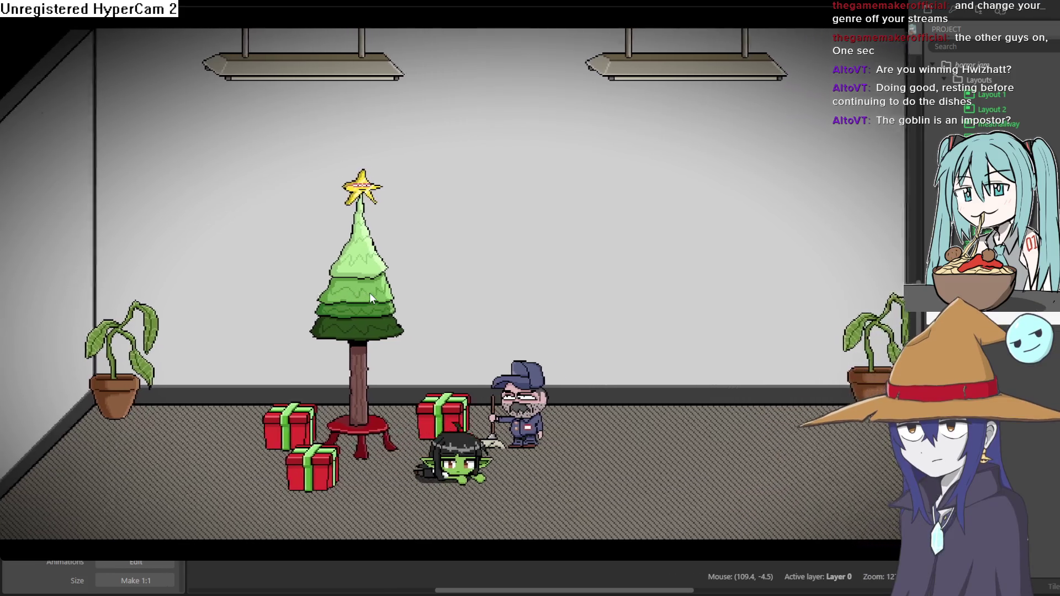
pyautogui.press('Right')
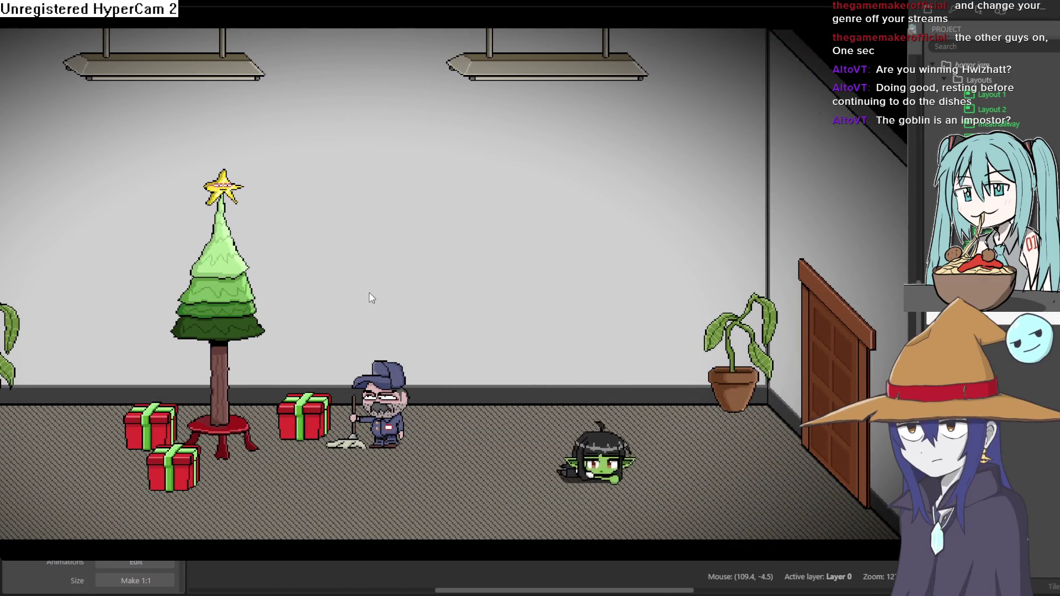
pyautogui.press('Right')
# Take the goblin through the door past the bench and around the elevator hallway floor
pyautogui.press('Left')
pyautogui.press('Left')
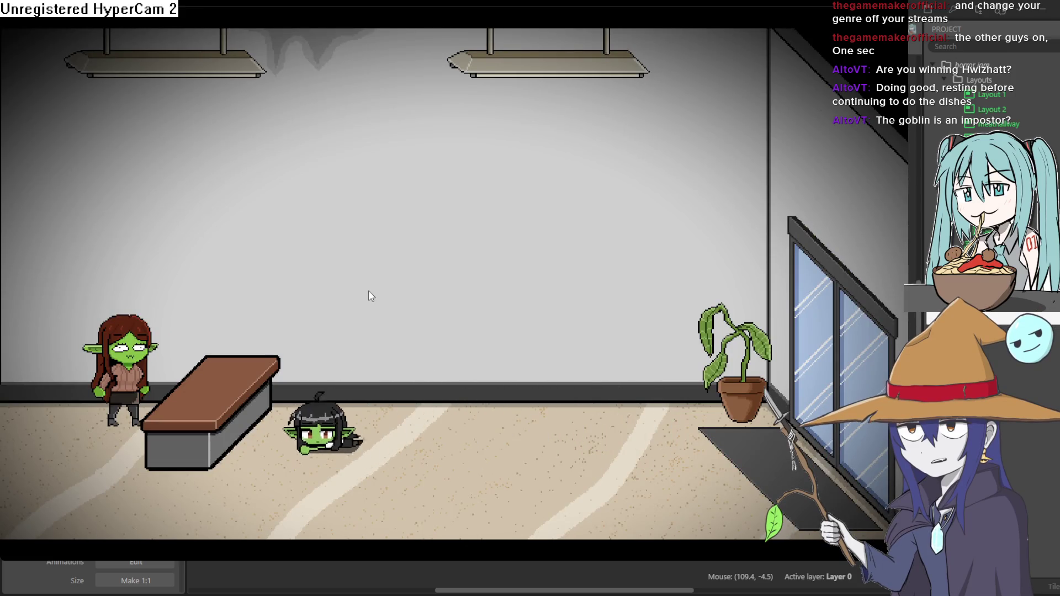
pyautogui.press('Left')
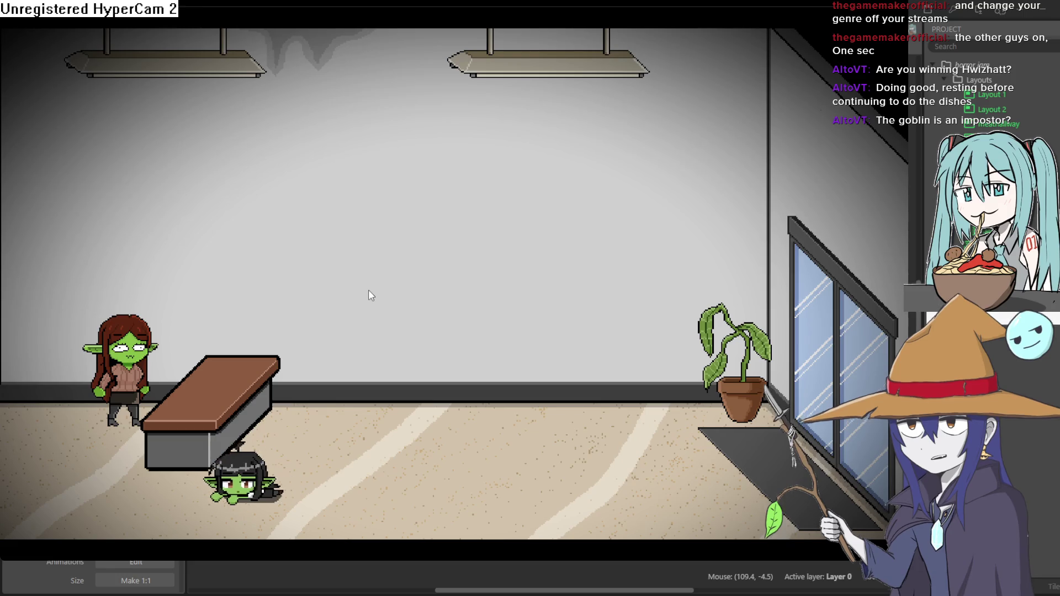
pyautogui.press('Left')
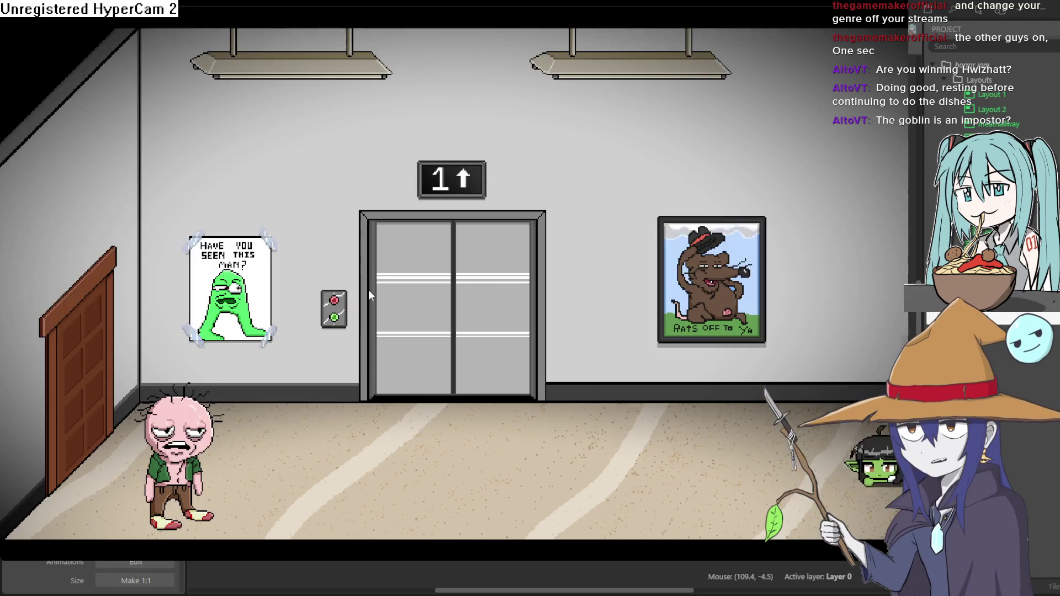
pyautogui.press('Left')
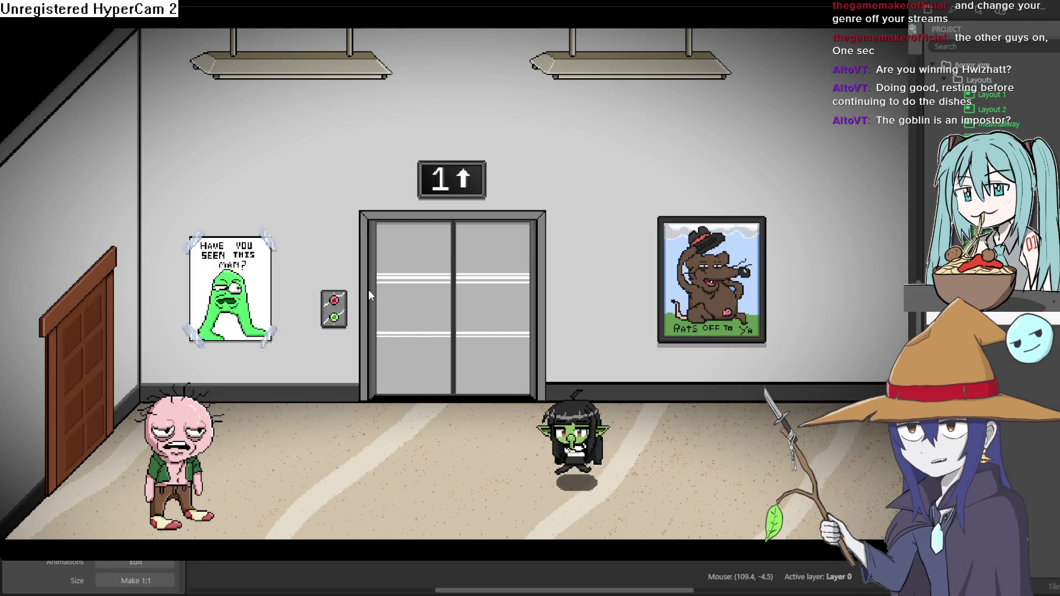
pyautogui.press('Left')
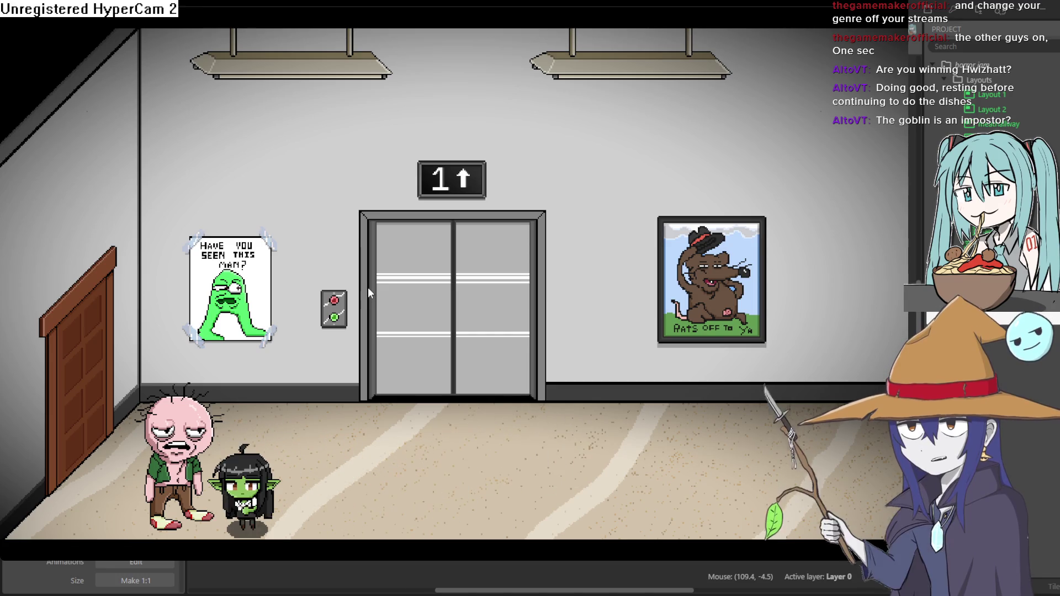
pyautogui.click(368, 287)
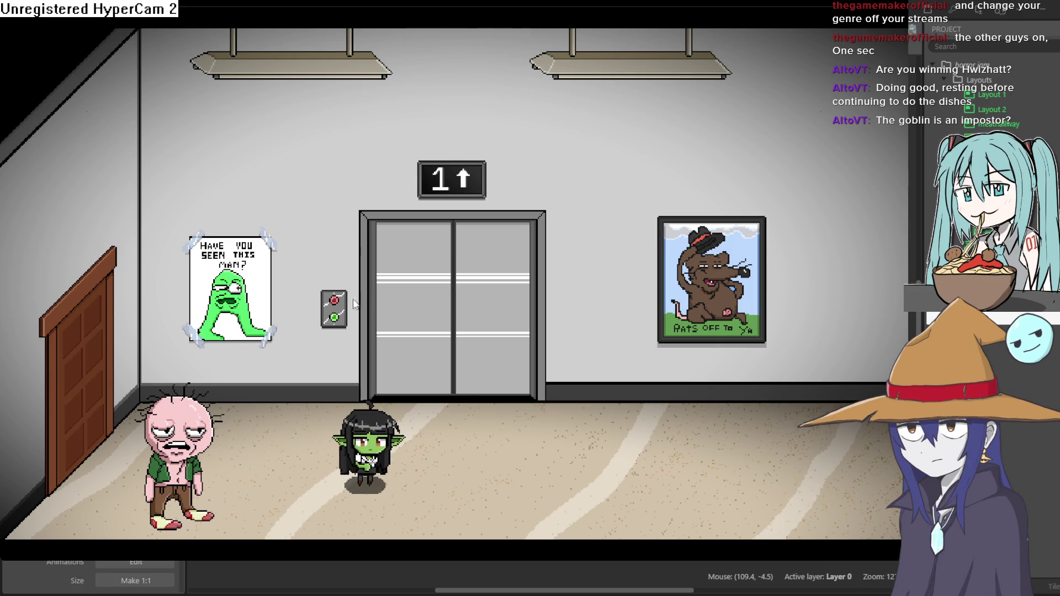
pyautogui.press('Right')
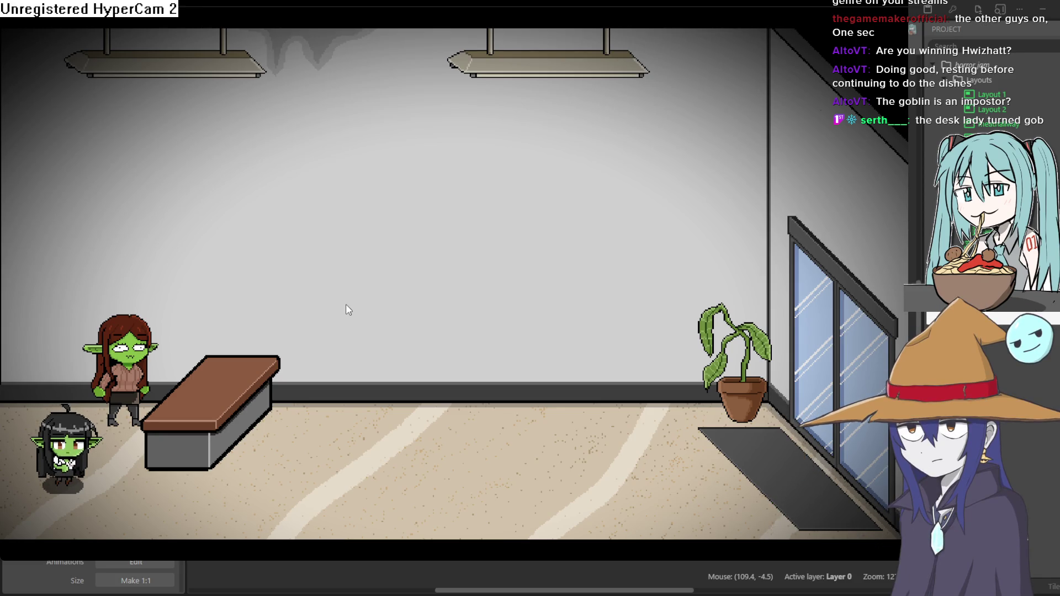
pyautogui.press('Right')
pyautogui.press('Down')
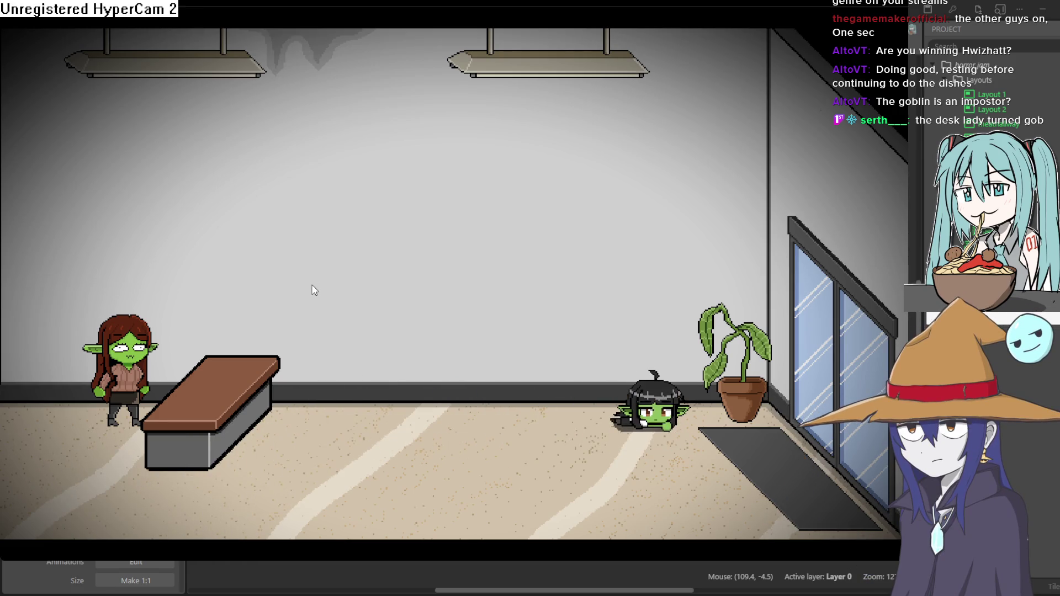
pyautogui.press('Left')
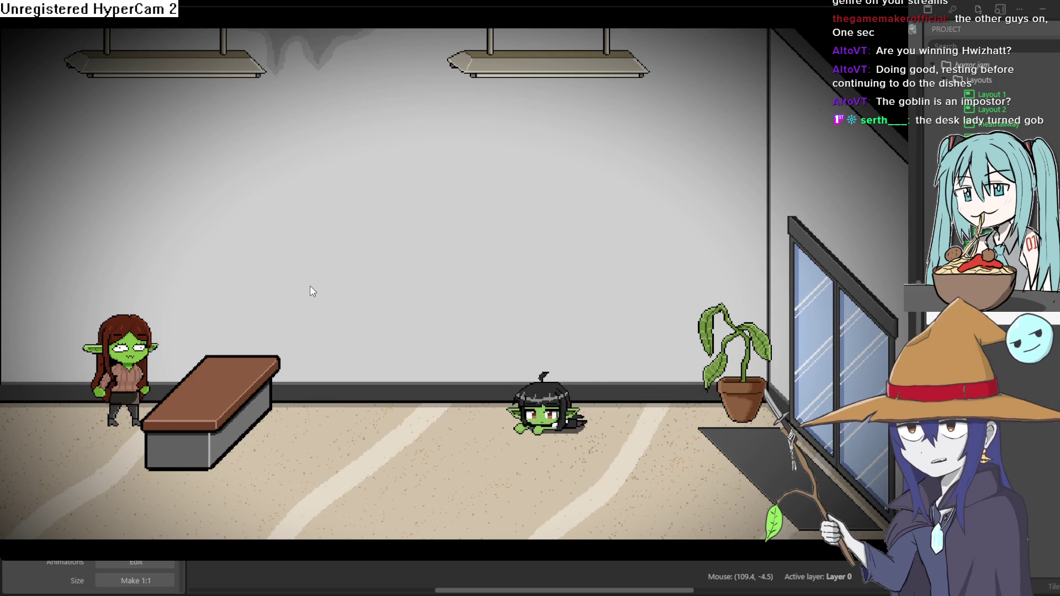
pyautogui.press('Down')
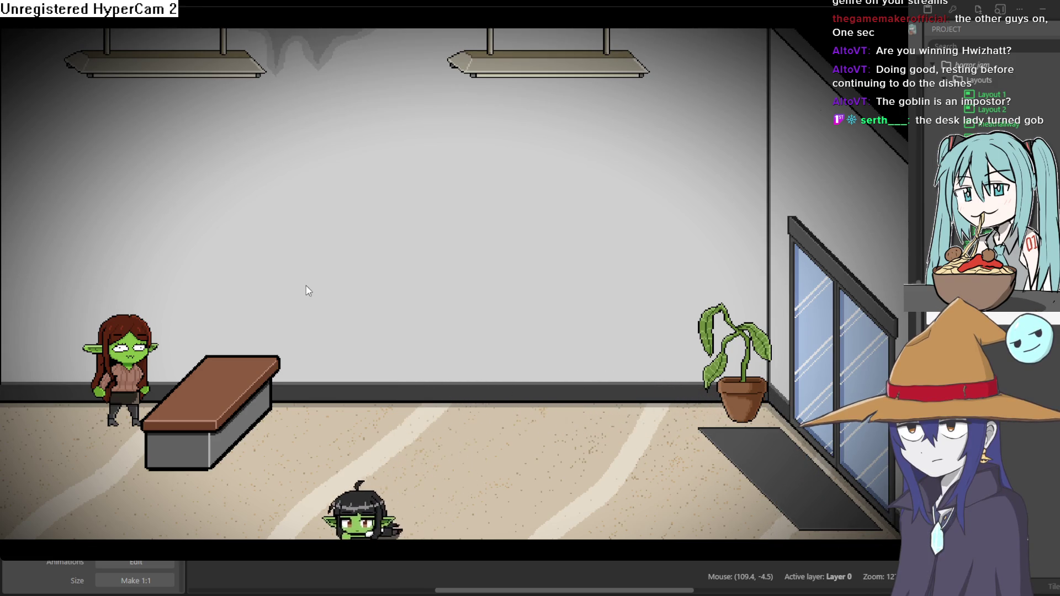
pyautogui.press('Up')
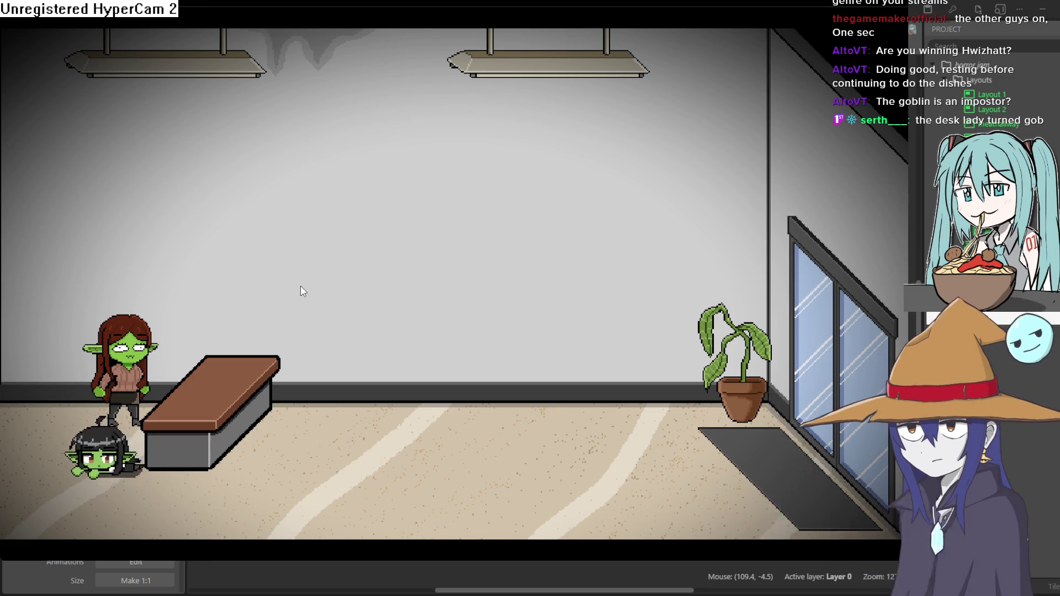
pyautogui.press('Left')
pyautogui.press('Left')
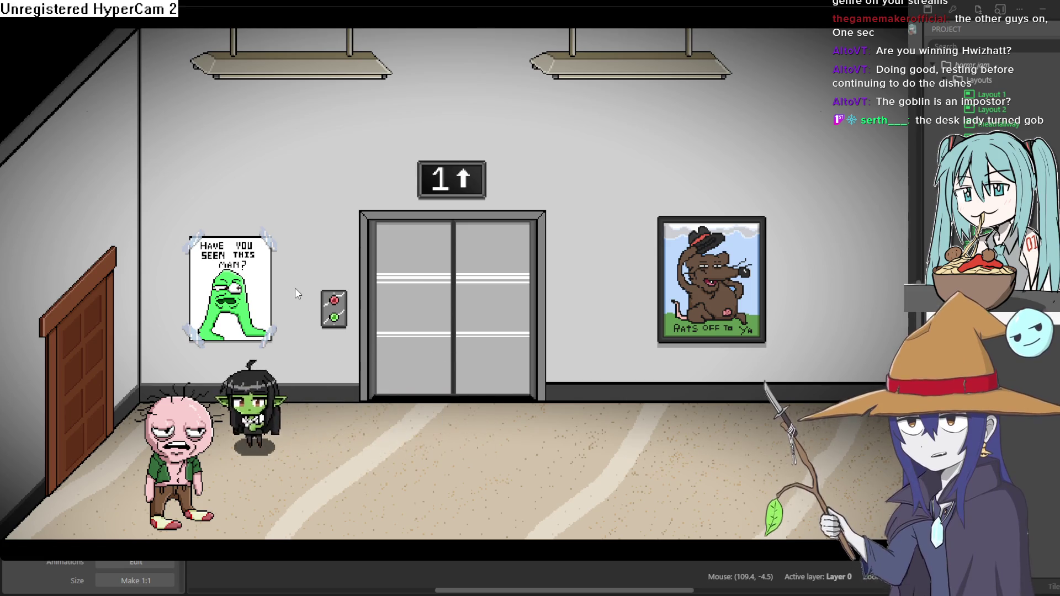
# Walk the goblin through the left door to the tree and presents, then close the preview
pyautogui.press('Right')
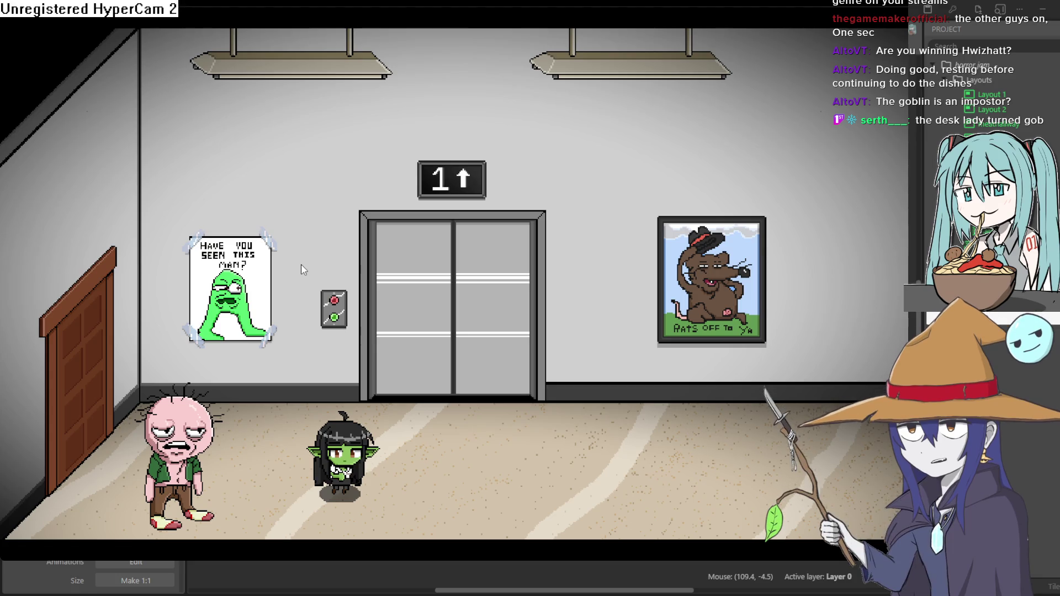
pyautogui.press('Up')
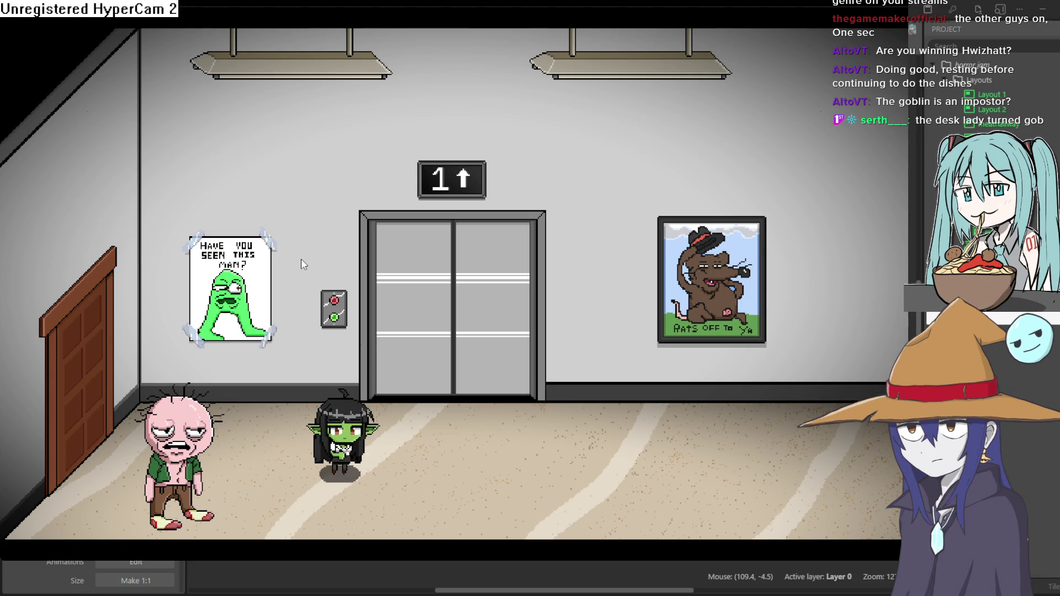
pyautogui.press('Left')
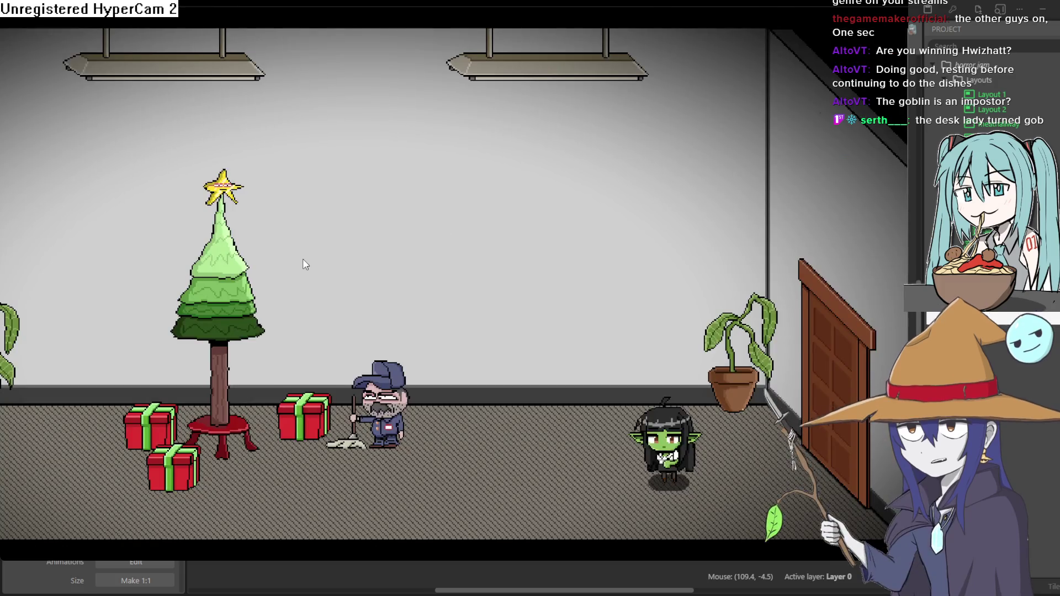
pyautogui.press('Left')
pyautogui.press('Down')
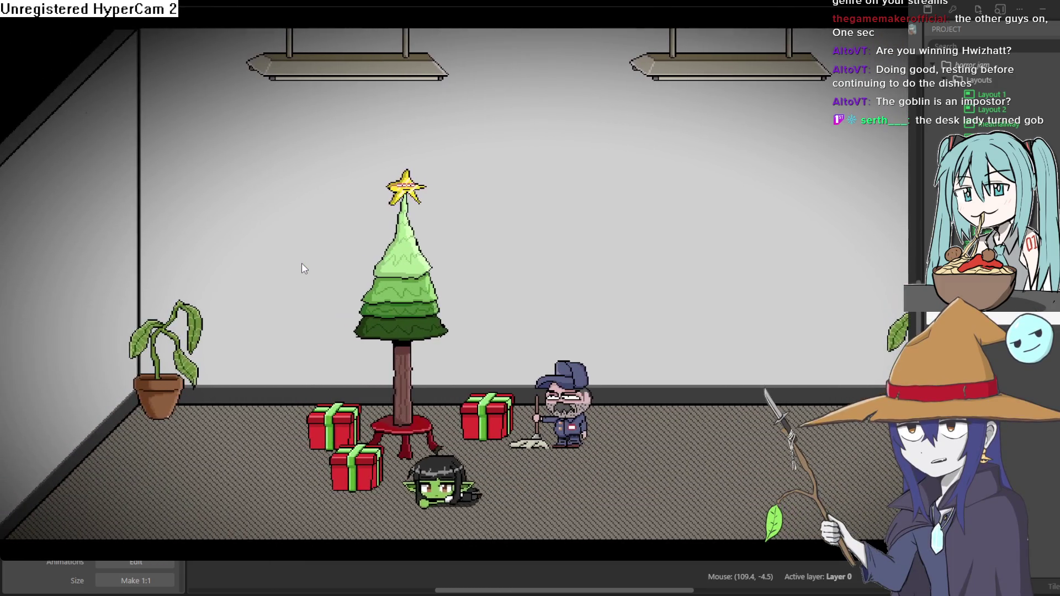
pyautogui.press('Left')
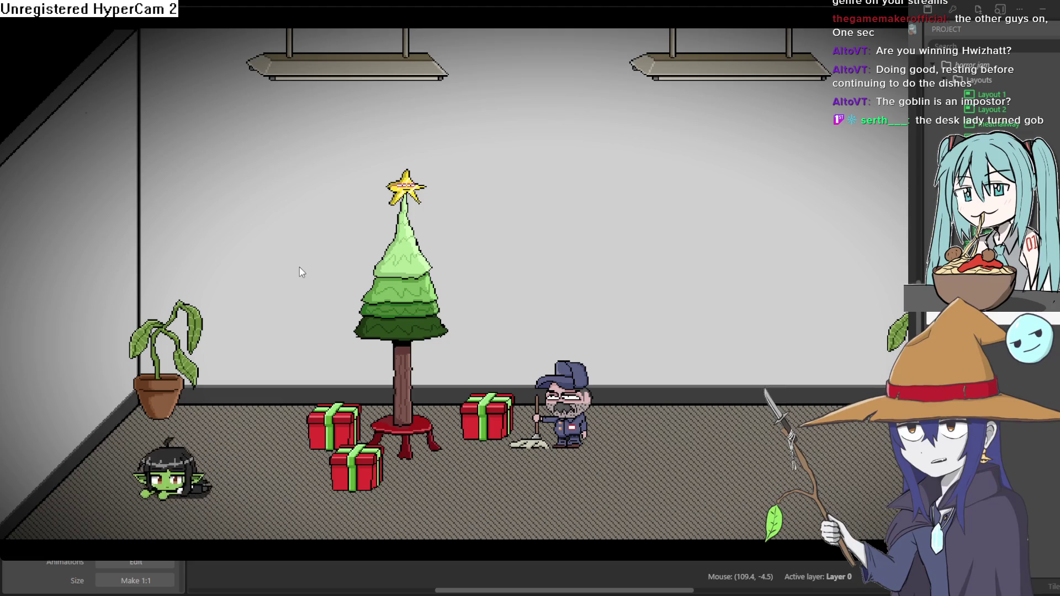
pyautogui.click(996, 24)
pyautogui.moveTo(269, 267); pyautogui.dragTo(428, 315)
pyautogui.scroll(4, 598, 303)
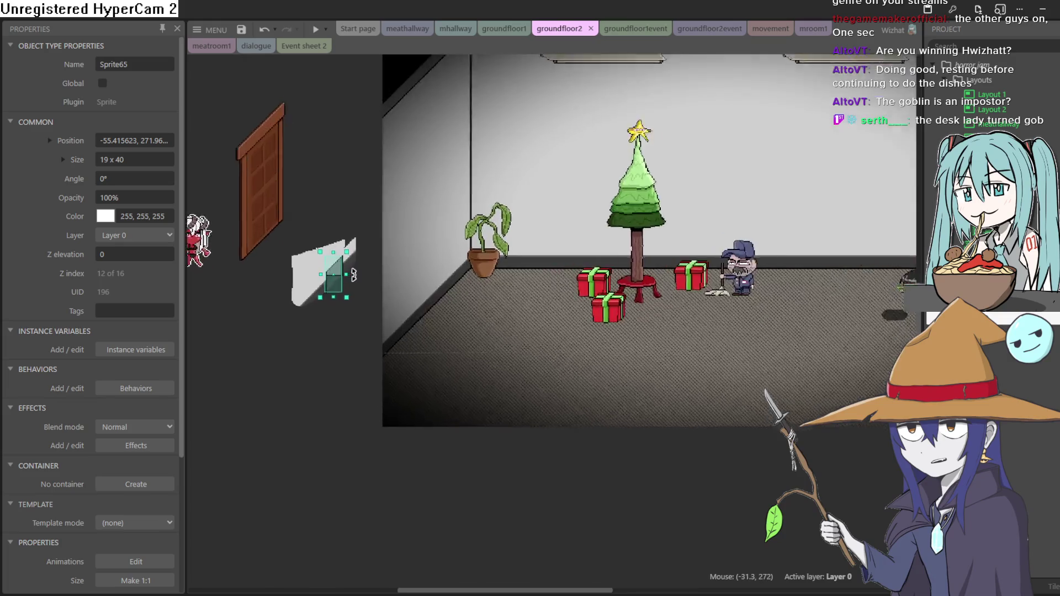
pyautogui.hscroll(8, 599, 303)
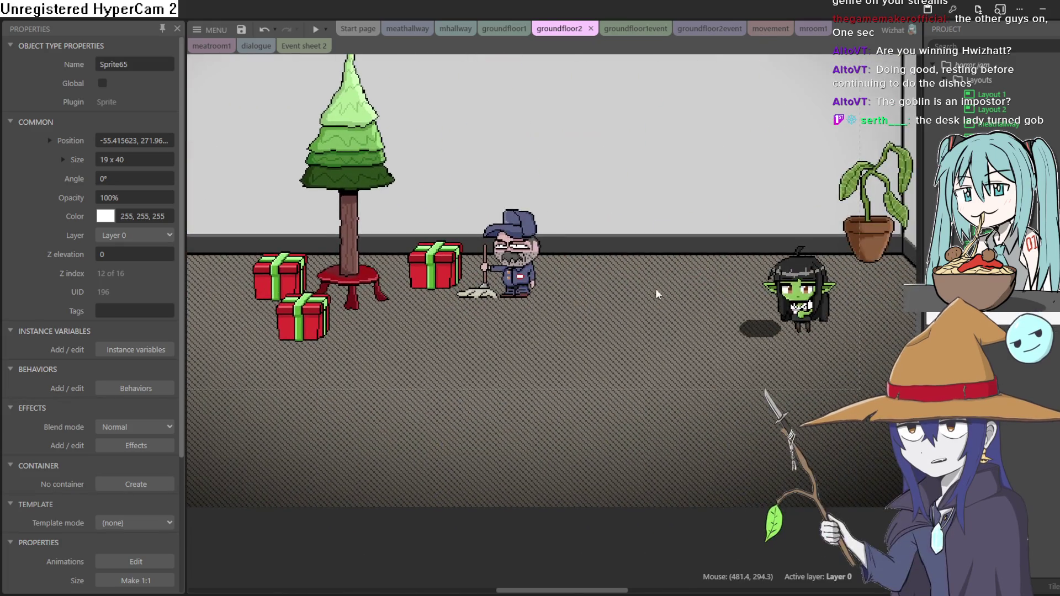
pyautogui.scroll(-3, 775, 288)
pyautogui.scroll(1, 775, 287)
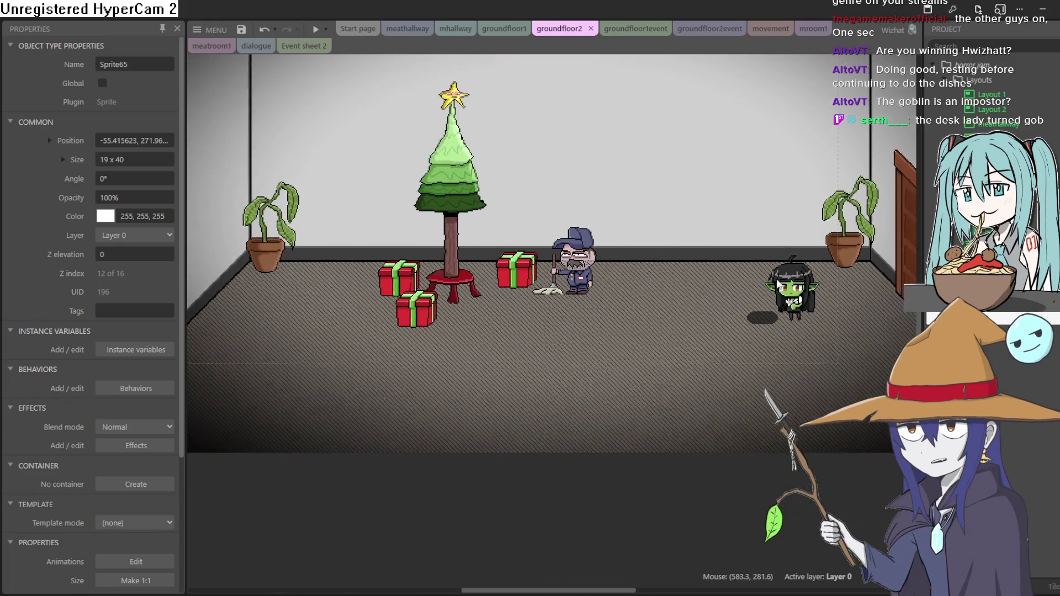
pyautogui.hscroll(-4, 684, 359)
pyautogui.scroll(3, 707, 359)
pyautogui.hscroll(3, 612, 362)
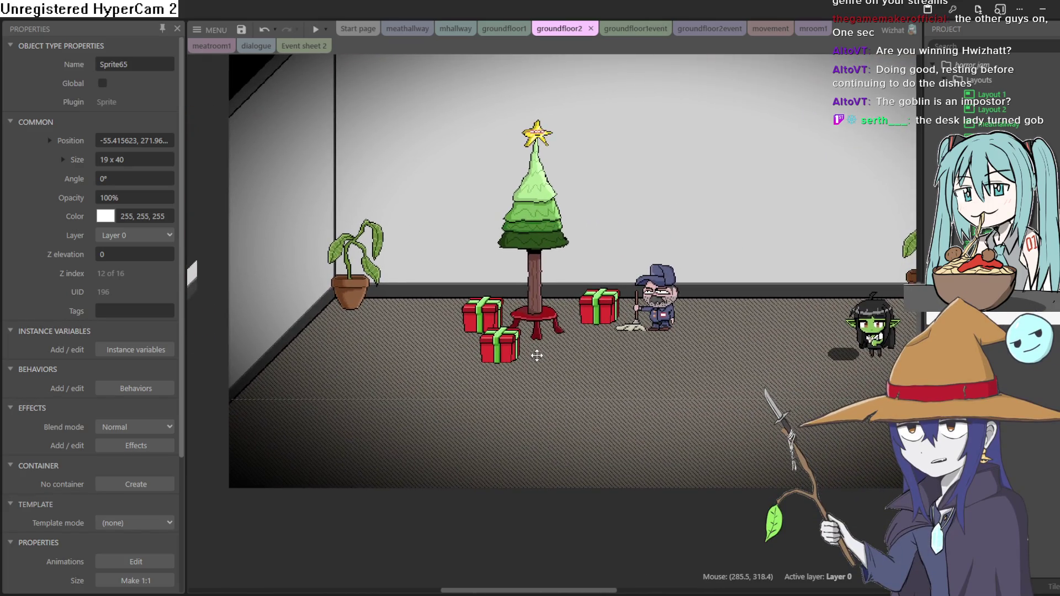
pyautogui.hscroll(1, 533, 356)
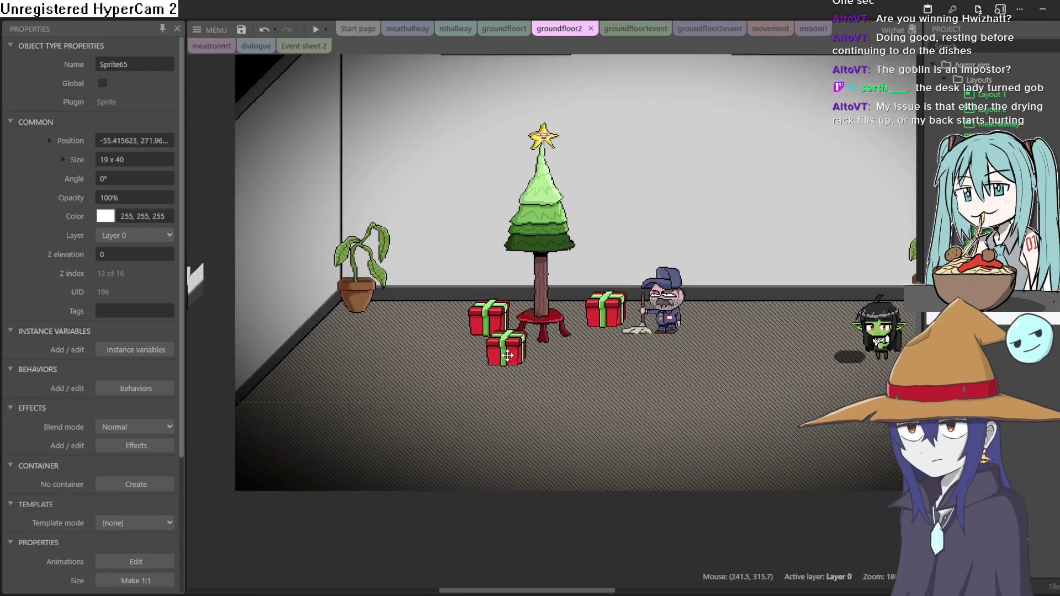
pyautogui.hscroll(-8, 718, 351)
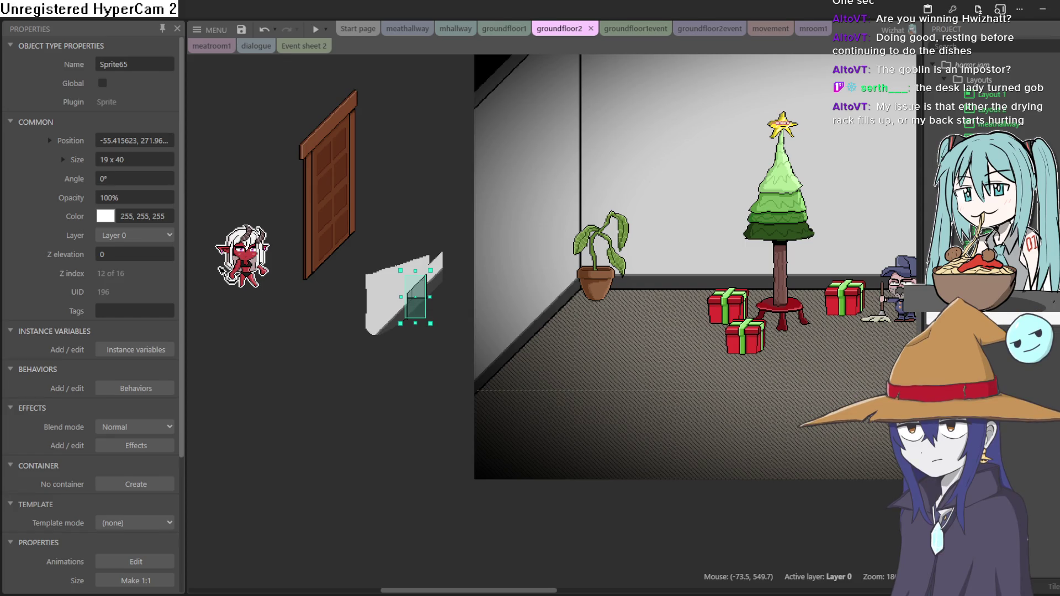
pyautogui.hotkey('alt', 'Tab')
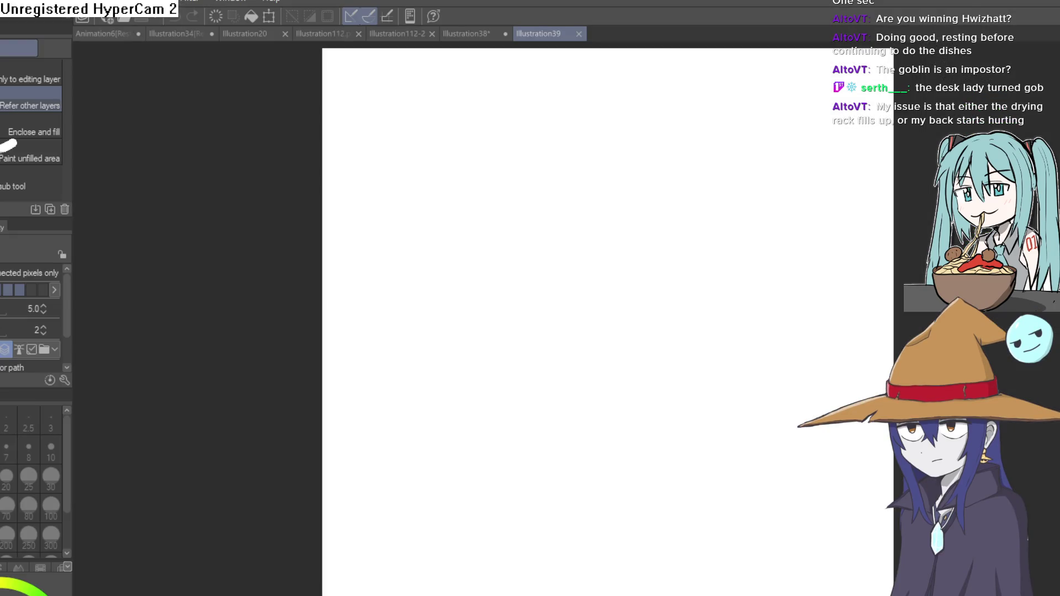
# Draw a vertical edge line down from the top of the glass stair railing in room2.png
pyautogui.hotkey('alt', 'Tab')
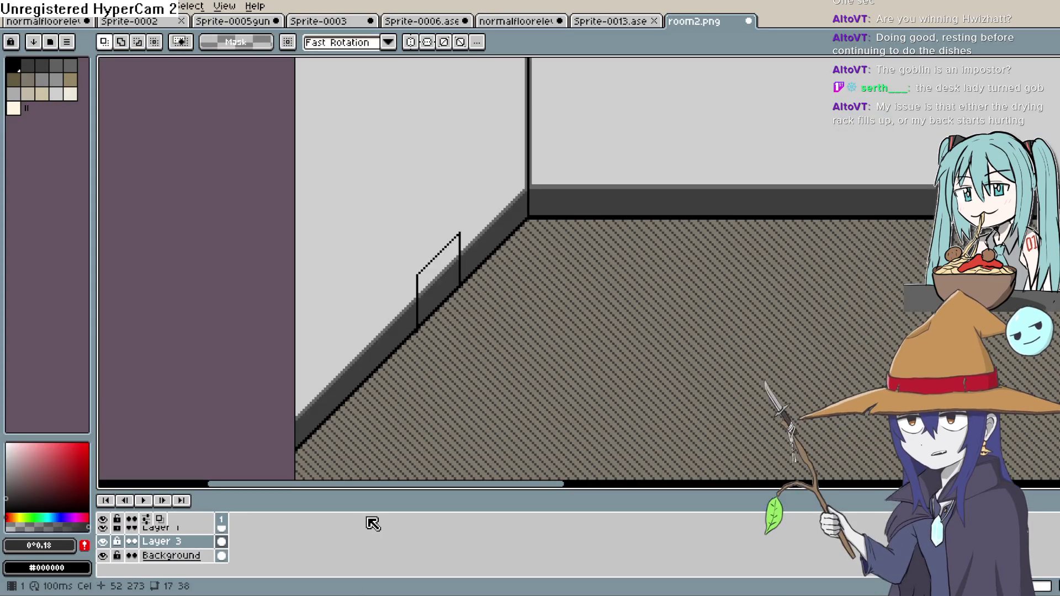
pyautogui.scroll(1, 447, 243)
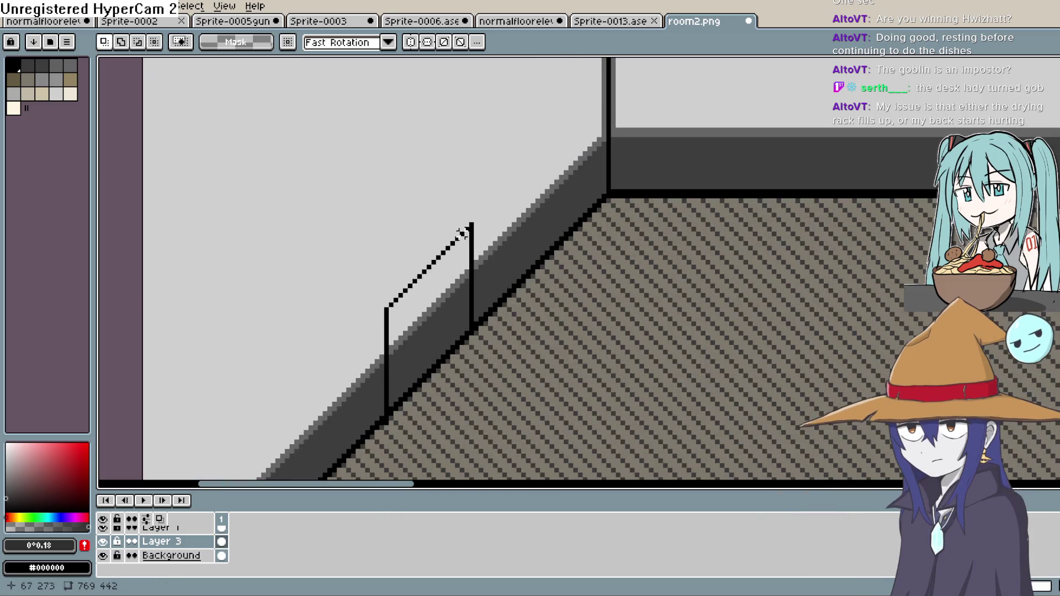
pyautogui.hotkey('shift', 'l')
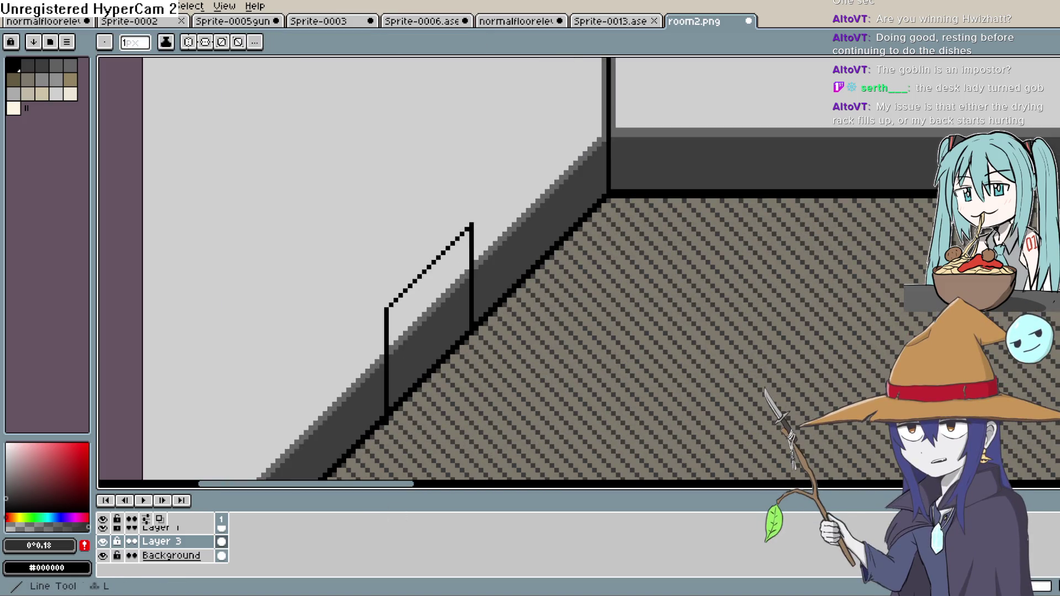
pyautogui.scroll(2, 113, 544)
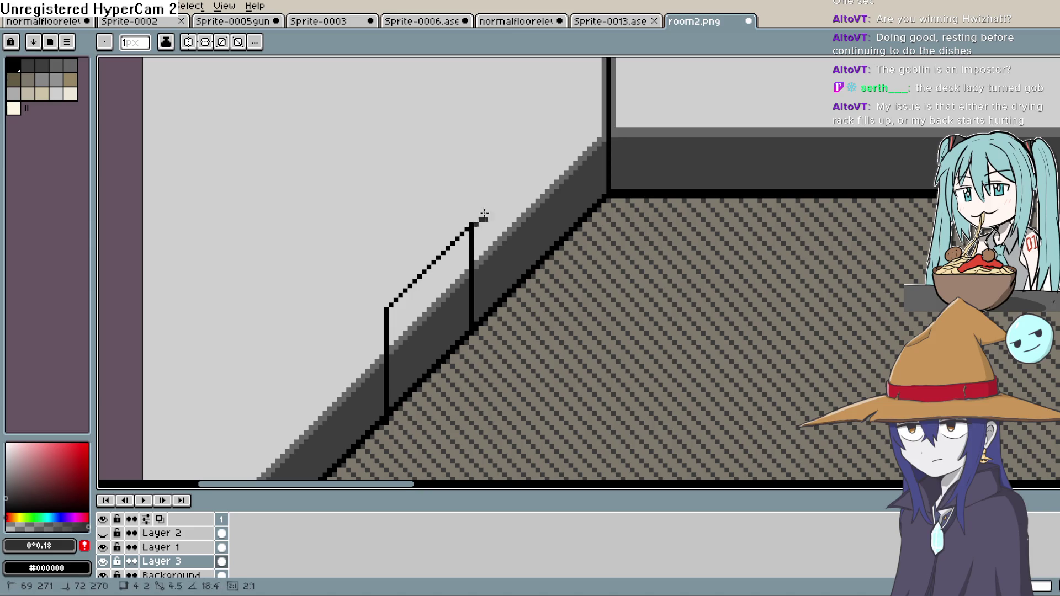
pyautogui.moveTo(489, 209); pyautogui.dragTo(494, 306)
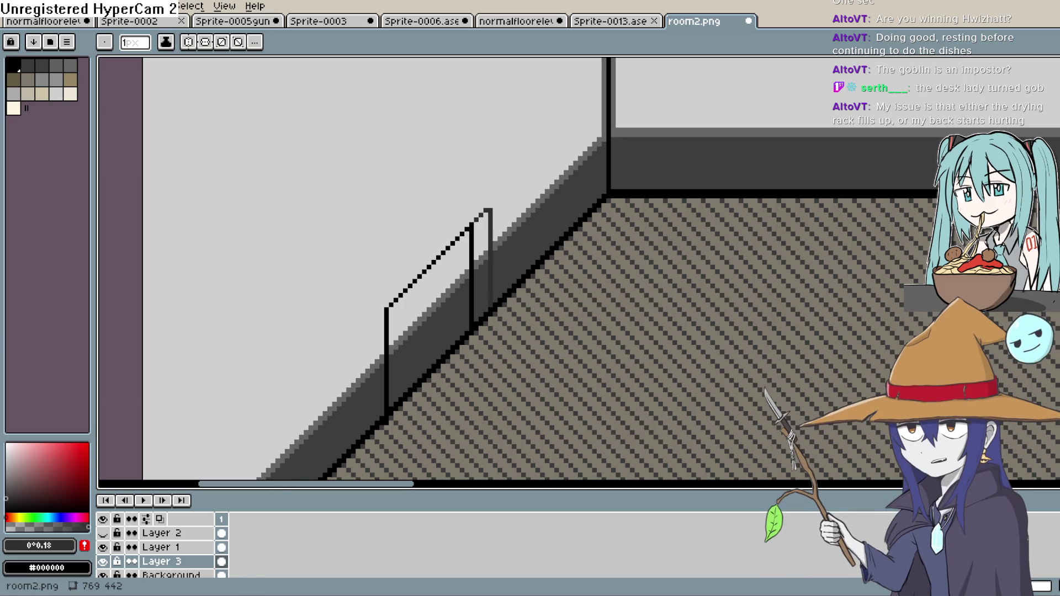
# Return to the Construct 3 editor on the groundfloor1event sheet
pyautogui.hotkey('alt', 'Tab')
pyautogui.hscroll(10, 373, 315)
pyautogui.scroll(2, 527, 320)
# Flip through the groundfloor1event, groundfloor2 and groundfloor1 tabs and pan around groundfloor1
pyautogui.click(635, 28)
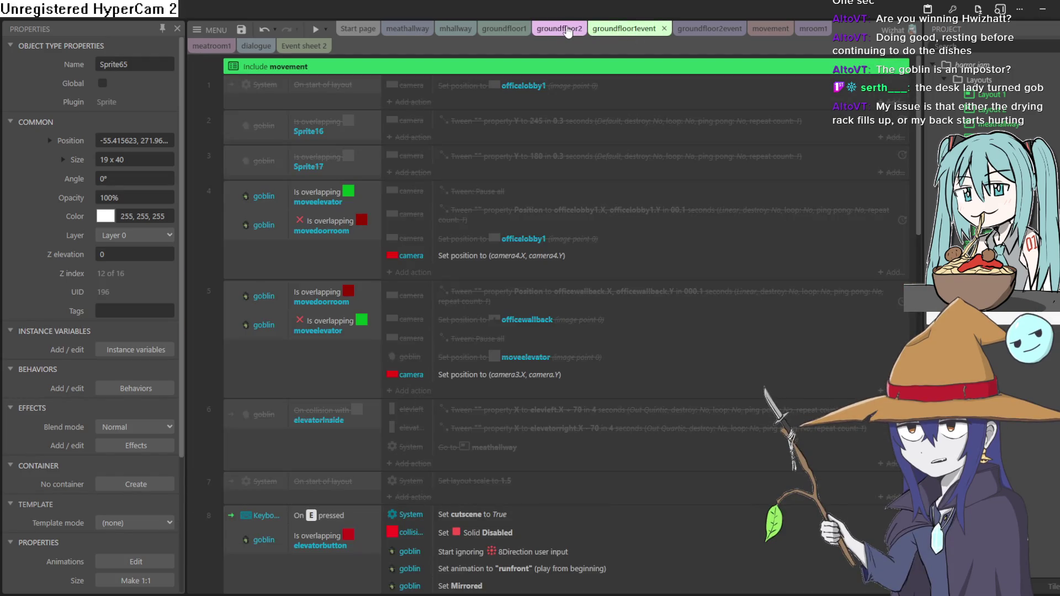
pyautogui.click(568, 29)
pyautogui.click(495, 31)
pyautogui.moveTo(787, 217)
pyautogui.mouseDown()
pyautogui.moveTo(499, 183)
pyautogui.moveTo(602, 206)
pyautogui.moveTo(814, 218)
pyautogui.moveTo(673, 226)
pyautogui.moveTo(553, 177)
pyautogui.moveTo(590, 181)
pyautogui.mouseUp()
# Open the meathallway layout and nudge the elf sprite beside the goblin at the elevator
pyautogui.click(407, 28)
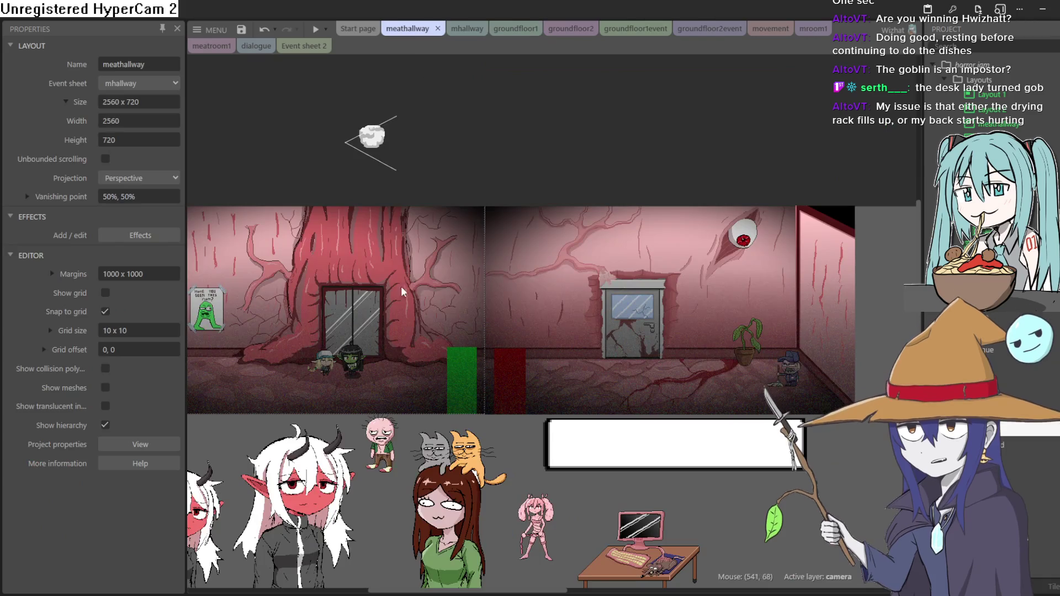
pyautogui.scroll(4, 348, 367)
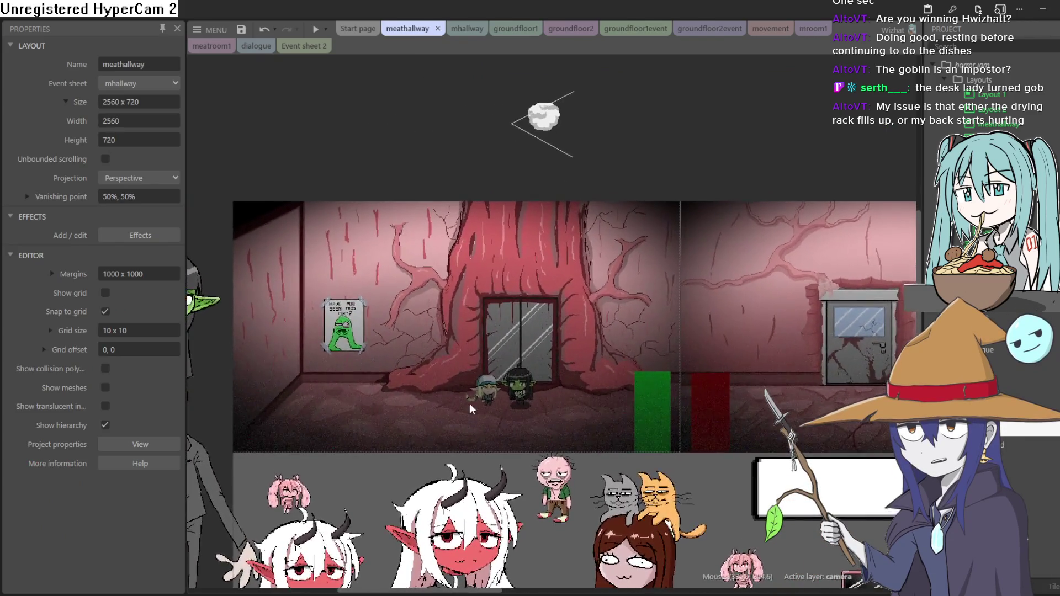
pyautogui.scroll(8, 478, 395)
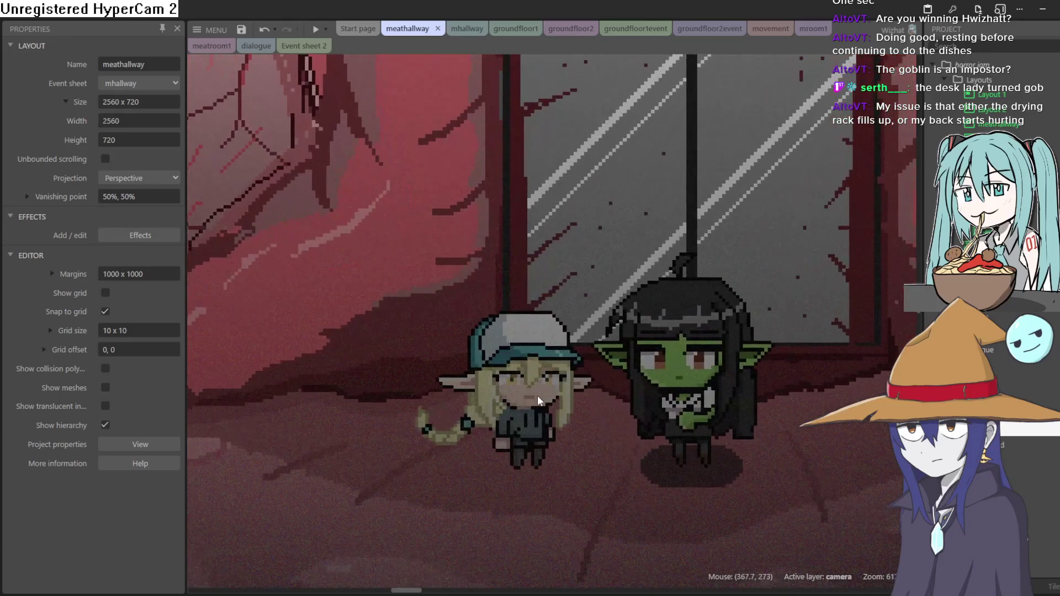
pyautogui.click(537, 375)
pyautogui.moveTo(538, 376)
pyautogui.mouseDown()
pyautogui.moveTo(554, 393)
pyautogui.moveTo(556, 435)
pyautogui.moveTo(529, 416)
pyautogui.moveTo(542, 362)
pyautogui.moveTo(610, 245)
pyautogui.moveTo(713, 182)
pyautogui.moveTo(551, 303)
pyautogui.moveTo(511, 387)
pyautogui.moveTo(528, 373)
pyautogui.moveTo(535, 383)
pyautogui.mouseUp()
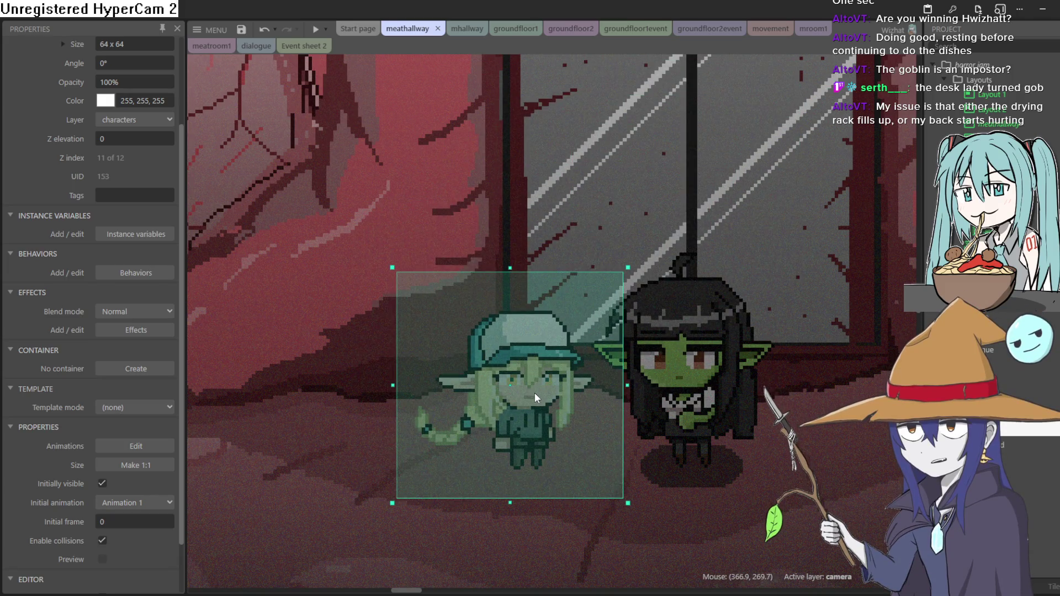
# Inspect the Sprite26 dialogue portrait, the gobportrait goblin portrait, and the elf sprite again
pyautogui.scroll(-3, 530, 419)
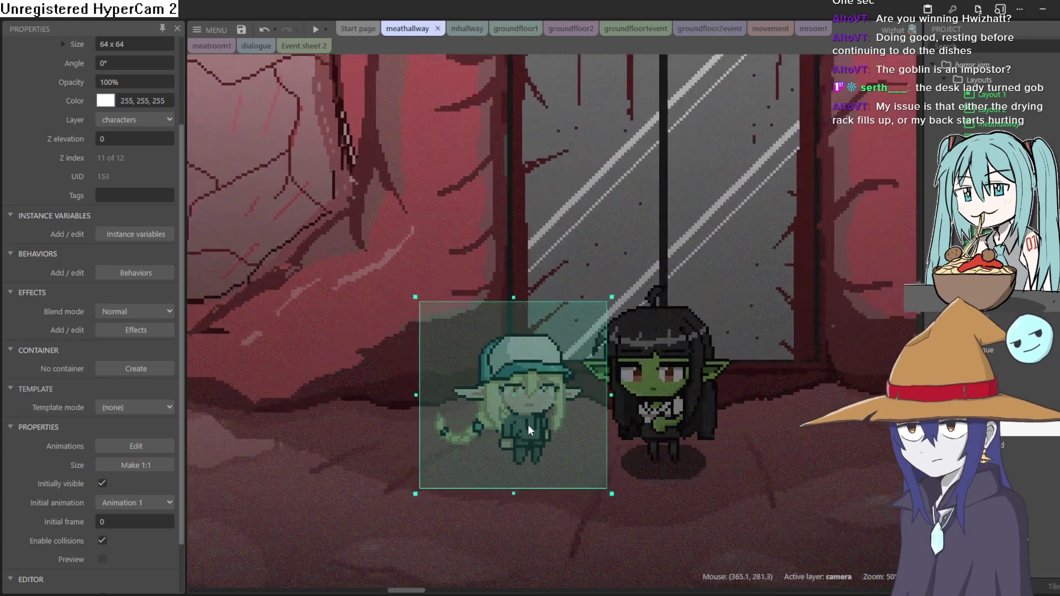
pyautogui.scroll(-2, 530, 417)
pyautogui.click(518, 551)
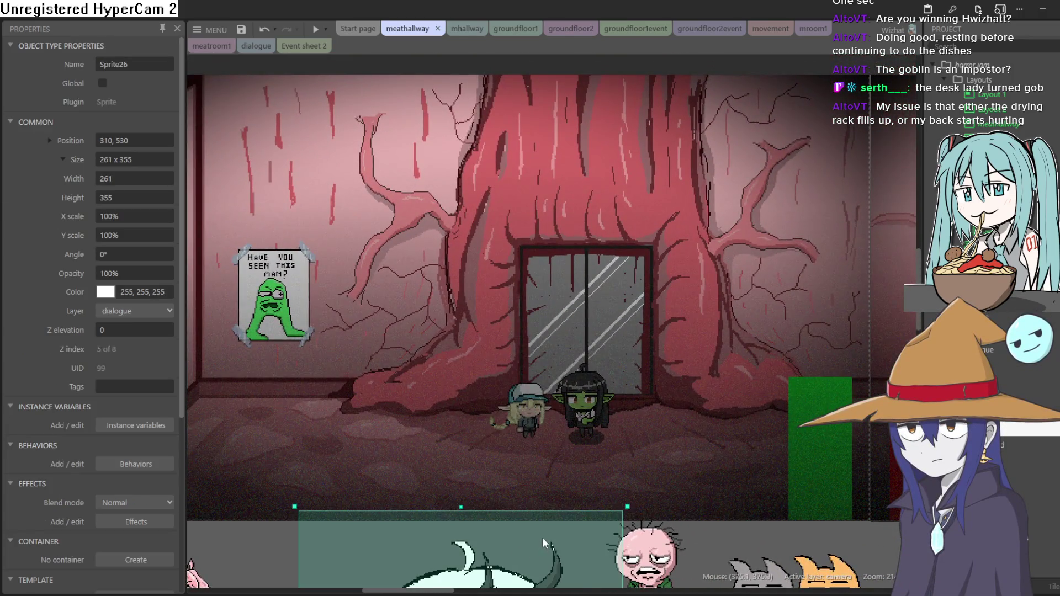
pyautogui.scroll(-5, 613, 284)
pyautogui.scroll(-5, 612, 284)
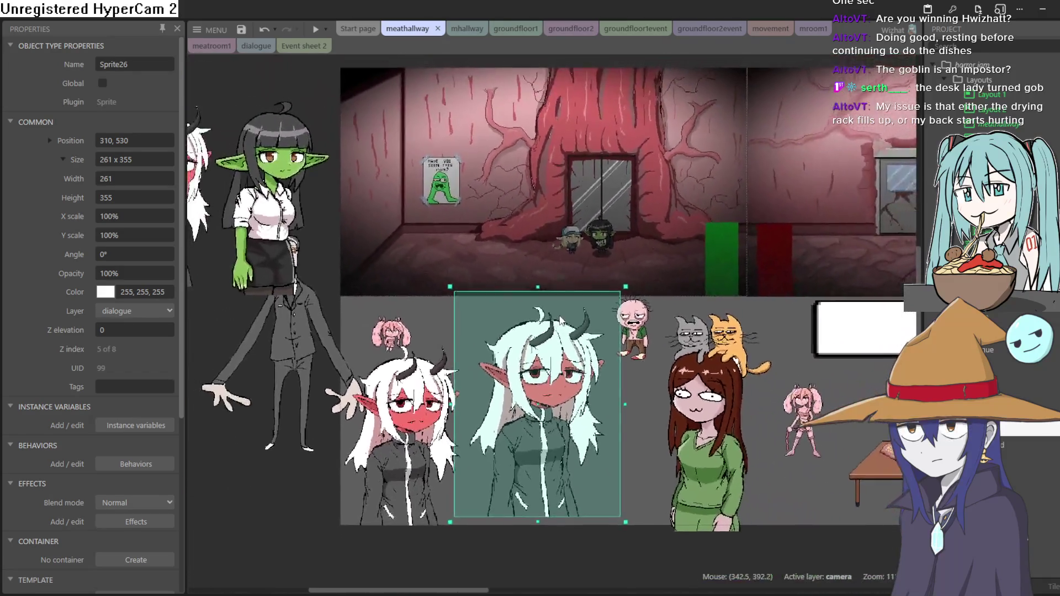
pyautogui.scroll(-2, 560, 321)
pyautogui.click(358, 171)
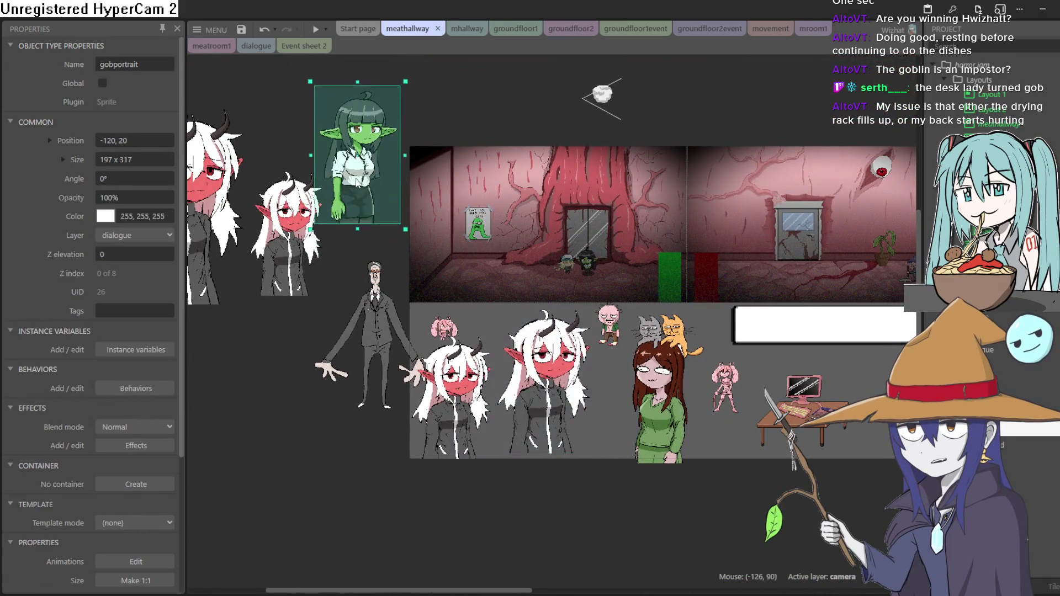
pyautogui.scroll(4, 530, 292)
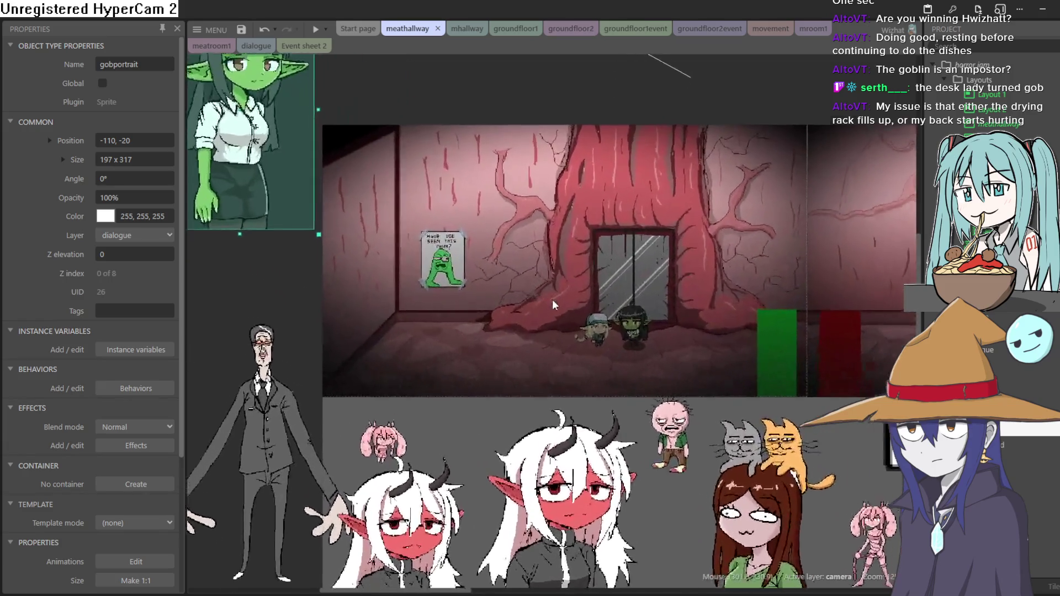
pyautogui.scroll(5, 561, 291)
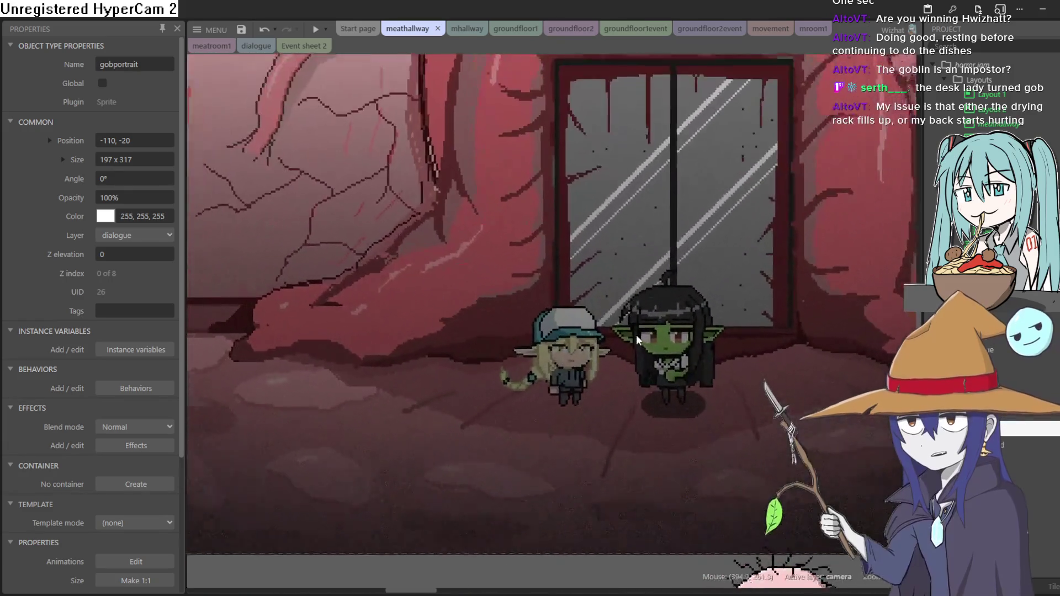
pyautogui.scroll(4, 609, 342)
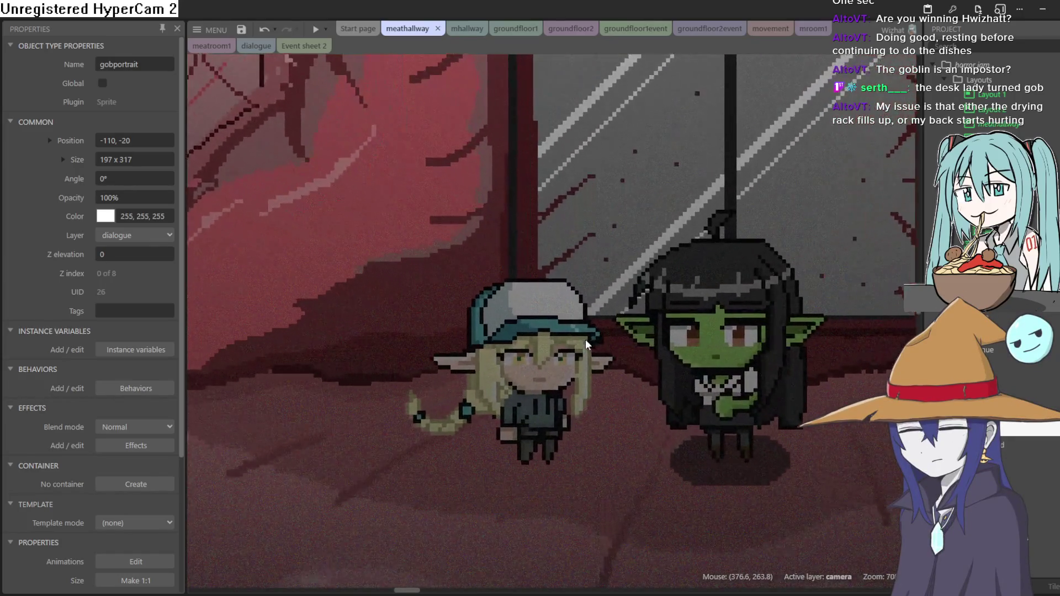
pyautogui.click(564, 355)
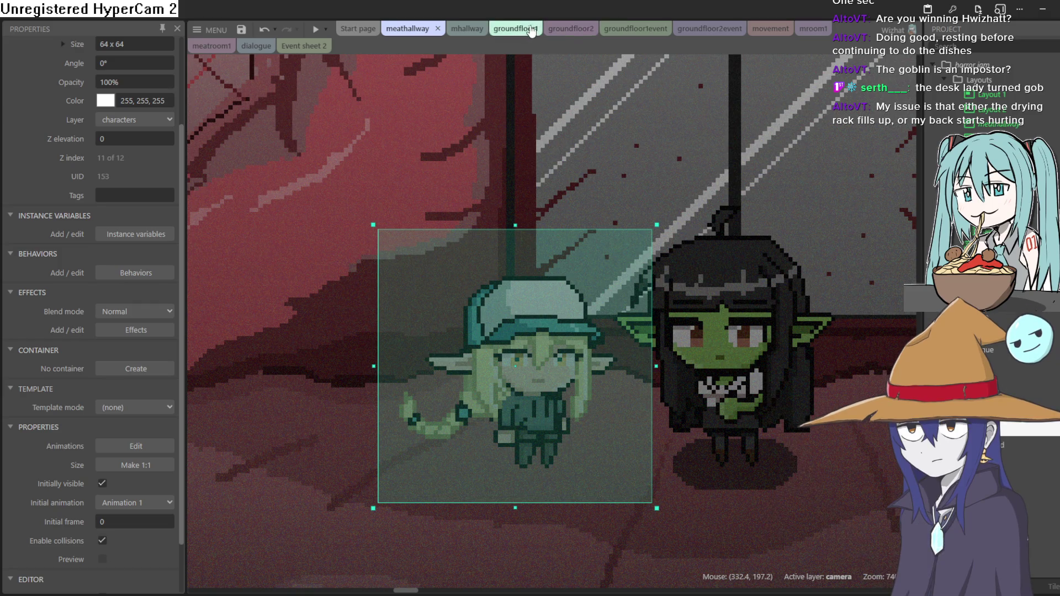
# Cycle through the groundfloor layouts, their event sheets, movement, mroom1 and mhallway, ending on meathallway
pyautogui.click(507, 28)
pyautogui.click(569, 28)
pyautogui.click(614, 27)
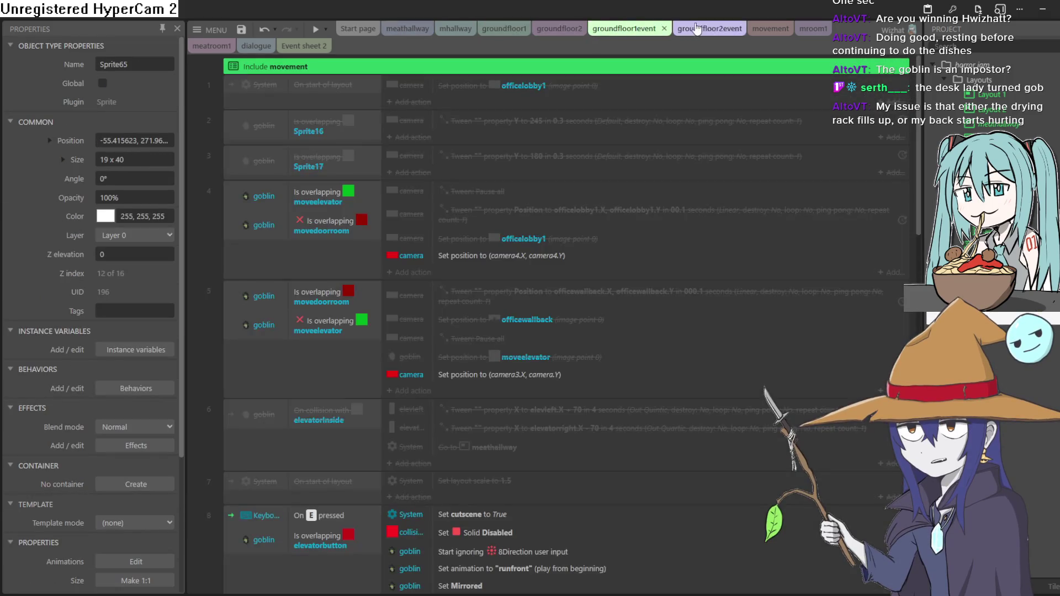
pyautogui.click(709, 28)
pyautogui.click(768, 28)
pyautogui.click(809, 28)
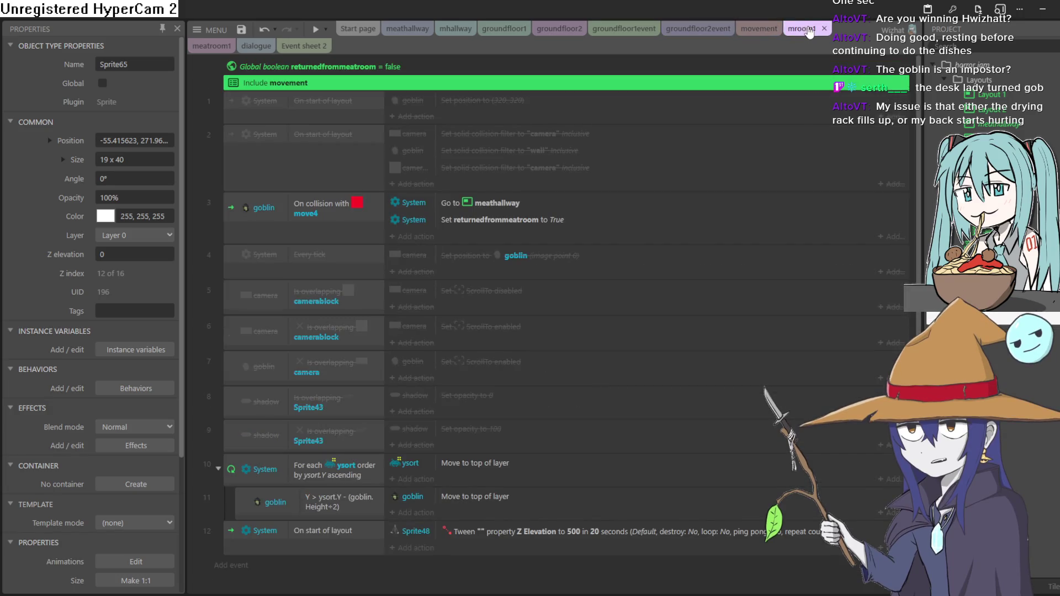
pyautogui.click(453, 28)
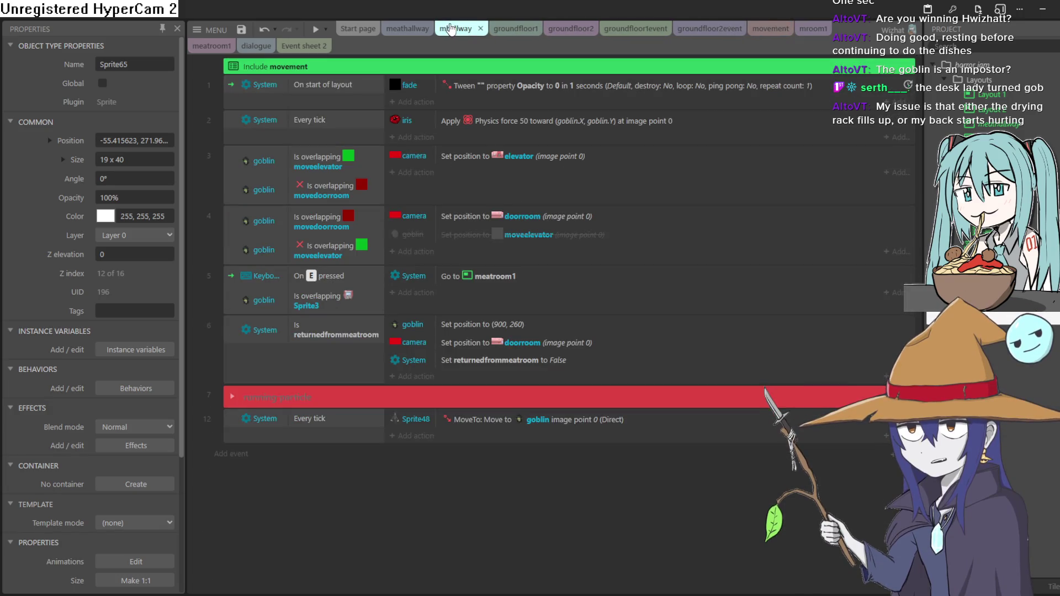
pyautogui.click(407, 30)
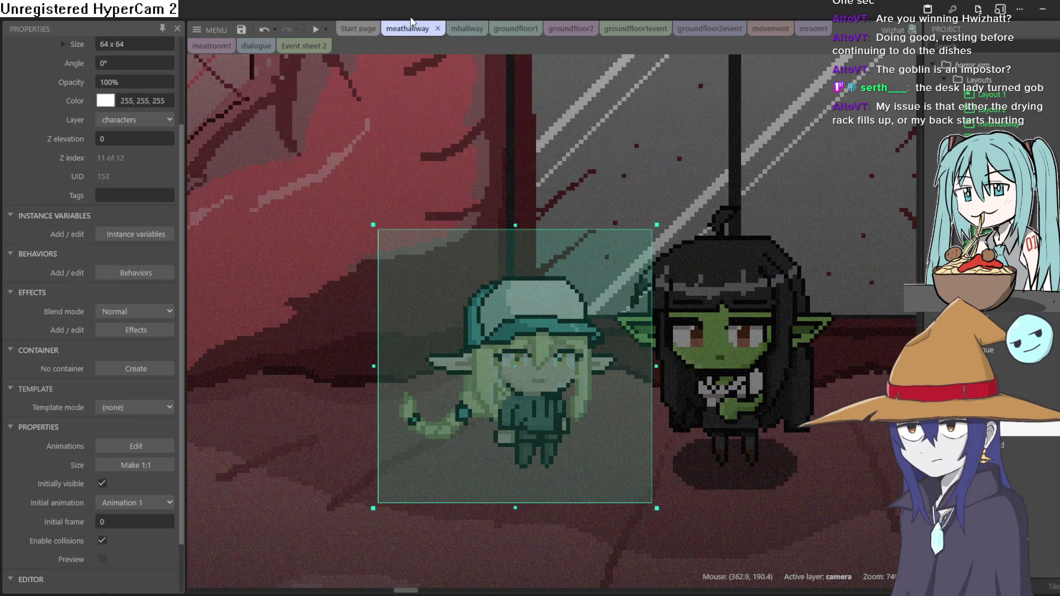
pyautogui.scroll(-6, 547, 160)
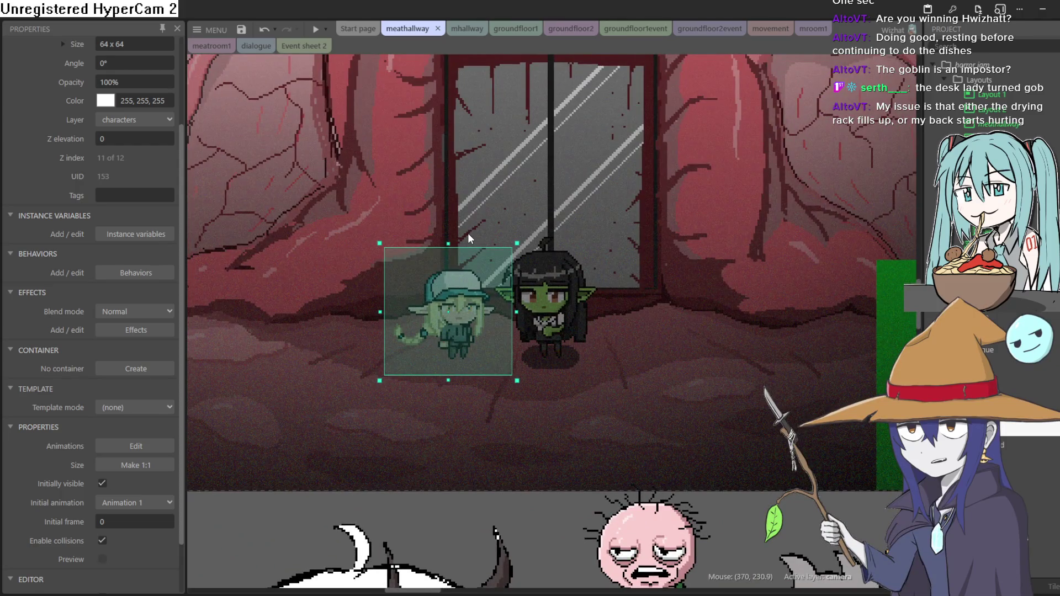
pyautogui.scroll(-4, 470, 221)
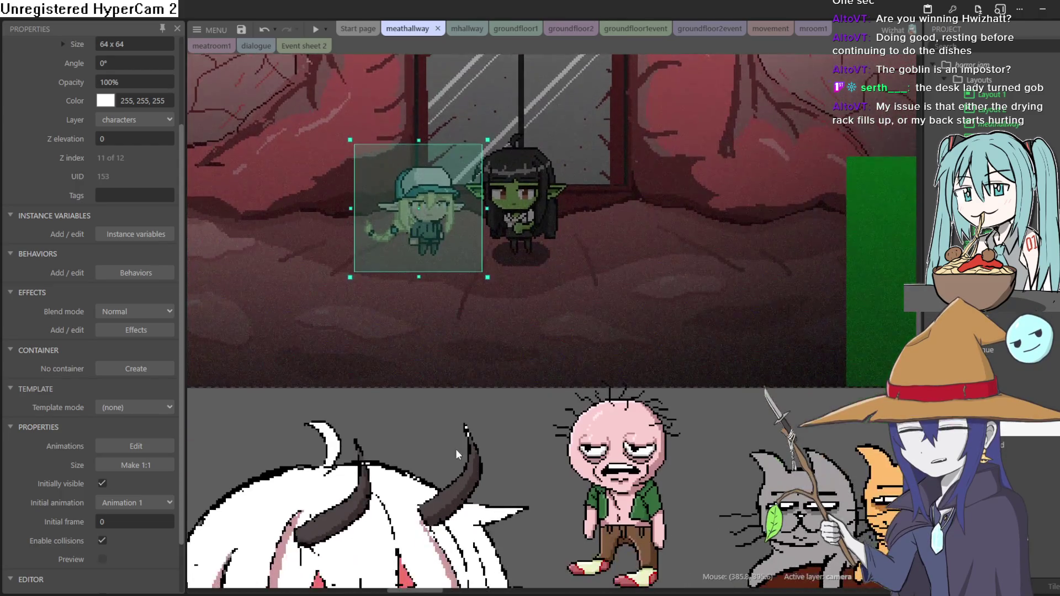
pyautogui.click(411, 424)
pyautogui.click(711, 397)
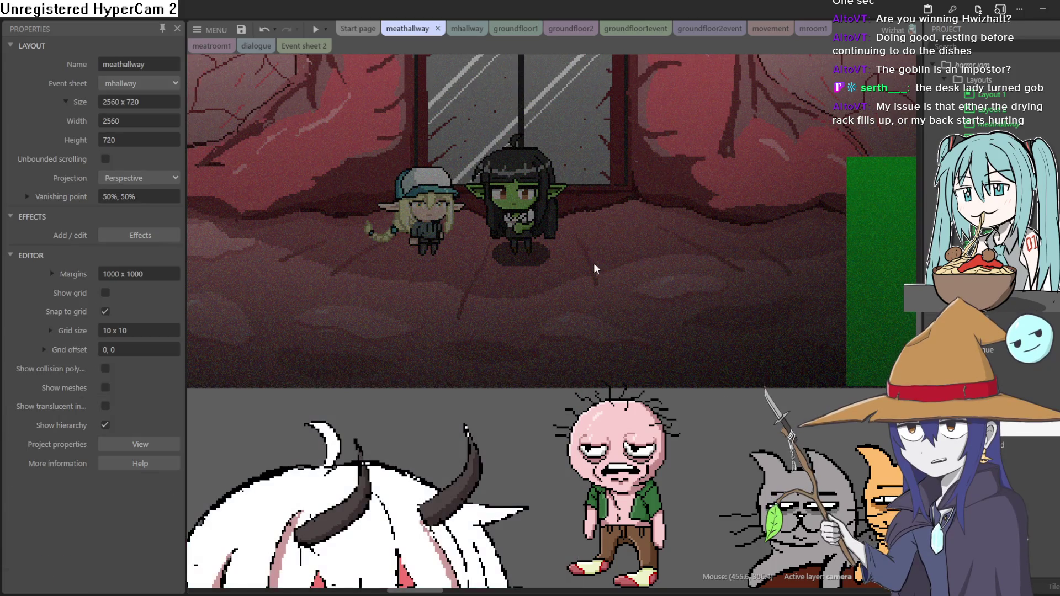
pyautogui.scroll(2, 597, 270)
pyautogui.scroll(-3, 546, 287)
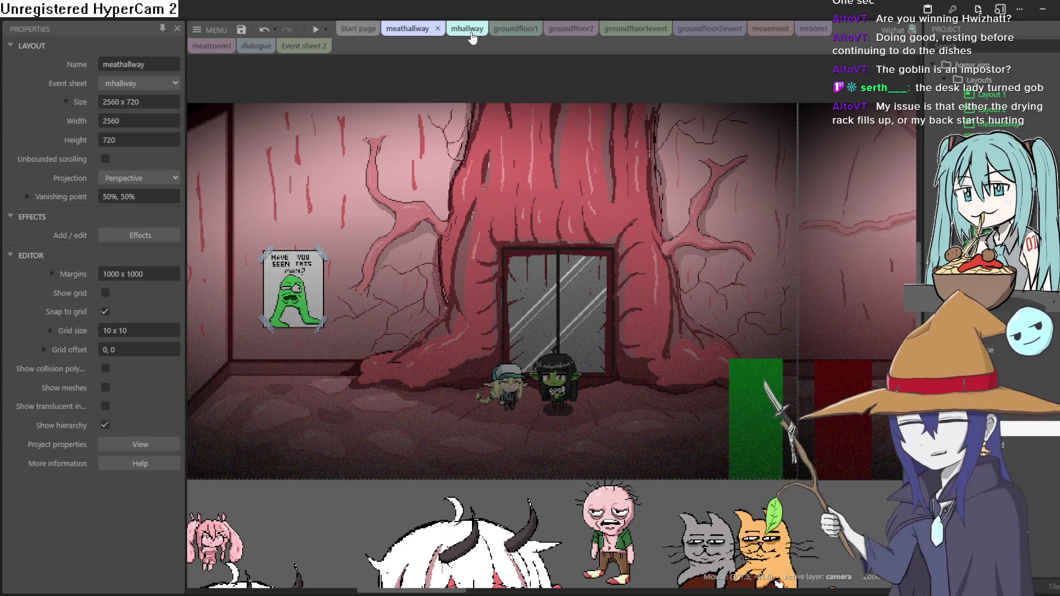
pyautogui.moveTo(480, 85)
pyautogui.mouseDown()
pyautogui.moveTo(525, 161)
pyautogui.moveTo(599, 178)
pyautogui.moveTo(598, 160)
pyautogui.moveTo(570, 147)
pyautogui.mouseUp()
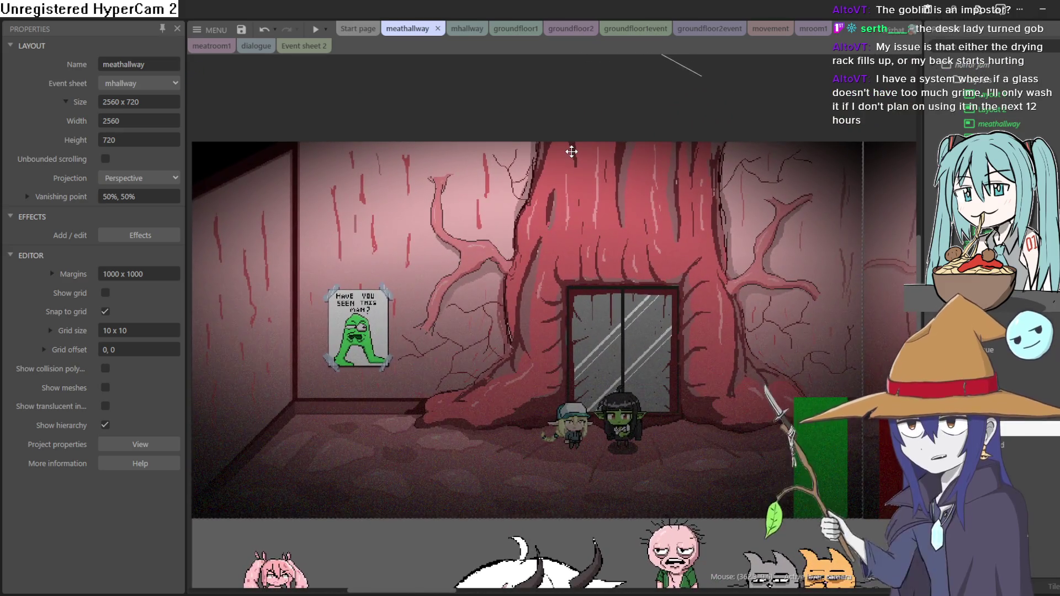
pyautogui.scroll(2, 572, 82)
pyautogui.moveTo(546, 152)
pyautogui.mouseDown()
pyautogui.moveTo(563, 68)
pyautogui.moveTo(541, 4)
pyautogui.mouseUp()
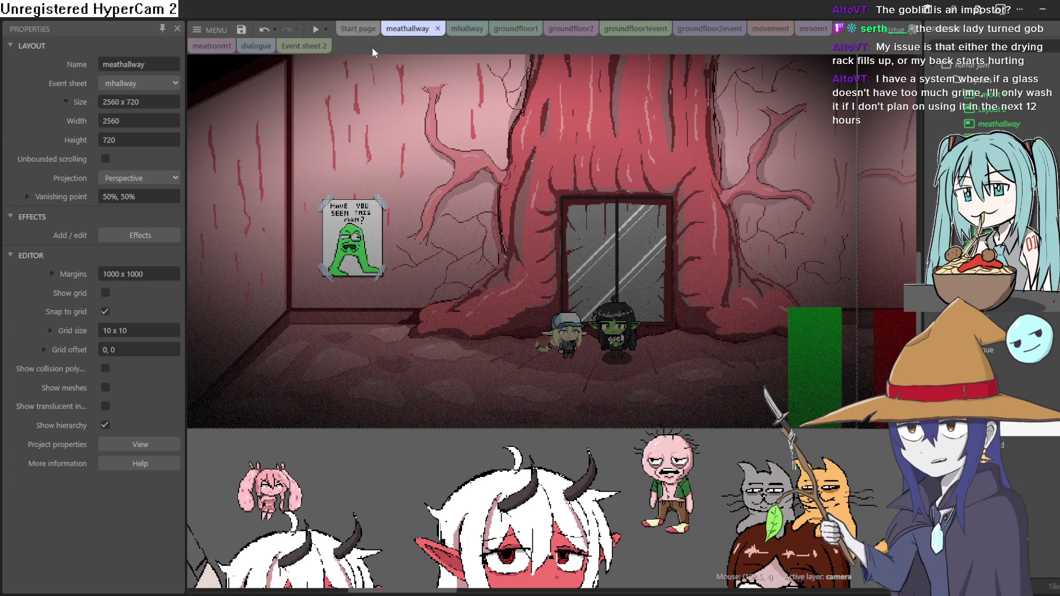
pyautogui.click(572, 28)
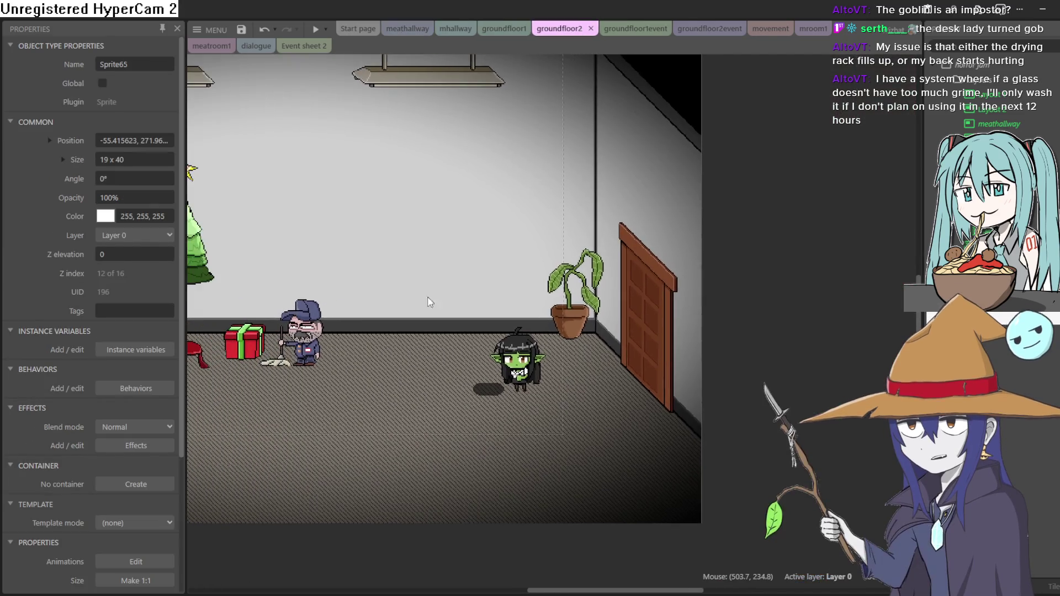
# Glance at the groundfloor1event and groundfloor2event sheets, then settle on the groundfloor1 layout
pyautogui.click(642, 34)
pyautogui.click(709, 29)
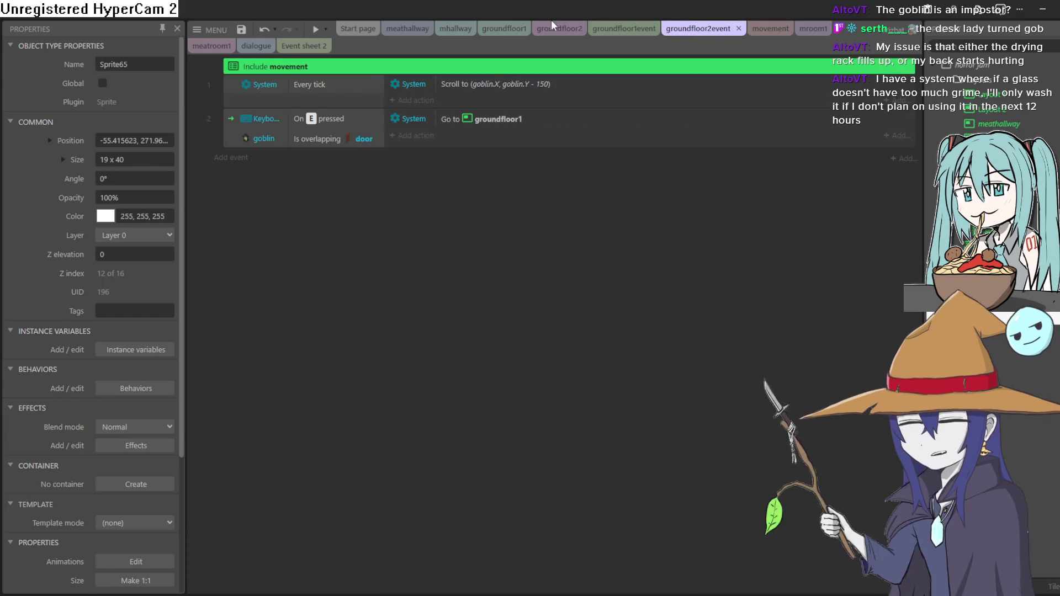
pyautogui.click(509, 32)
pyautogui.click(505, 31)
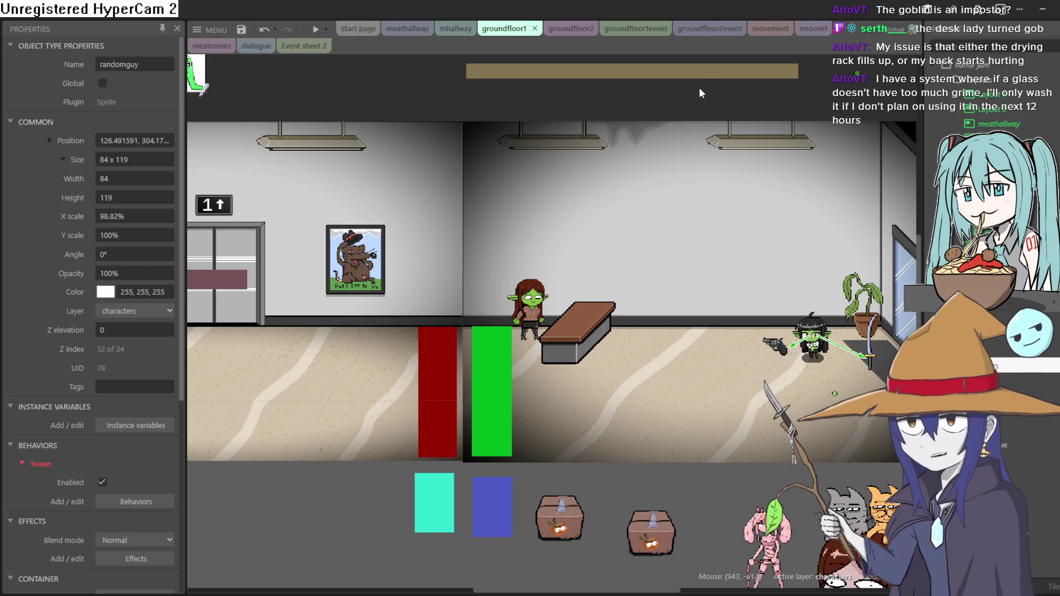
pyautogui.scroll(1, 374, 125)
# Align the left wall partition with the others and shift the snowy tree into the row, then go to groundfloor2
pyautogui.moveTo(374, 126)
pyautogui.mouseDown()
pyautogui.moveTo(686, 151)
pyautogui.moveTo(945, 70)
pyautogui.mouseUp()
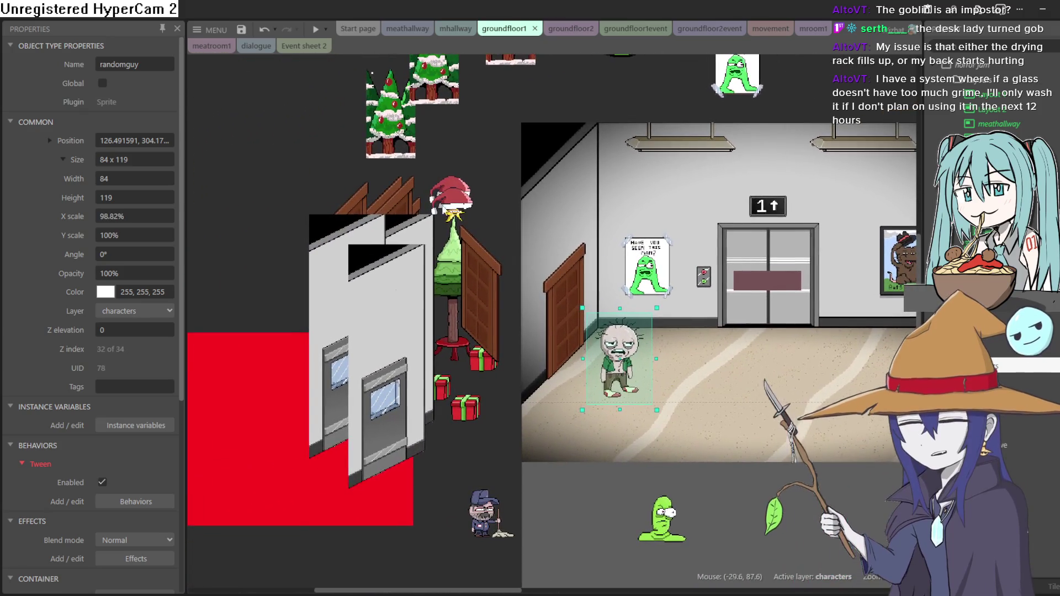
pyautogui.click(293, 270)
pyautogui.moveTo(299, 271)
pyautogui.mouseDown()
pyautogui.moveTo(318, 278)
pyautogui.moveTo(238, 267)
pyautogui.moveTo(237, 254)
pyautogui.mouseUp()
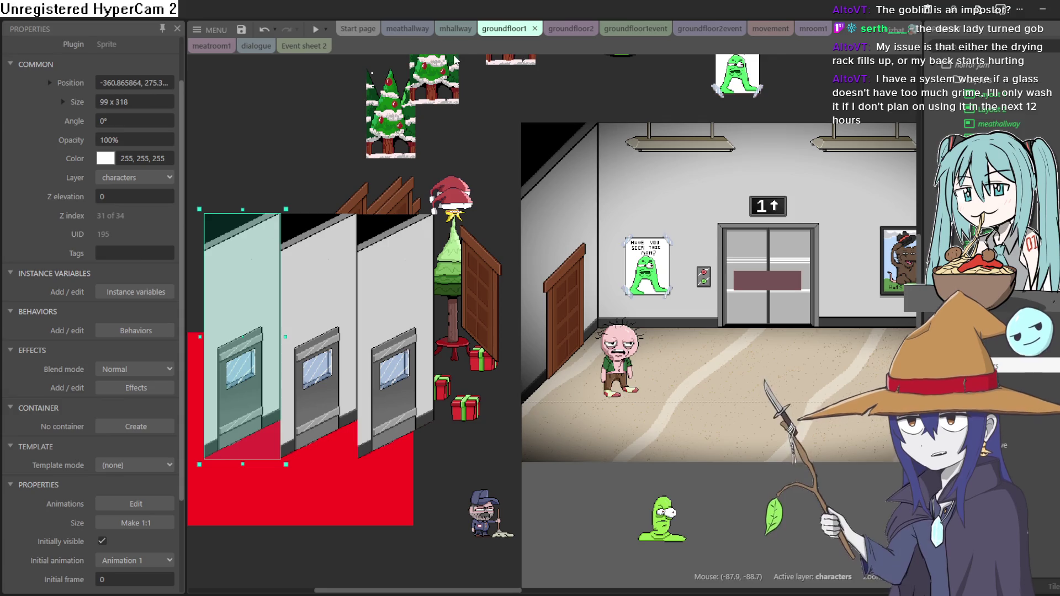
pyautogui.moveTo(442, 86); pyautogui.dragTo(445, 133)
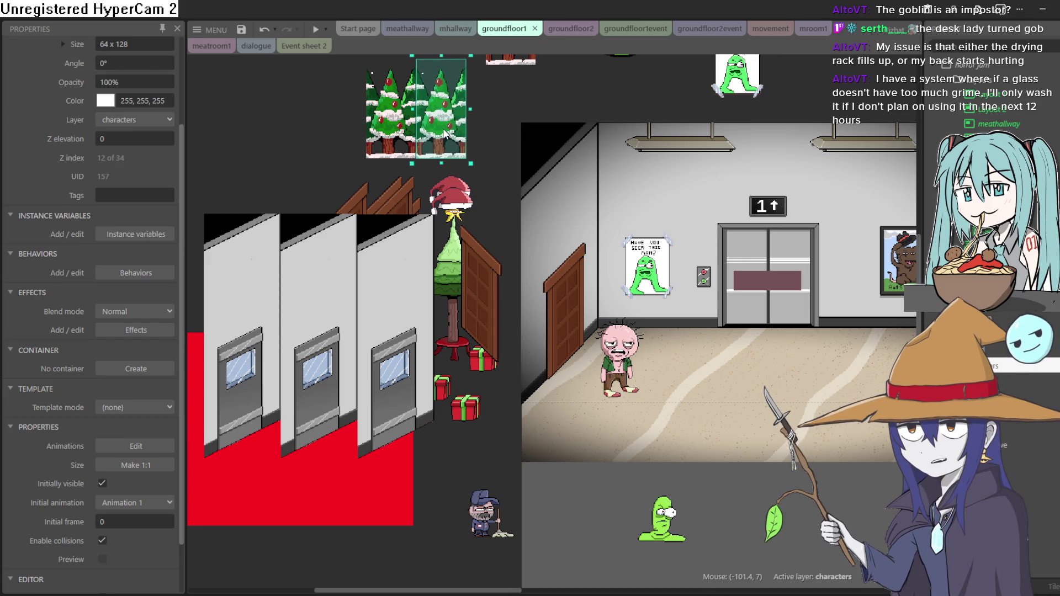
pyautogui.scroll(1, 478, 149)
pyautogui.hotkey('ctrl', 'Tab')
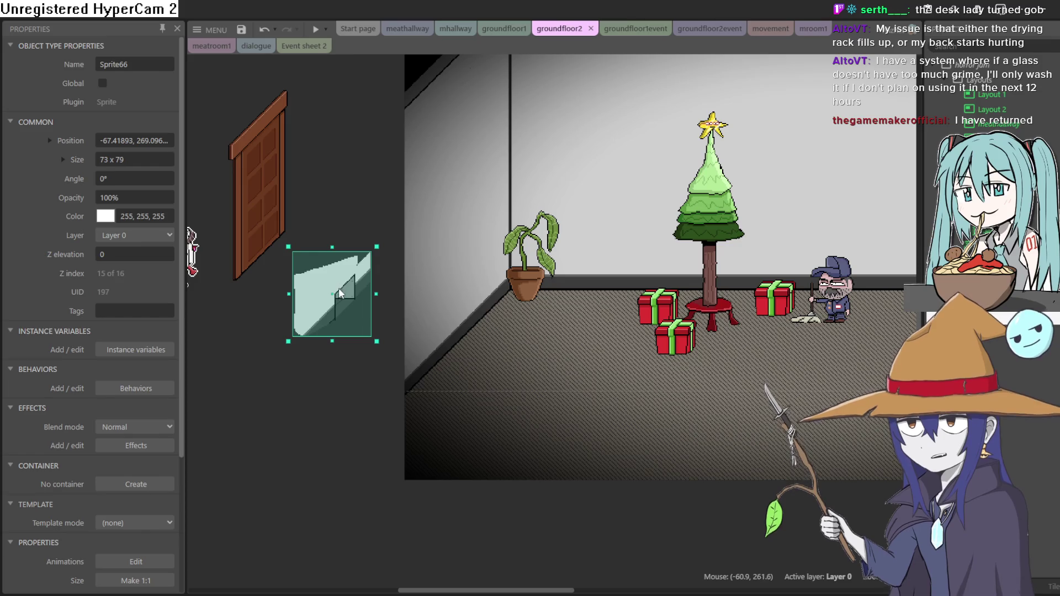
# Nudge the glass sprite beside the door right, undoing a trial widening of the railing sprite
pyautogui.moveTo(340, 286); pyautogui.dragTo(339, 281)
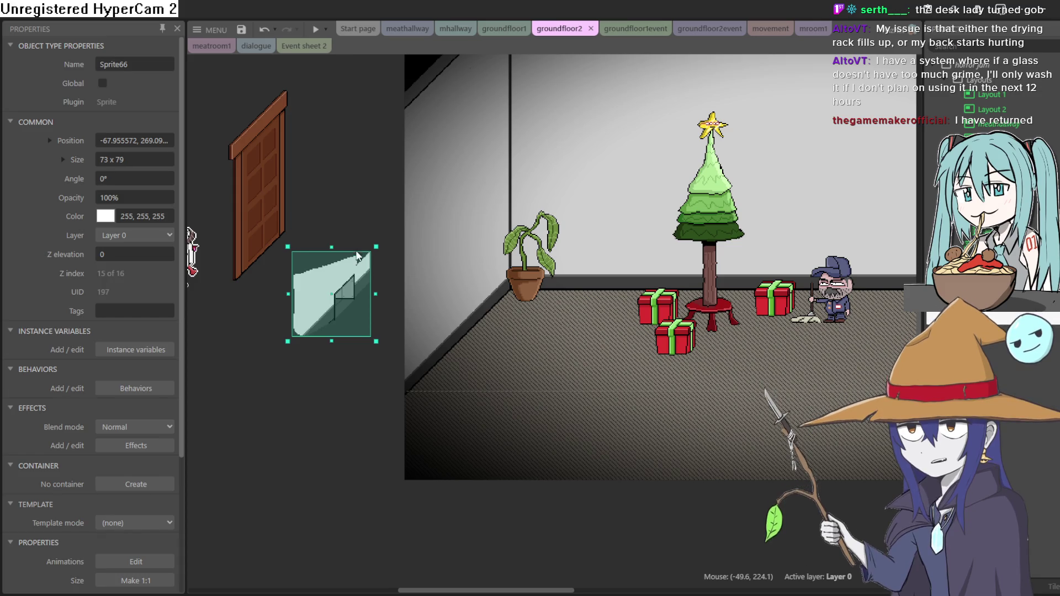
pyautogui.moveTo(348, 295)
pyautogui.mouseDown()
pyautogui.moveTo(382, 292)
pyautogui.moveTo(340, 228)
pyautogui.moveTo(345, 299)
pyautogui.moveTo(465, 327)
pyautogui.mouseUp()
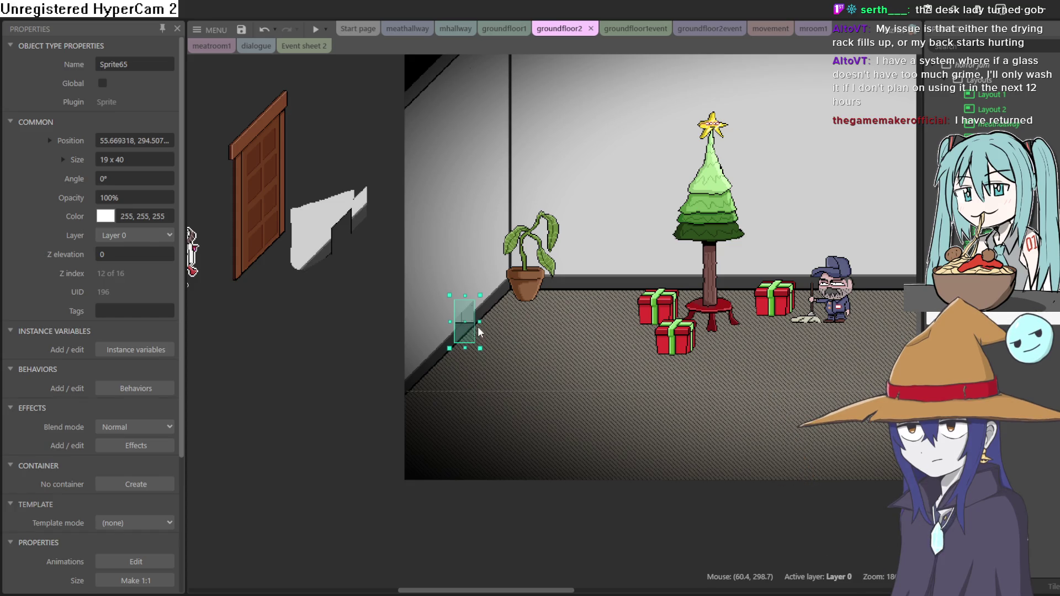
pyautogui.scroll(2, 489, 317)
pyautogui.scroll(2, 491, 316)
pyautogui.moveTo(456, 320); pyautogui.dragTo(489, 317)
pyautogui.hotkey('ctrl', 'z')
pyautogui.hotkey('ctrl', 'z')
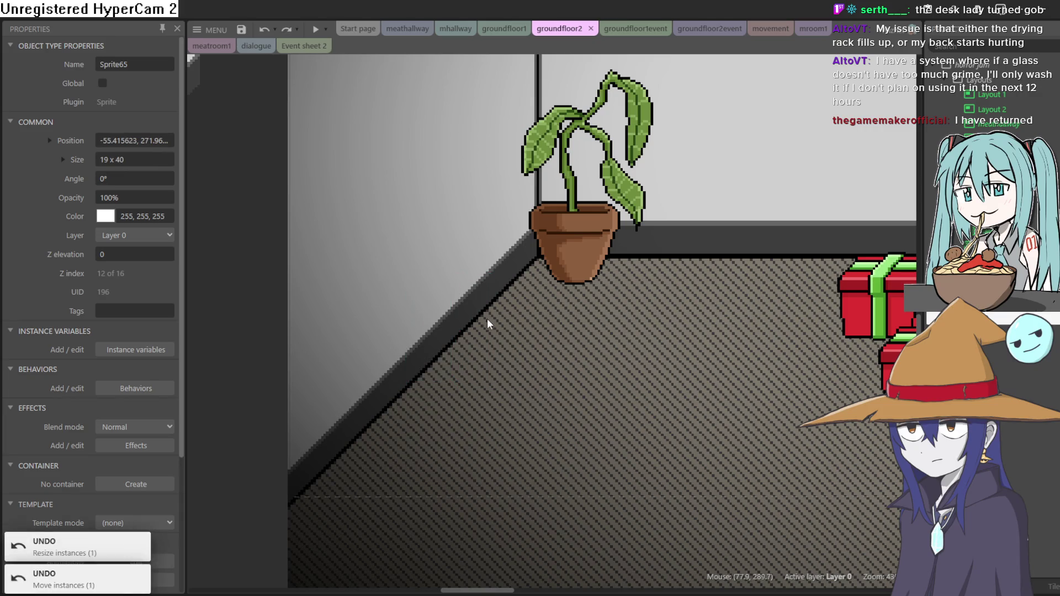
# Pan to the potted plant corner and switch over to room2.png in Aseprite
pyautogui.moveTo(476, 357); pyautogui.dragTo(692, 330)
pyautogui.scroll(-2, 643, 351)
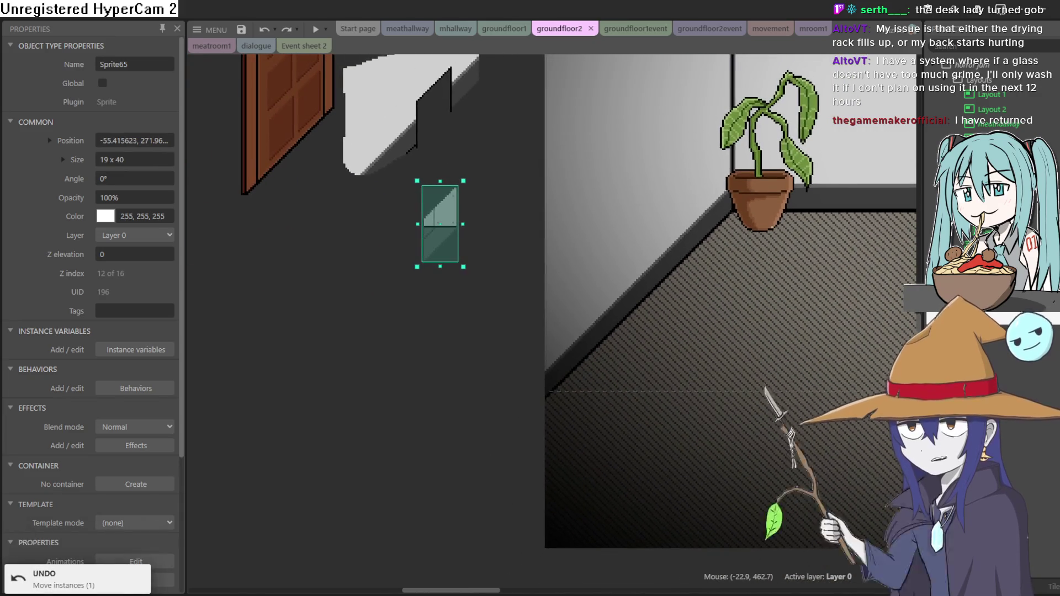
pyautogui.hotkey('alt', 'Tab')
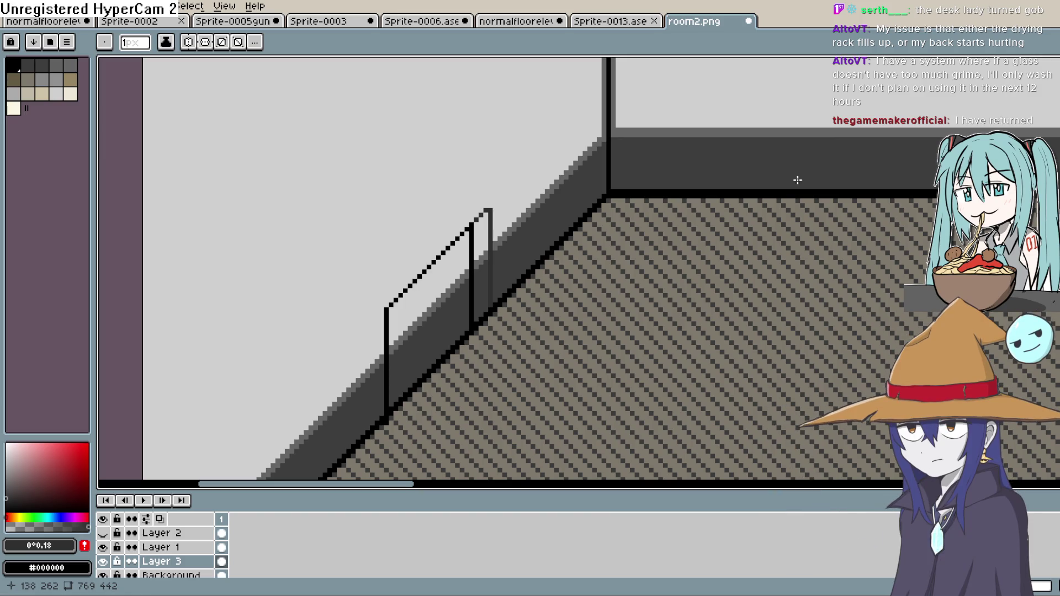
# In black, draw the right railing post, cap its top and join it to the top rail
pyautogui.press('i')
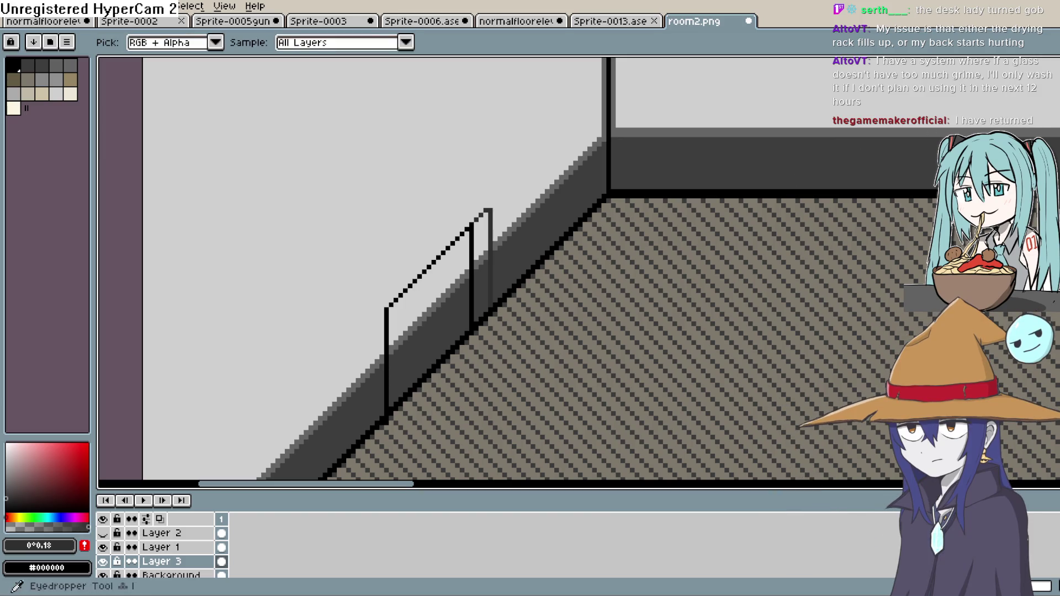
pyautogui.click(471, 225)
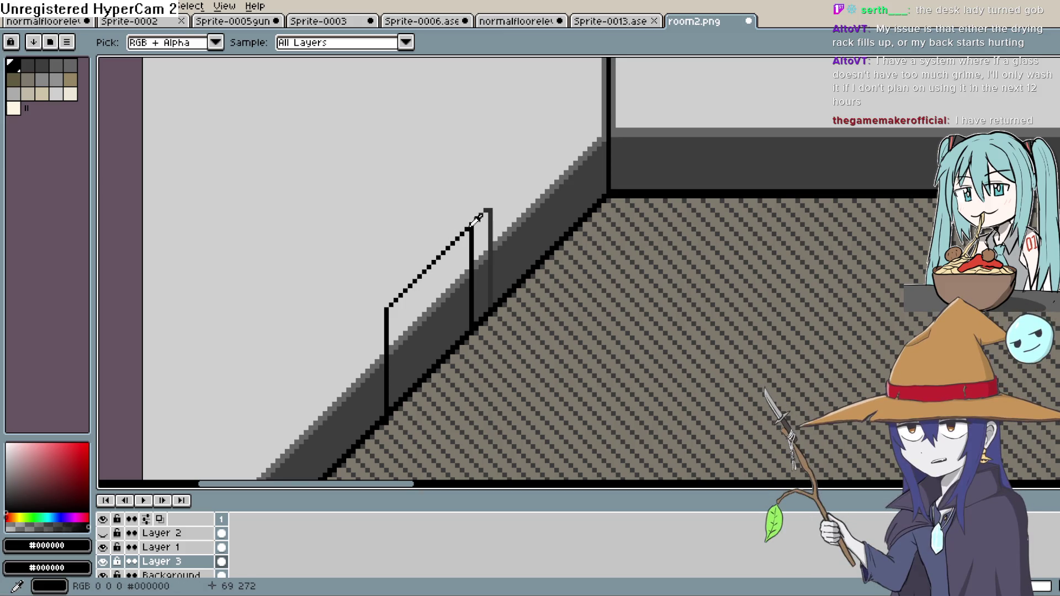
pyautogui.press('b')
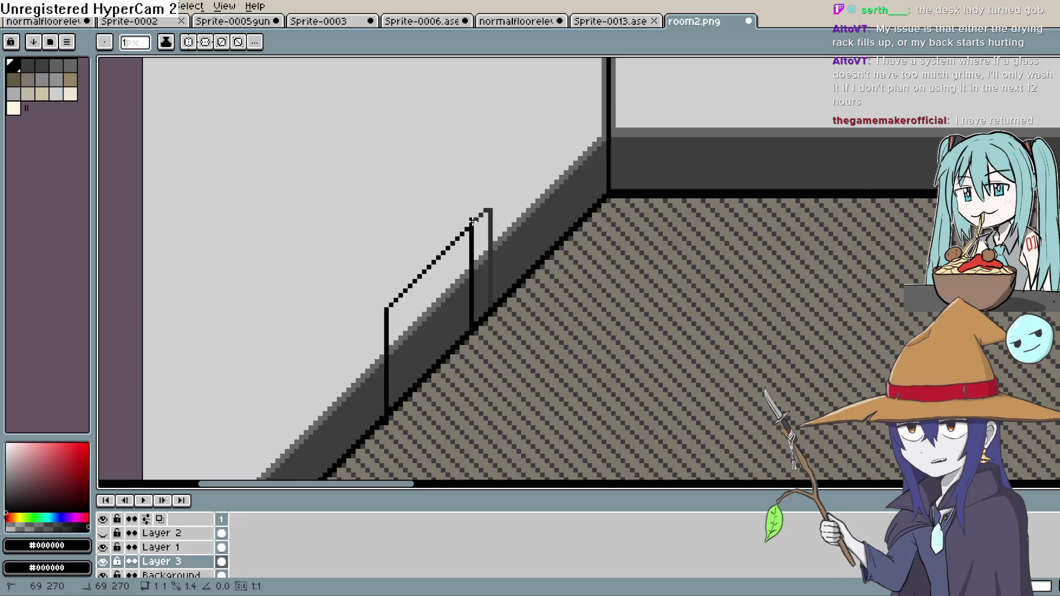
pyautogui.click(488, 209)
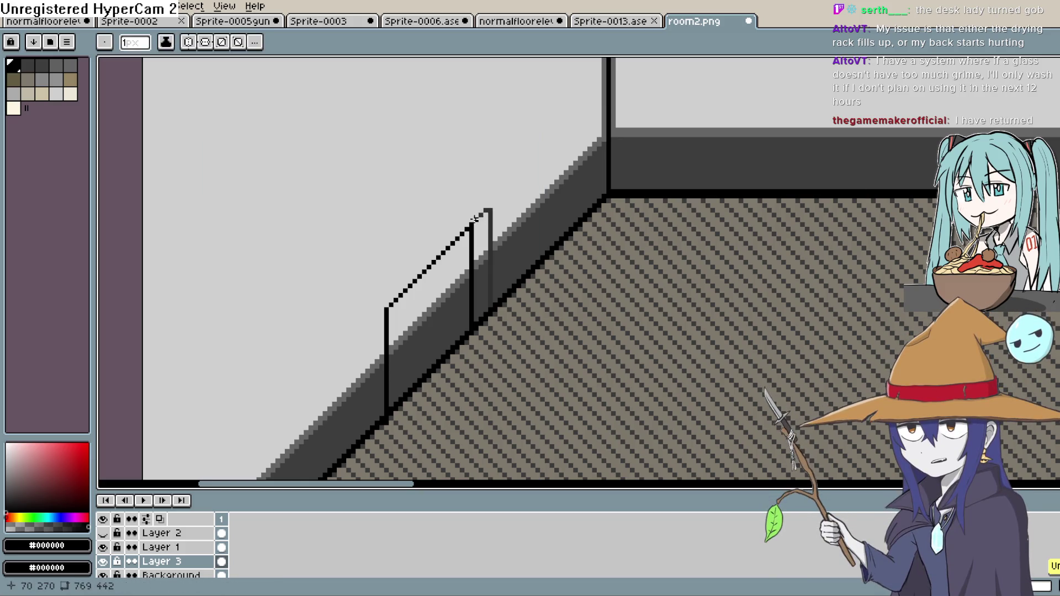
pyautogui.moveTo(475, 219); pyautogui.dragTo(493, 206)
pyautogui.moveTo(491, 273); pyautogui.dragTo(493, 305)
pyautogui.press('v')
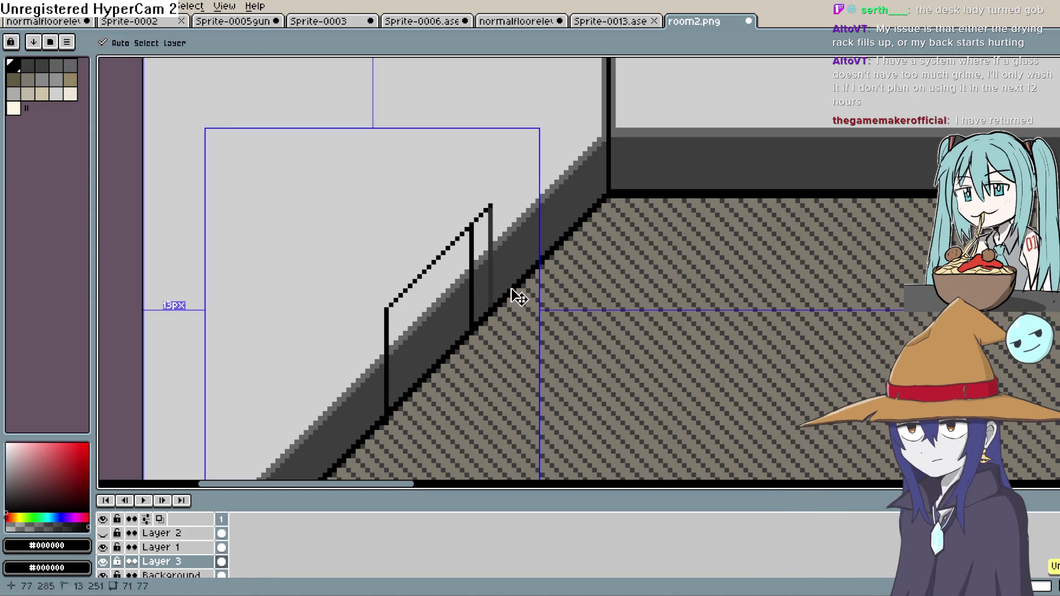
pyautogui.press('l')
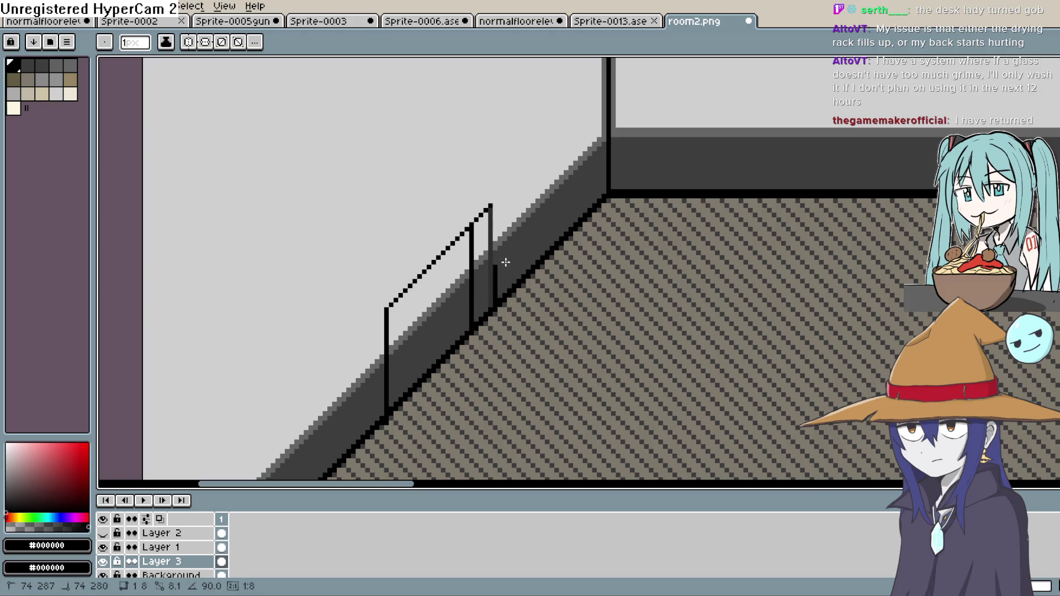
pyautogui.moveTo(505, 265); pyautogui.dragTo(496, 224)
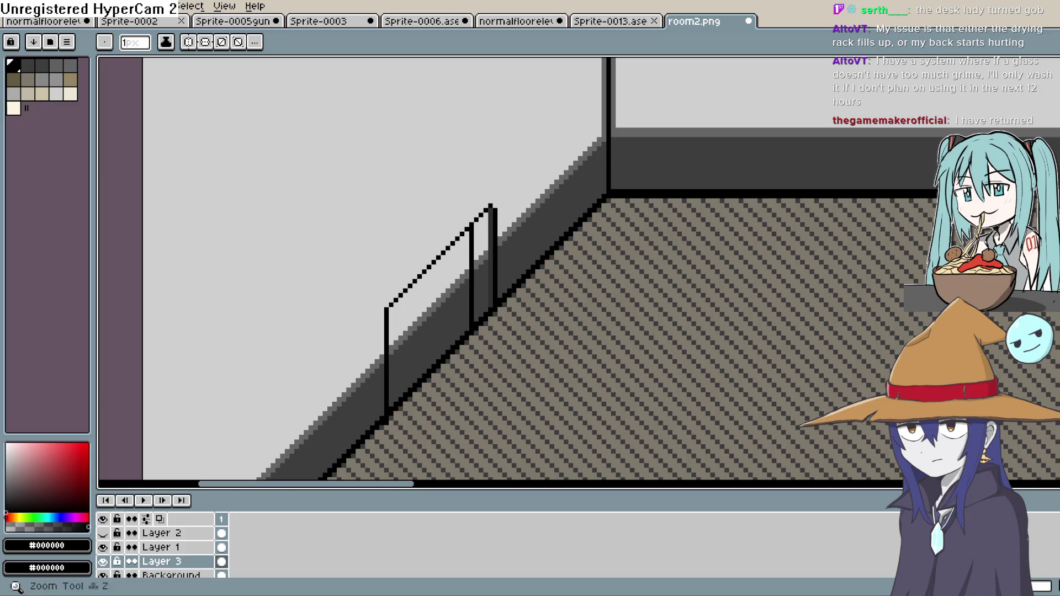
# Sample the light grey wall colour and ready the fill bucket
pyautogui.press('i')
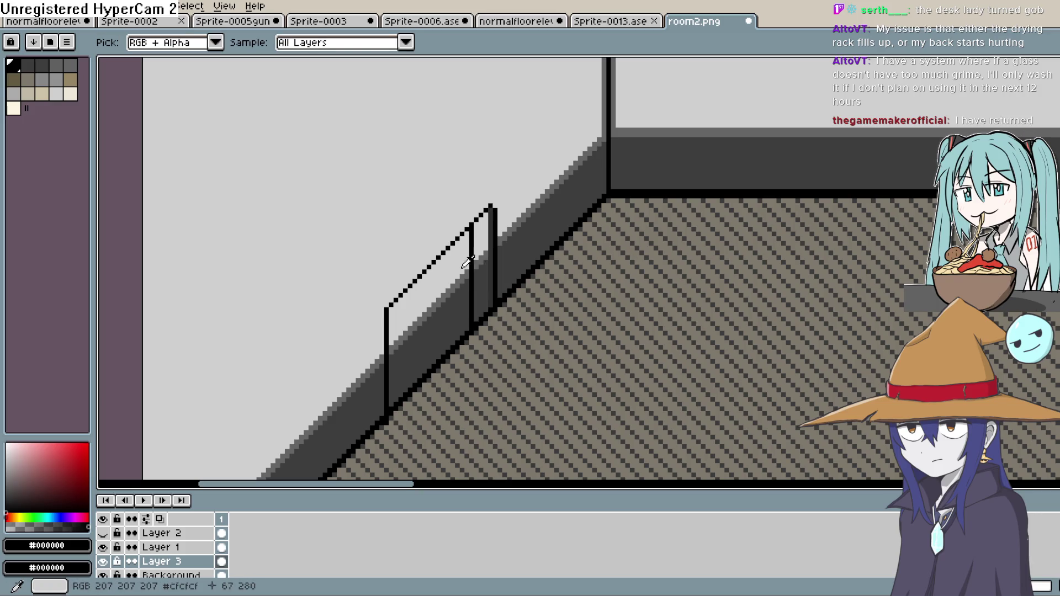
pyautogui.click(457, 258)
pyautogui.press('g')
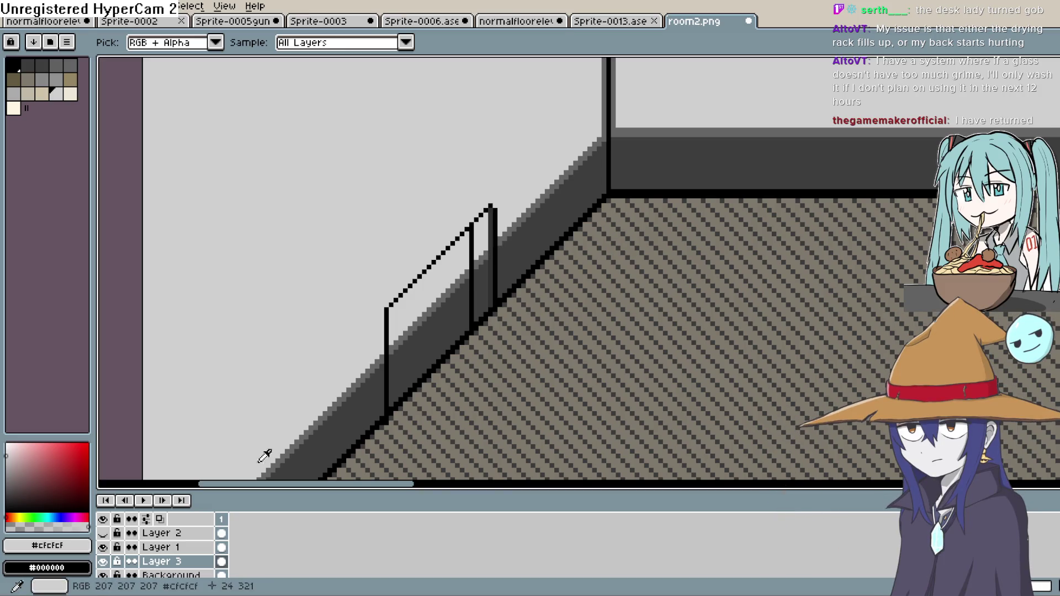
pyautogui.scroll(-1, 133, 549)
pyautogui.scroll(1, 118, 555)
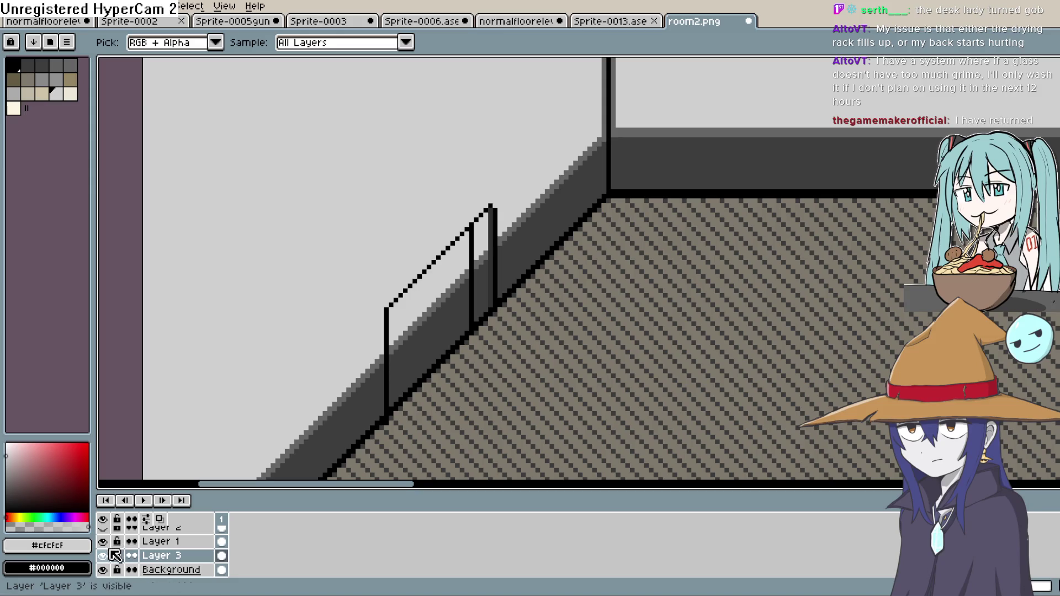
# Show the glass panel layer, select the panel, and toggle the Background to check the railing
pyautogui.click(102, 527)
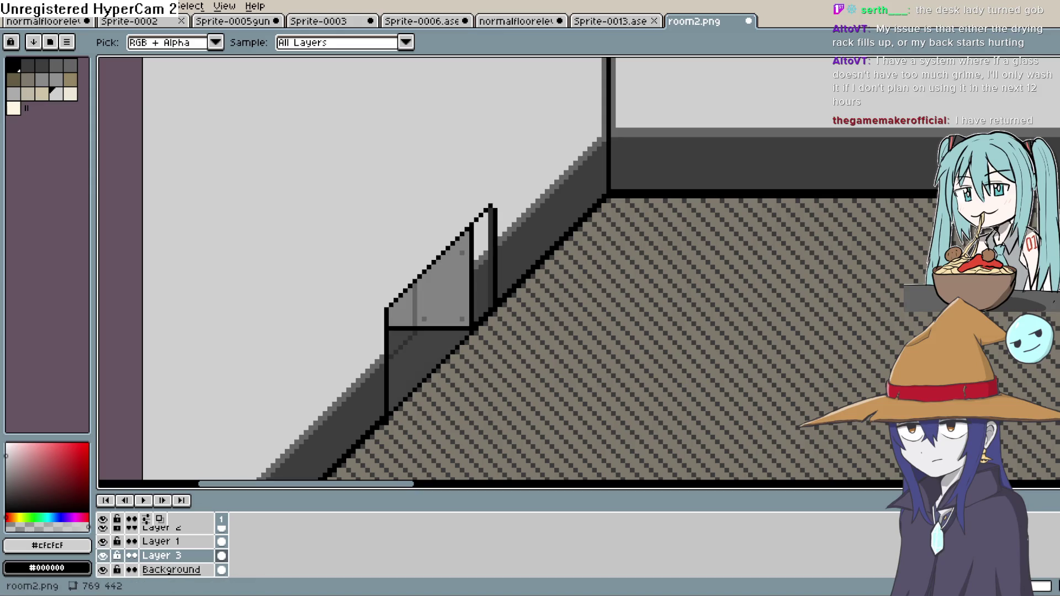
pyautogui.keyDown('ctrl'); pyautogui.click(466, 339); pyautogui.keyUp('ctrl')
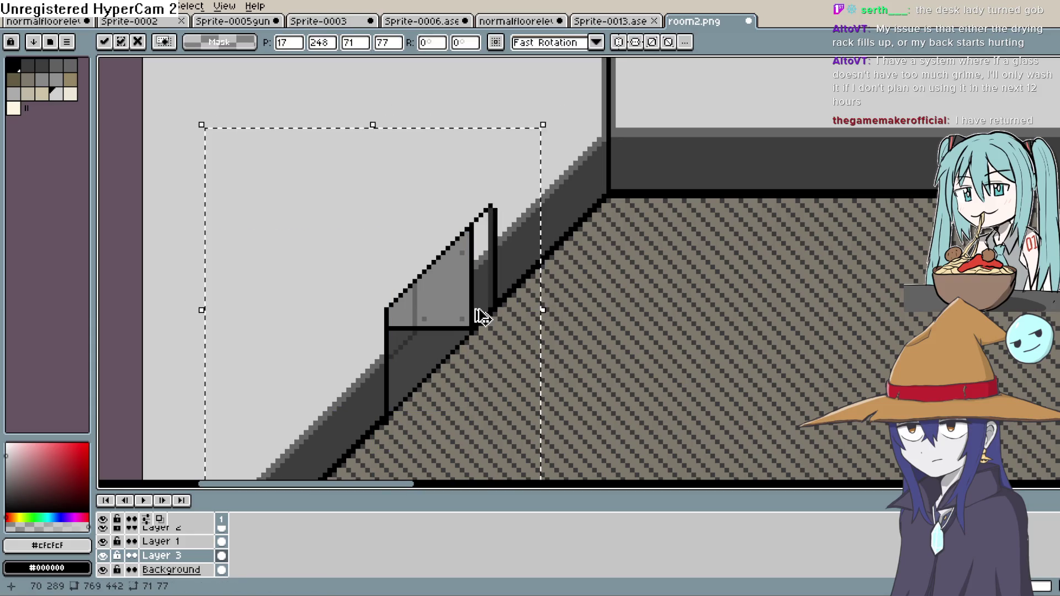
pyautogui.click(103, 570)
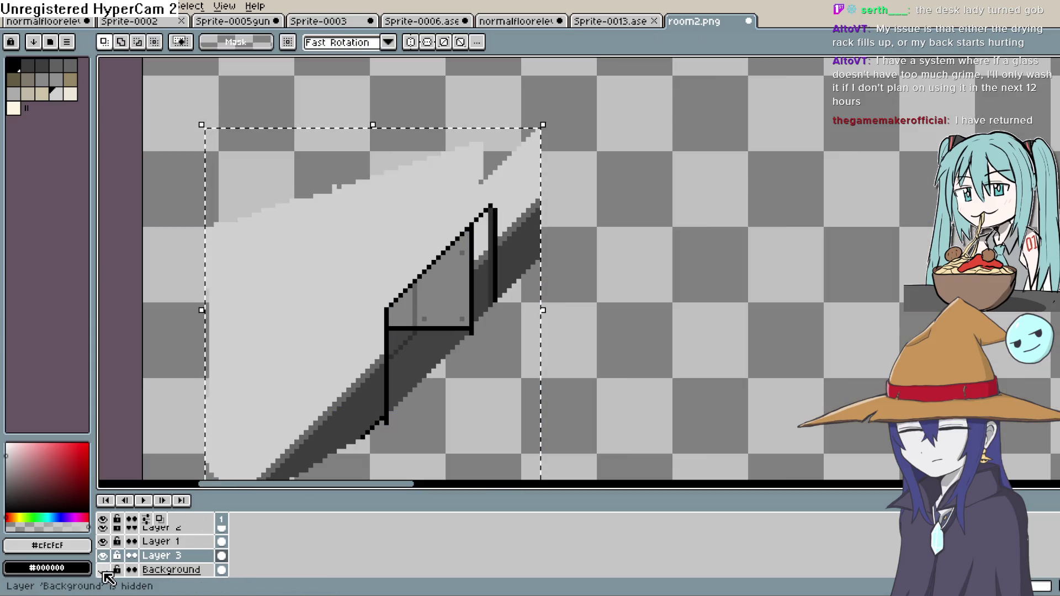
pyautogui.click(103, 570)
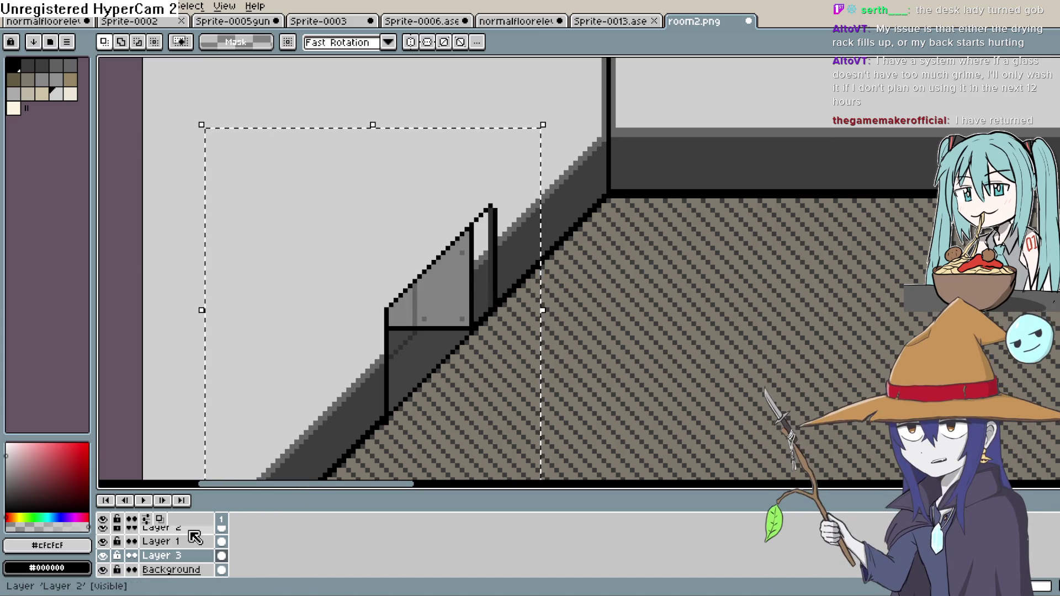
pyautogui.scroll(1, 171, 543)
# Merge Layer 2 down into Layer 1, then Layer 1 down into Layer 3
pyautogui.click(177, 536)
pyautogui.rightClick(176, 535)
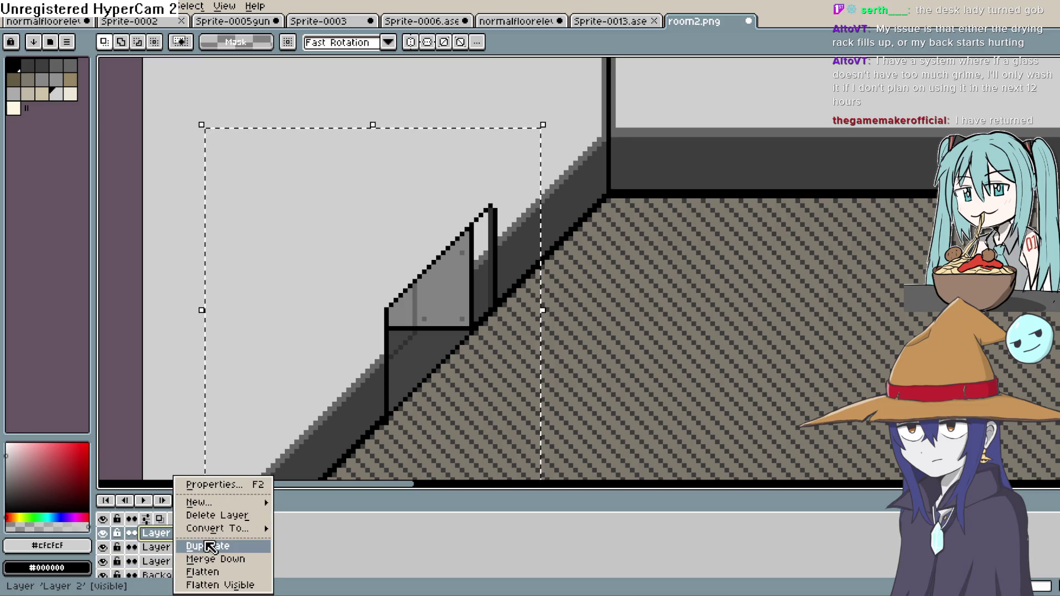
pyautogui.click(251, 559)
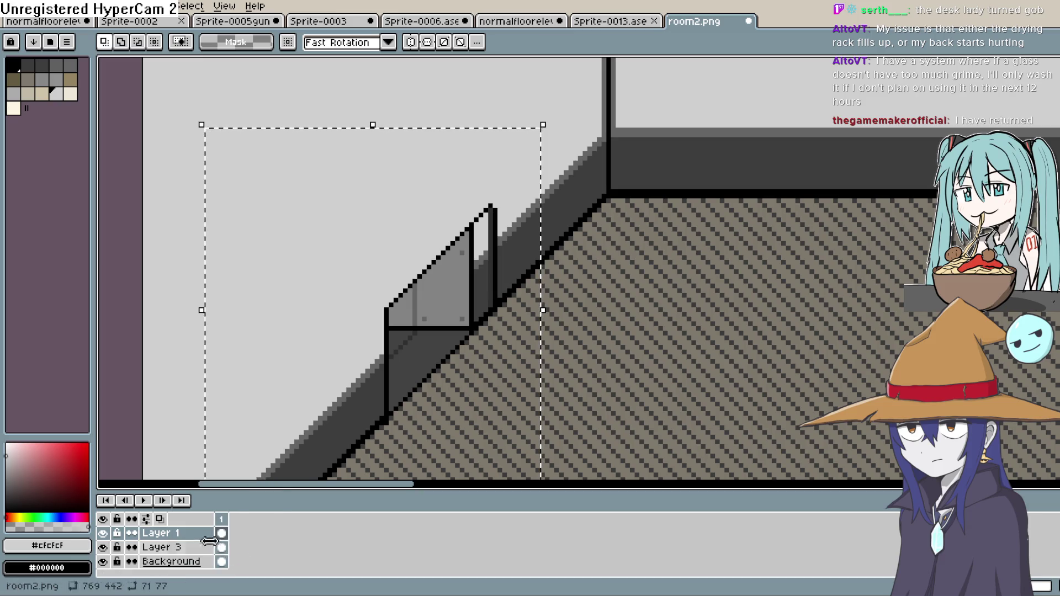
pyautogui.rightClick(191, 533)
pyautogui.click(242, 558)
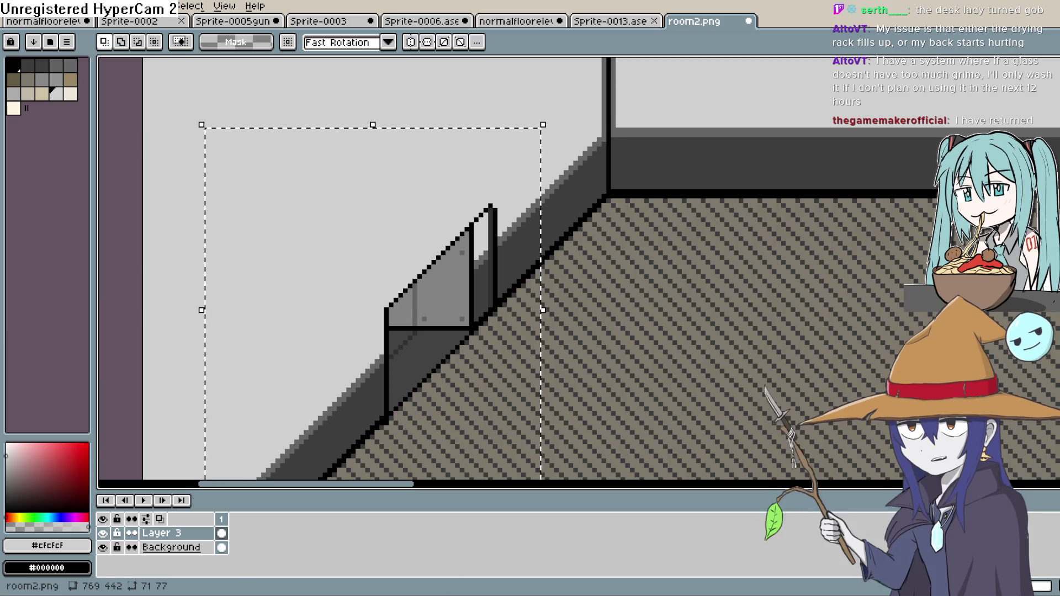
pyautogui.click(17, 6)
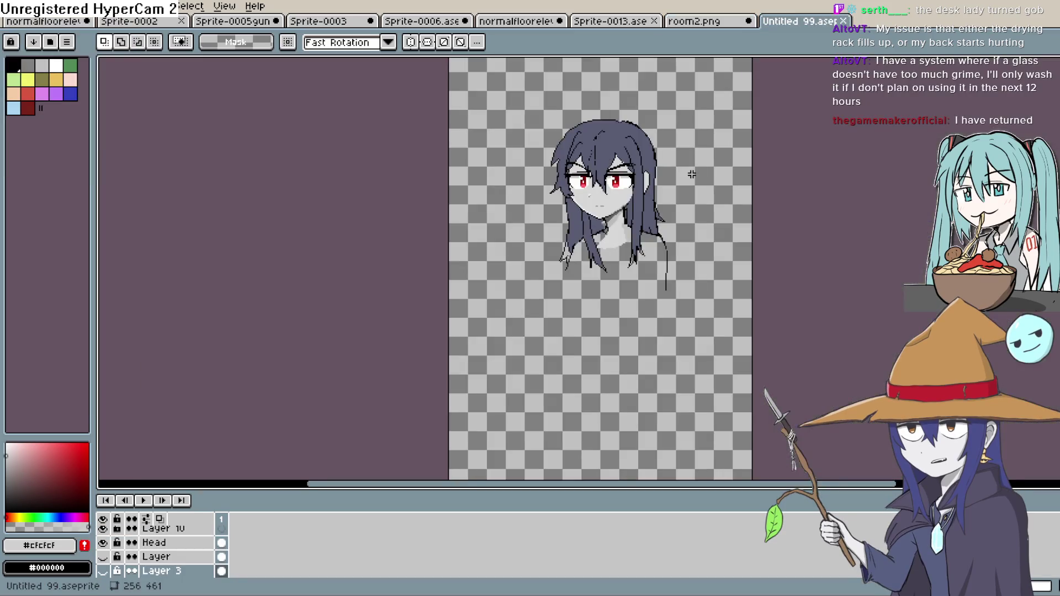
# Frame the Untitled 99 portrait and make the Hat layer visible
pyautogui.scroll(-2, 638, 176)
pyautogui.scroll(2, 679, 172)
pyautogui.scroll(-1, 805, 237)
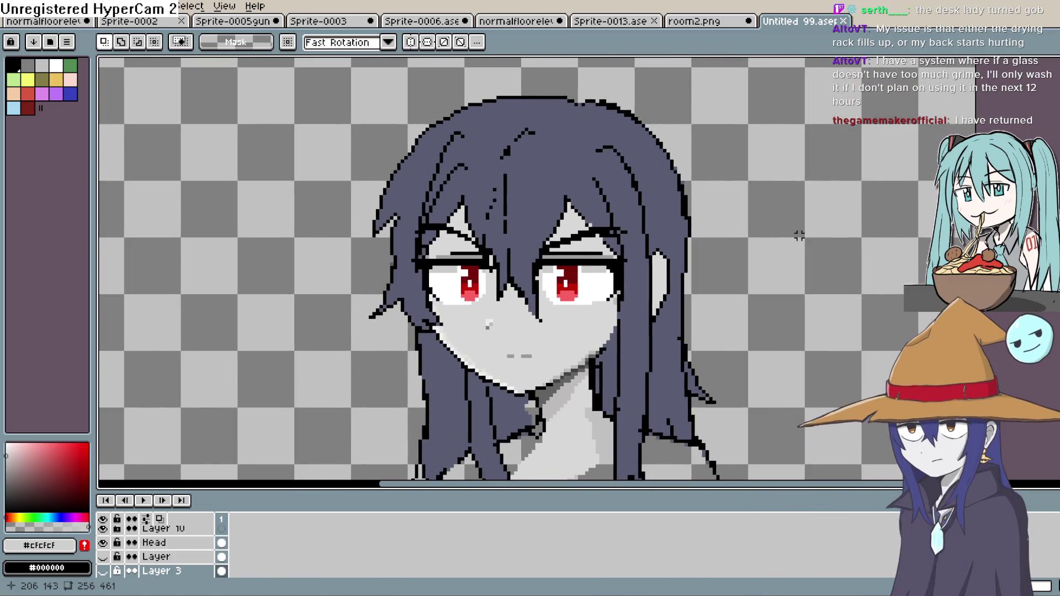
pyautogui.scroll(-1, 789, 232)
pyautogui.scroll(-1, 780, 248)
pyautogui.scroll(1, 778, 257)
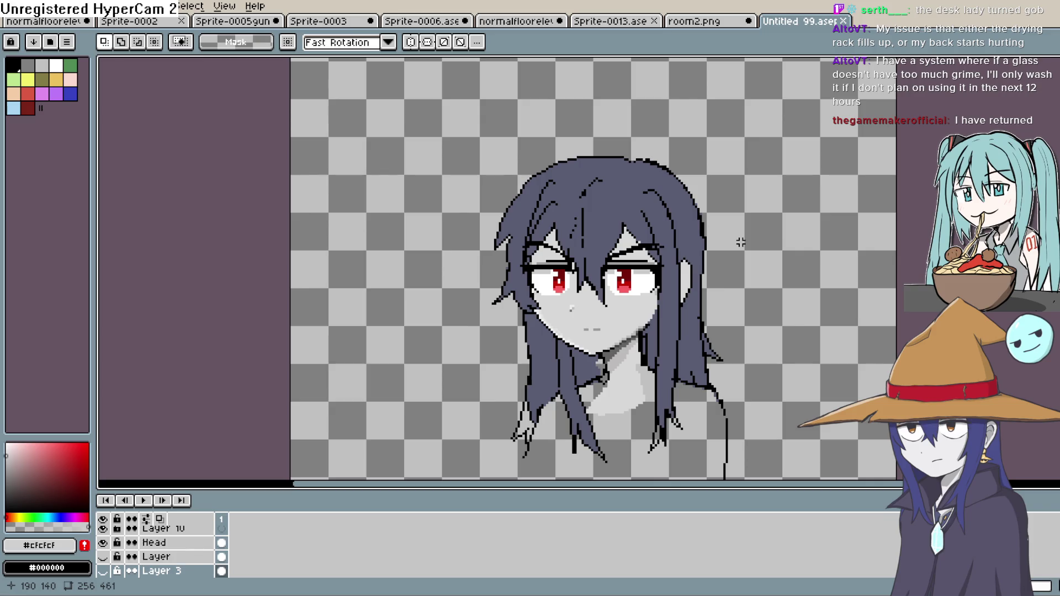
pyautogui.scroll(-2, 742, 235)
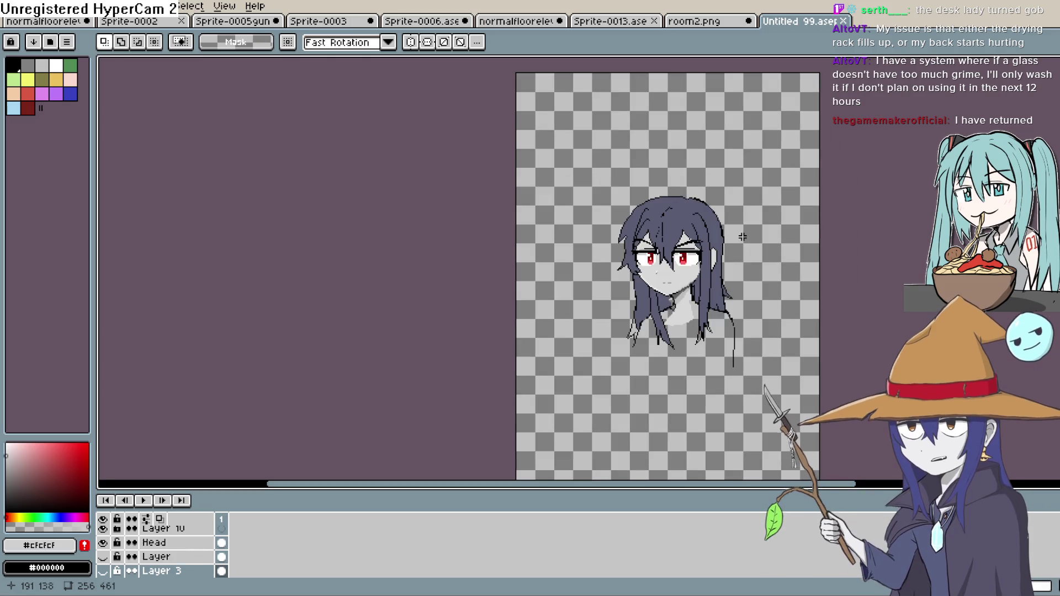
pyautogui.moveTo(748, 235)
pyautogui.mouseDown()
pyautogui.moveTo(905, 350)
pyautogui.moveTo(954, 362)
pyautogui.moveTo(951, 374)
pyautogui.moveTo(930, 345)
pyautogui.mouseUp()
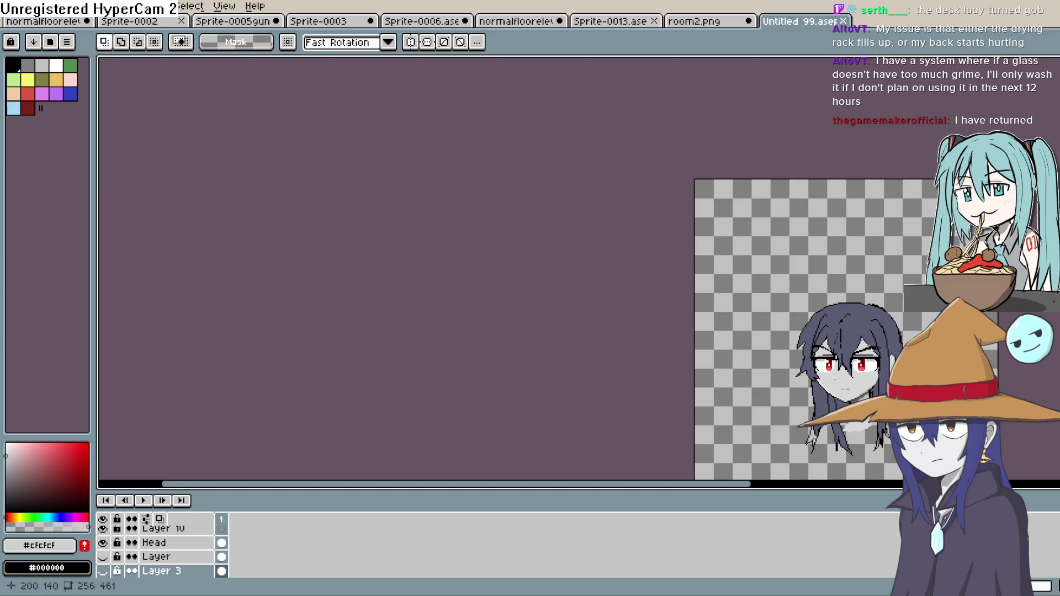
pyautogui.scroll(3, 176, 545)
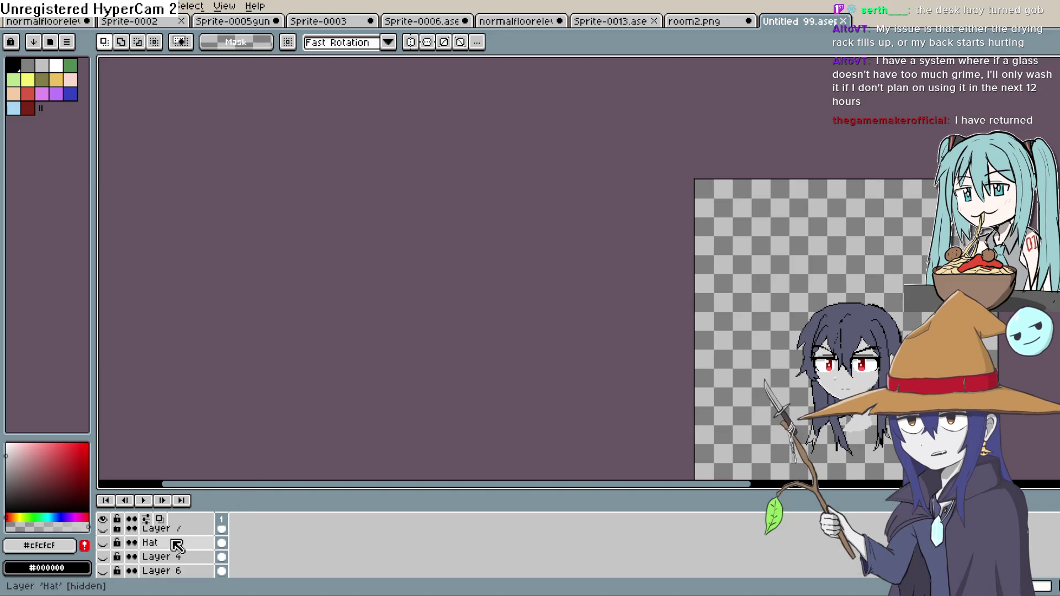
pyautogui.click(104, 543)
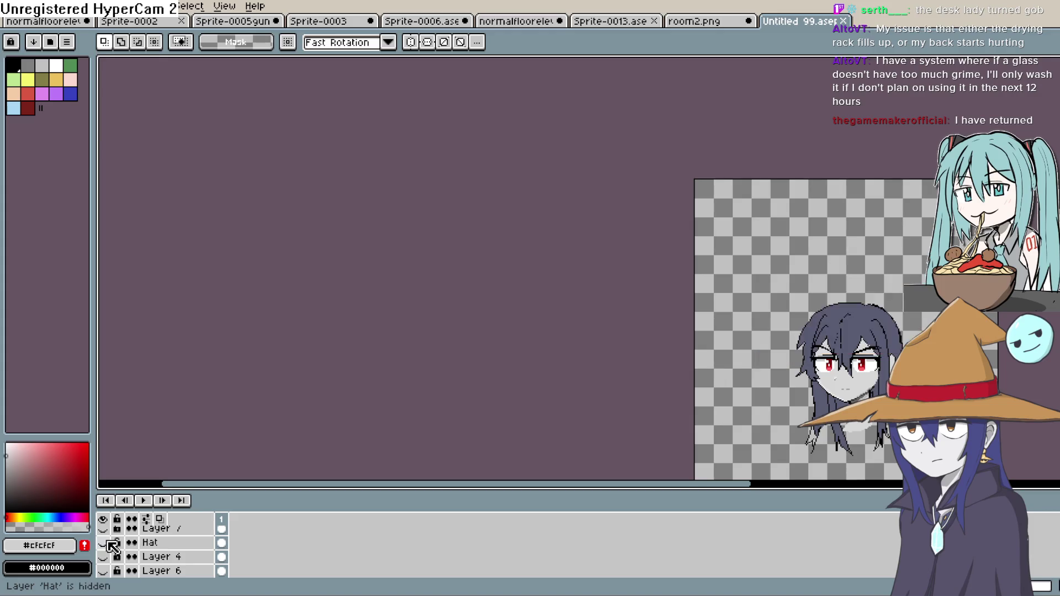
# Toggle the witch hat on and off to compare, then switch to room2.png
pyautogui.hscroll(3, 515, 460)
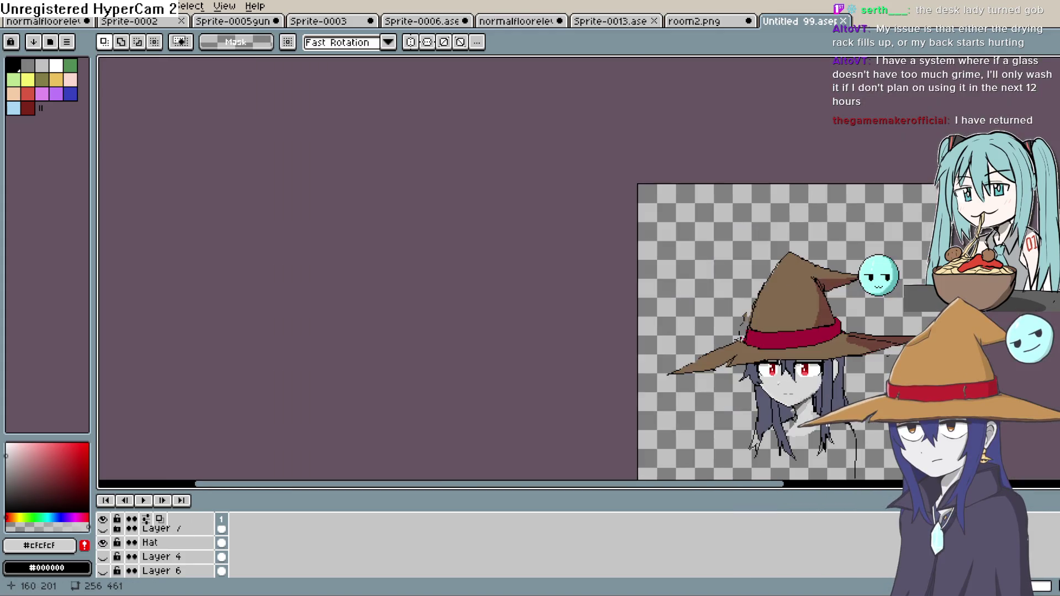
pyautogui.scroll(4, 825, 425)
pyautogui.moveTo(826, 425); pyautogui.dragTo(830, 397)
pyautogui.scroll(-4, 832, 398)
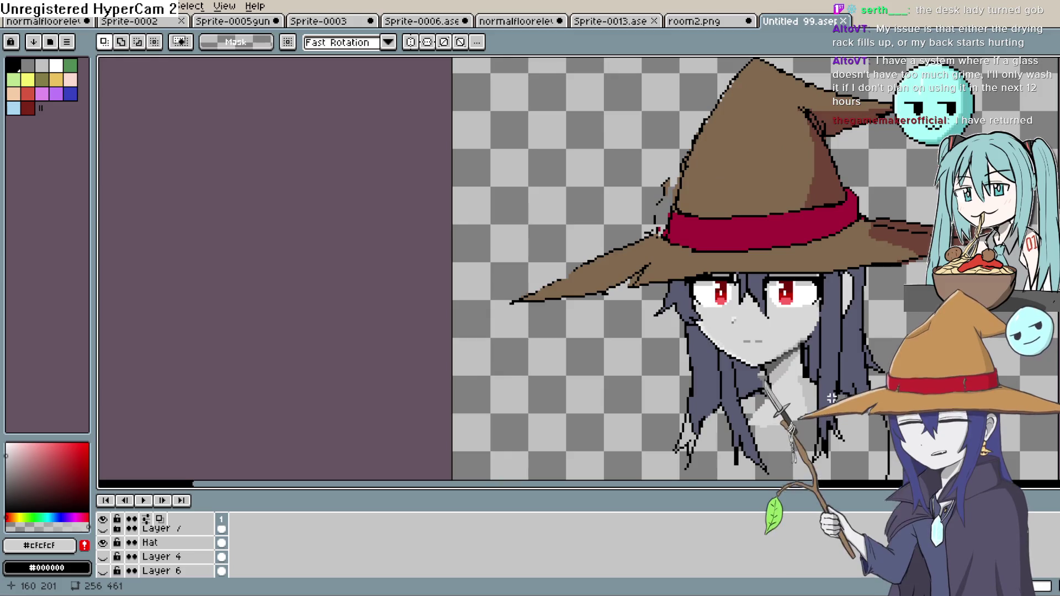
pyautogui.scroll(4, 832, 397)
pyautogui.scroll(-2, 832, 397)
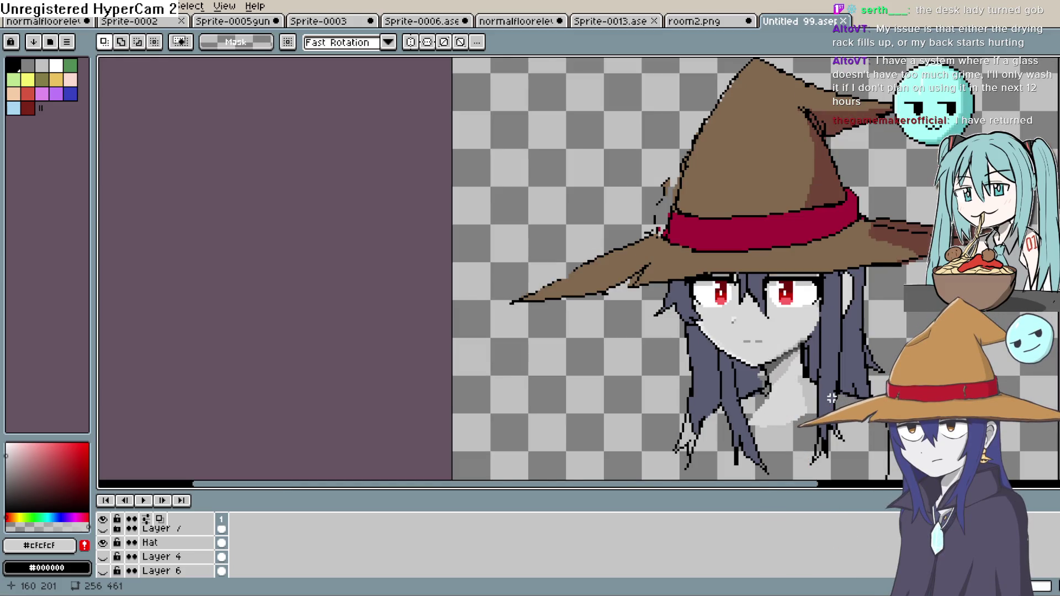
pyautogui.scroll(-2, 832, 400)
pyautogui.moveTo(832, 400)
pyautogui.mouseDown()
pyautogui.moveTo(842, 453)
pyautogui.moveTo(973, 435)
pyautogui.moveTo(769, 435)
pyautogui.moveTo(753, 421)
pyautogui.moveTo(759, 434)
pyautogui.moveTo(734, 440)
pyautogui.mouseUp()
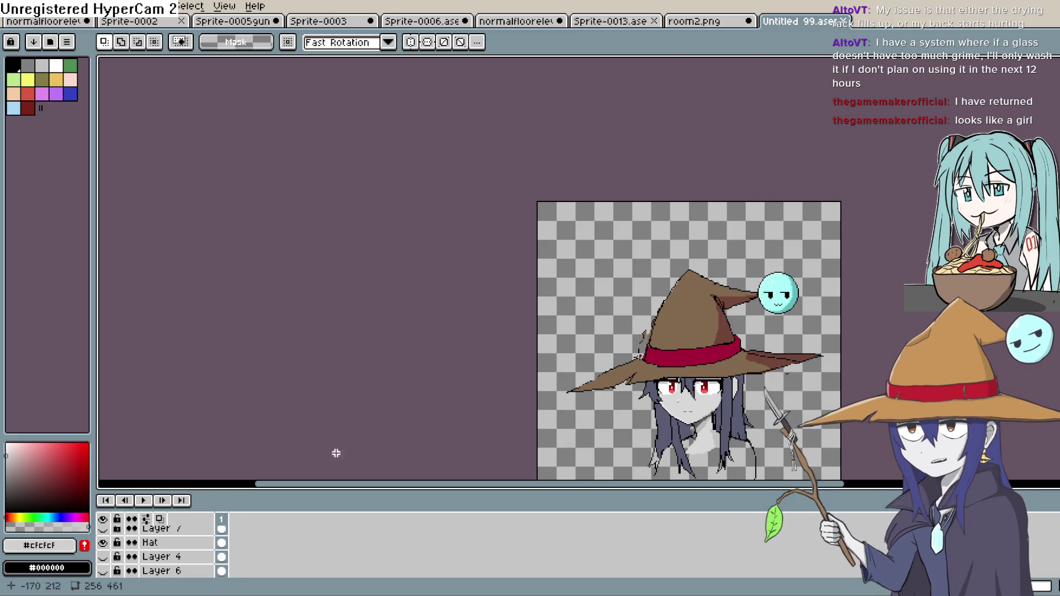
pyautogui.click(109, 544)
pyautogui.click(109, 544)
pyautogui.click(108, 545)
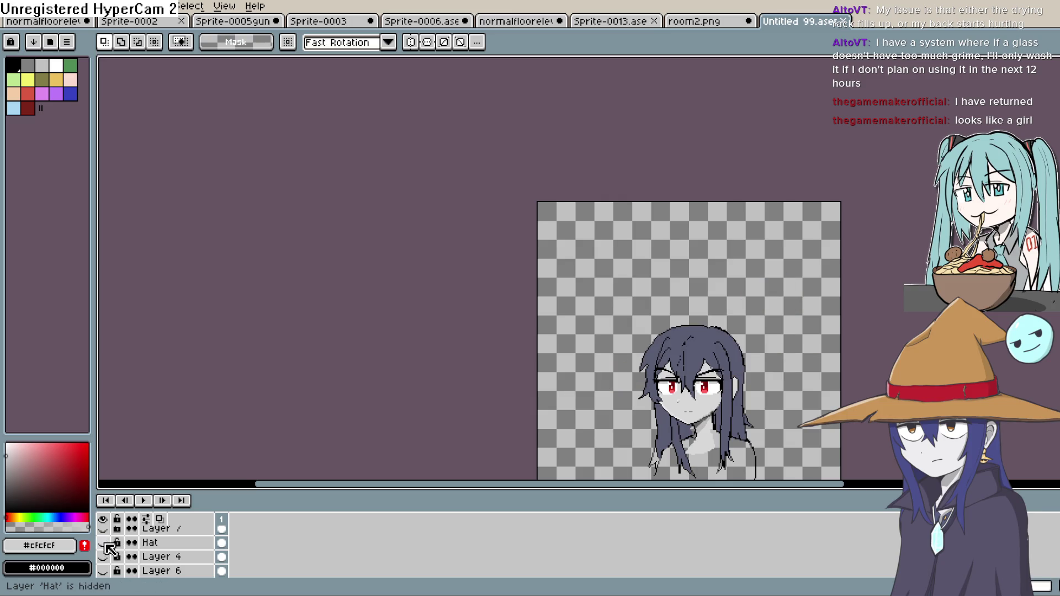
pyautogui.click(107, 544)
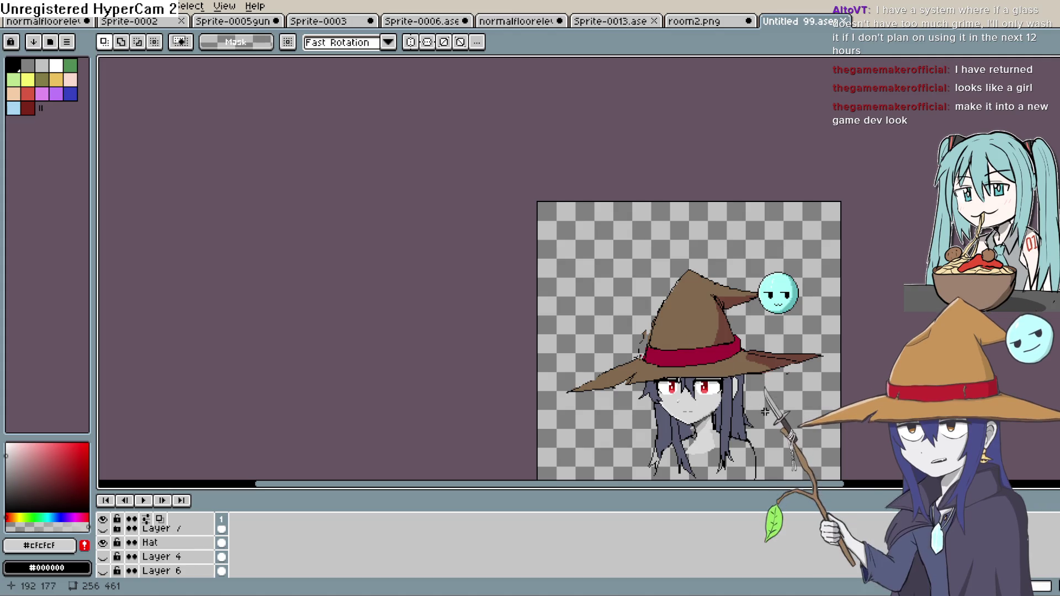
pyautogui.moveTo(762, 411); pyautogui.dragTo(735, 342)
pyautogui.click(696, 22)
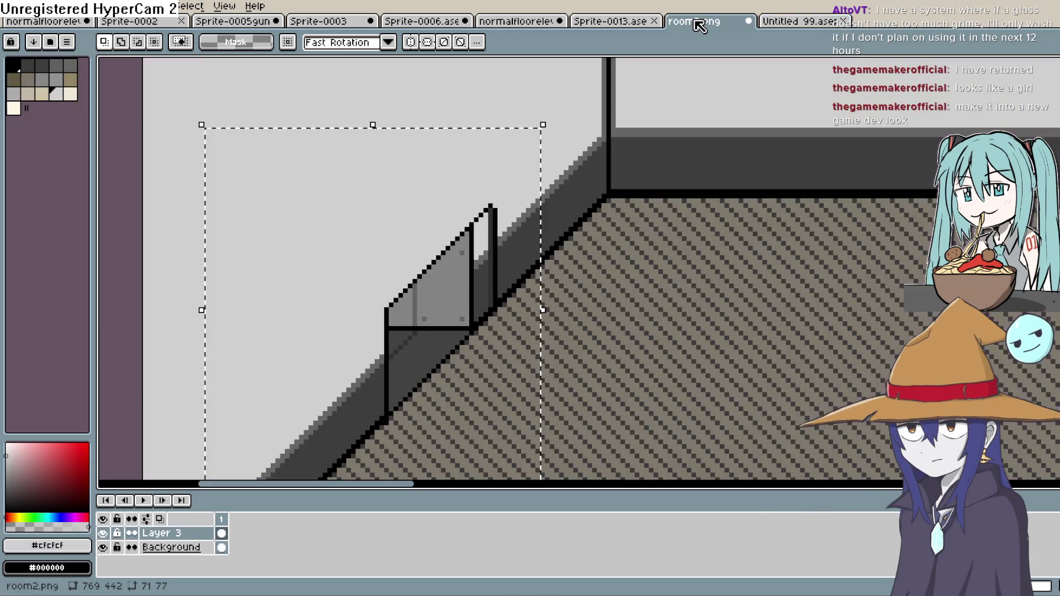
# Flip repeatedly between the witch portrait and room2.png to compare, ending on room2.png
pyautogui.click(773, 23)
pyautogui.click(728, 27)
pyautogui.click(771, 26)
pyautogui.click(696, 24)
pyautogui.click(789, 25)
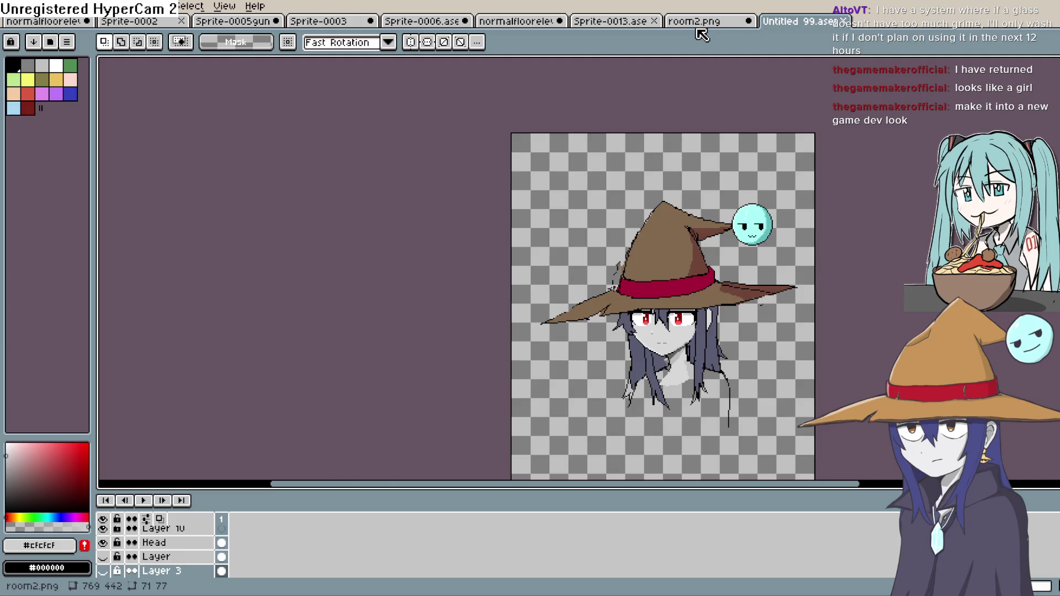
pyautogui.click(700, 24)
pyautogui.click(798, 25)
pyautogui.click(708, 26)
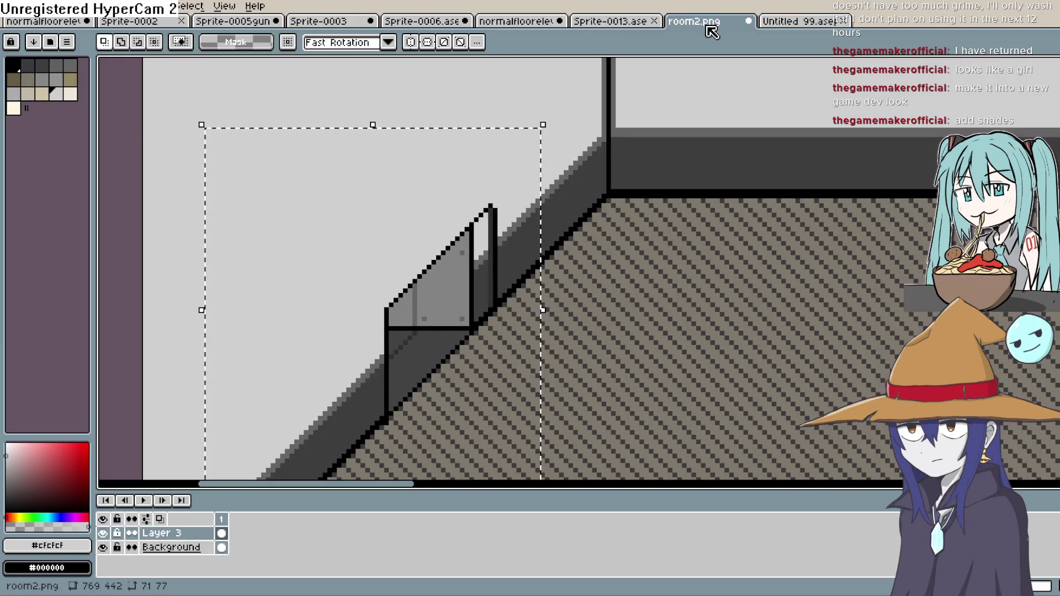
pyautogui.click(785, 22)
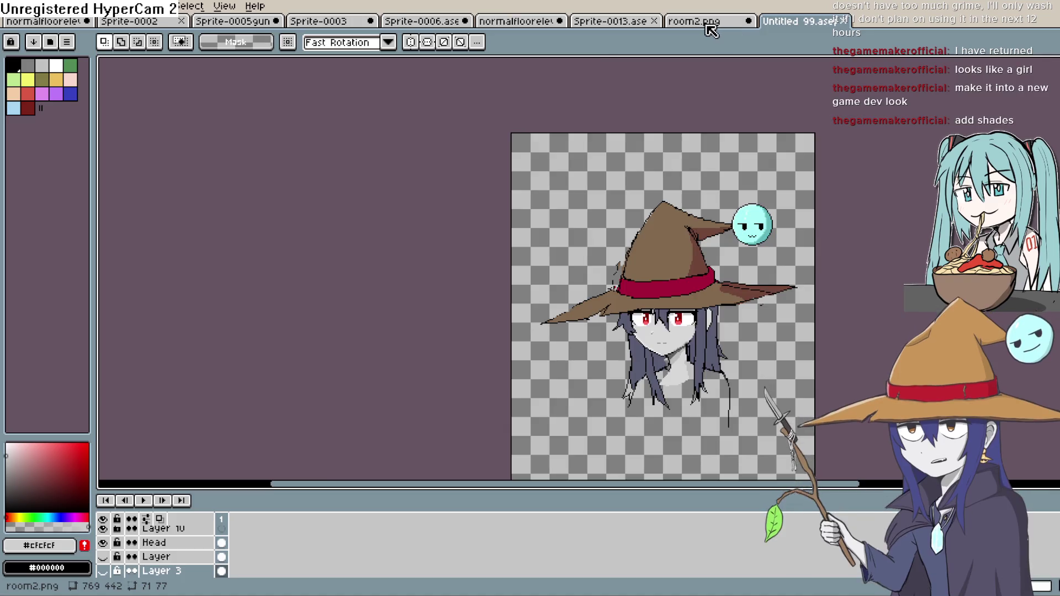
pyautogui.click(709, 23)
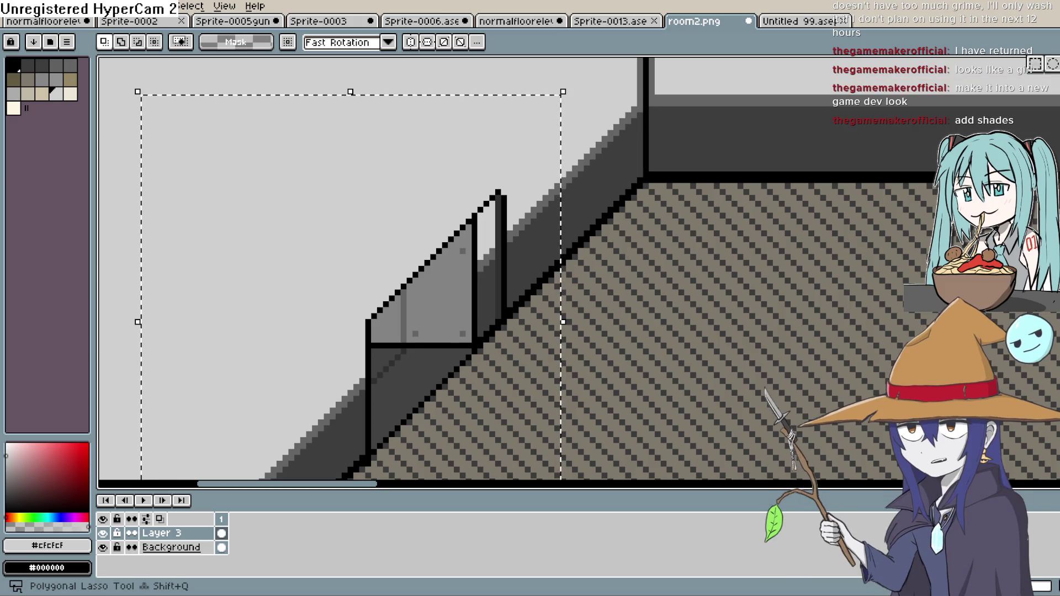
# Clear the old selection and lasso-trace an outline around the glass railing panel
pyautogui.moveTo(480, 234); pyautogui.dragTo(669, 162)
pyautogui.hotkey('ctrl', 'd')
pyautogui.moveTo(582, 221); pyautogui.dragTo(497, 258)
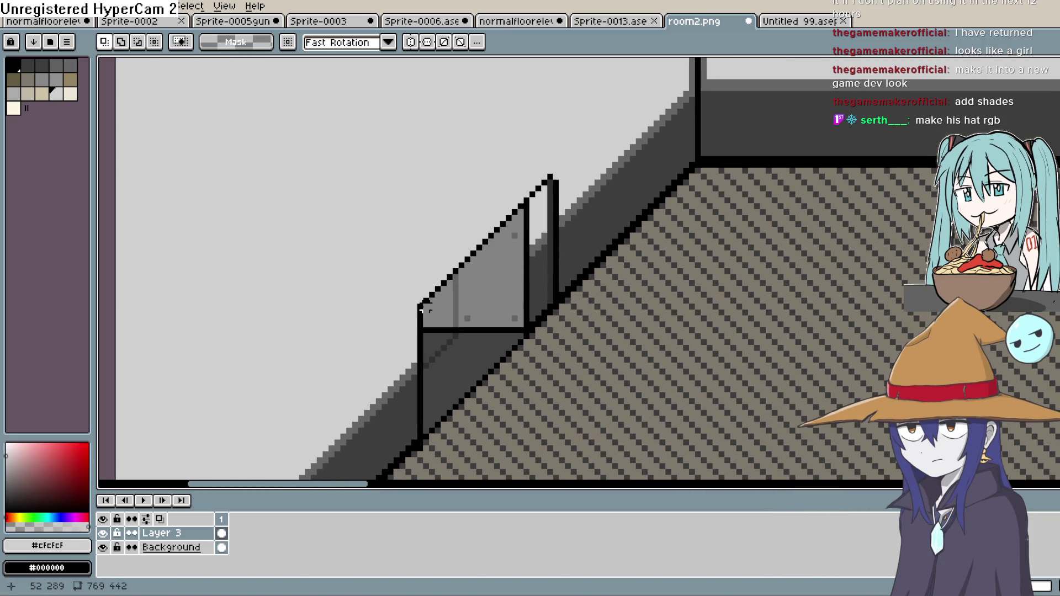
pyautogui.click(102, 533)
pyautogui.click(102, 533)
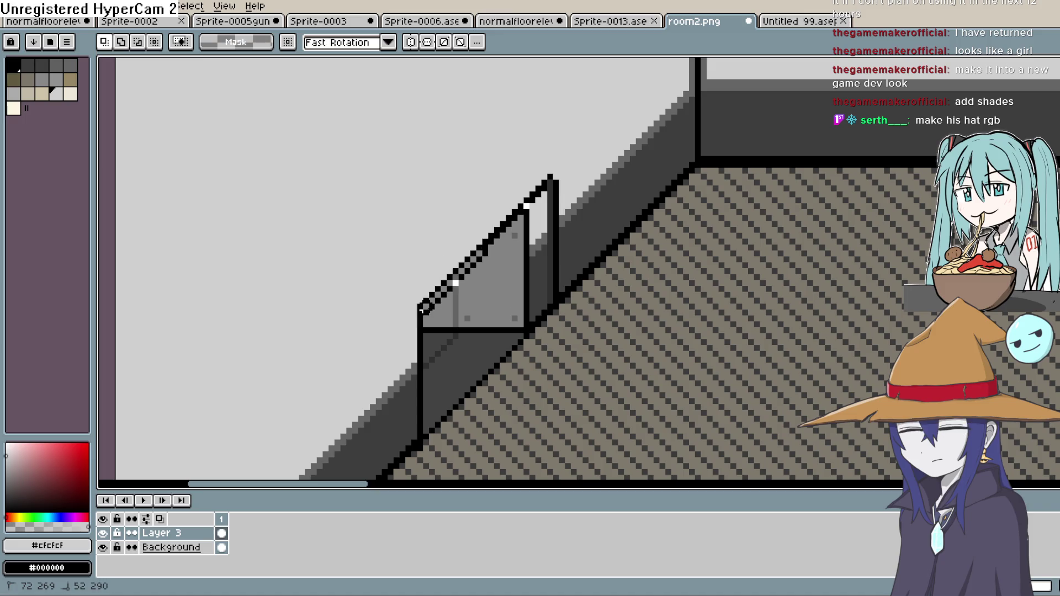
pyautogui.moveTo(527, 213)
pyautogui.mouseDown()
pyautogui.moveTo(425, 331)
pyautogui.moveTo(436, 434)
pyautogui.moveTo(546, 237)
pyautogui.moveTo(550, 310)
pyautogui.mouseUp()
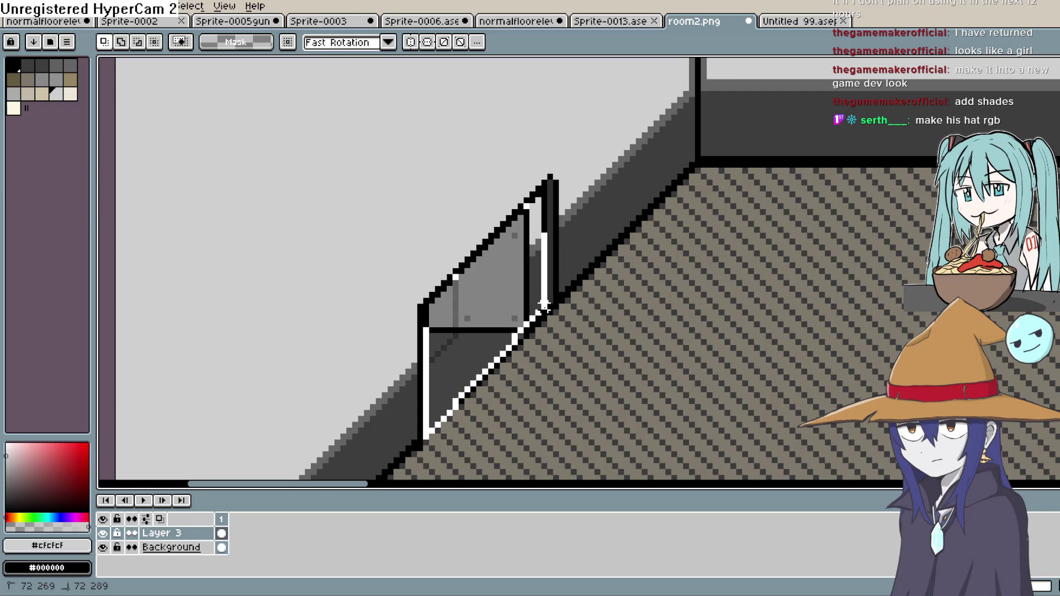
pyautogui.moveTo(544, 304)
pyautogui.mouseDown()
pyautogui.moveTo(506, 307)
pyautogui.moveTo(518, 298)
pyautogui.mouseUp()
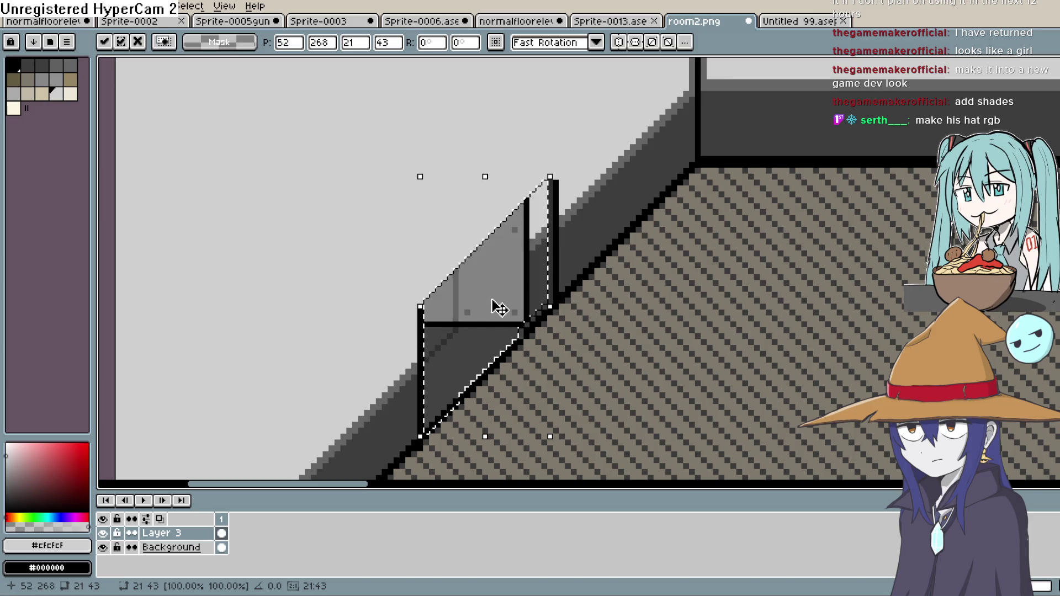
# Confirm the glass panel nudge, erase along its right edge, and check the railing without the background
pyautogui.press('Return')
pyautogui.press('w')
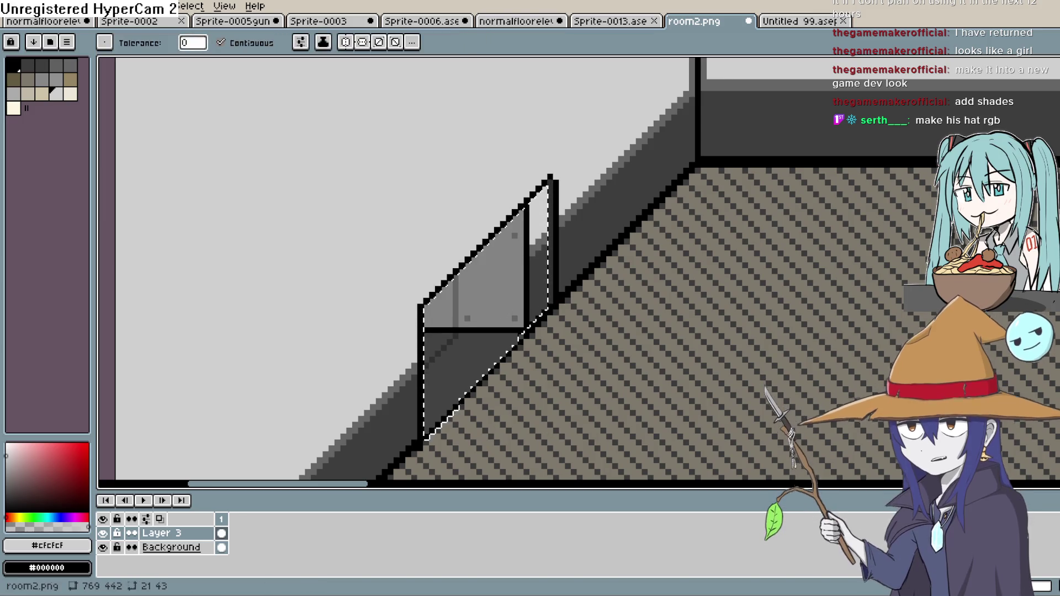
pyautogui.press('e')
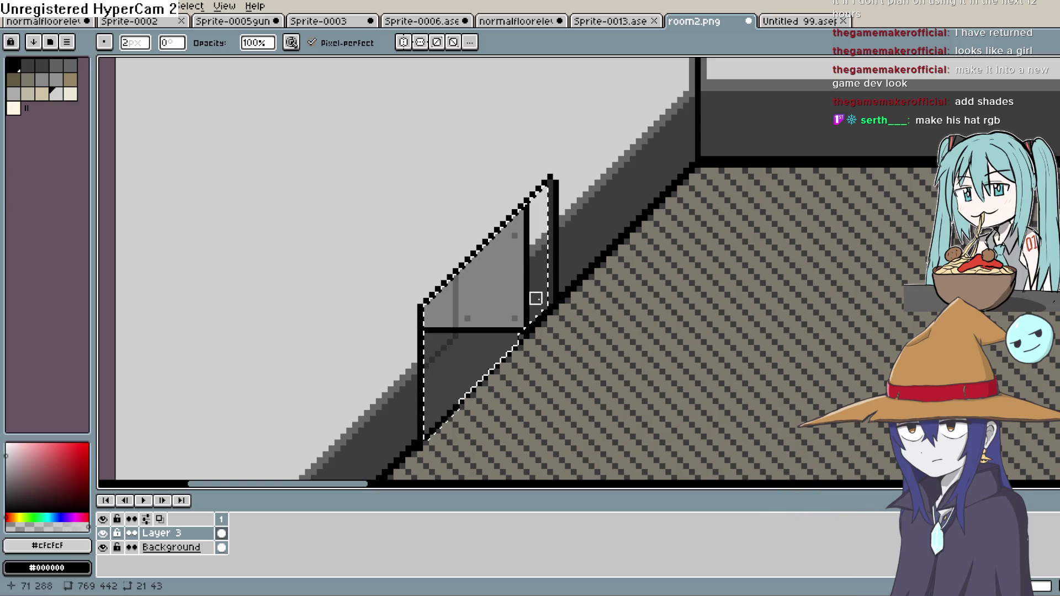
pyautogui.moveTo(536, 316); pyautogui.dragTo(535, 293)
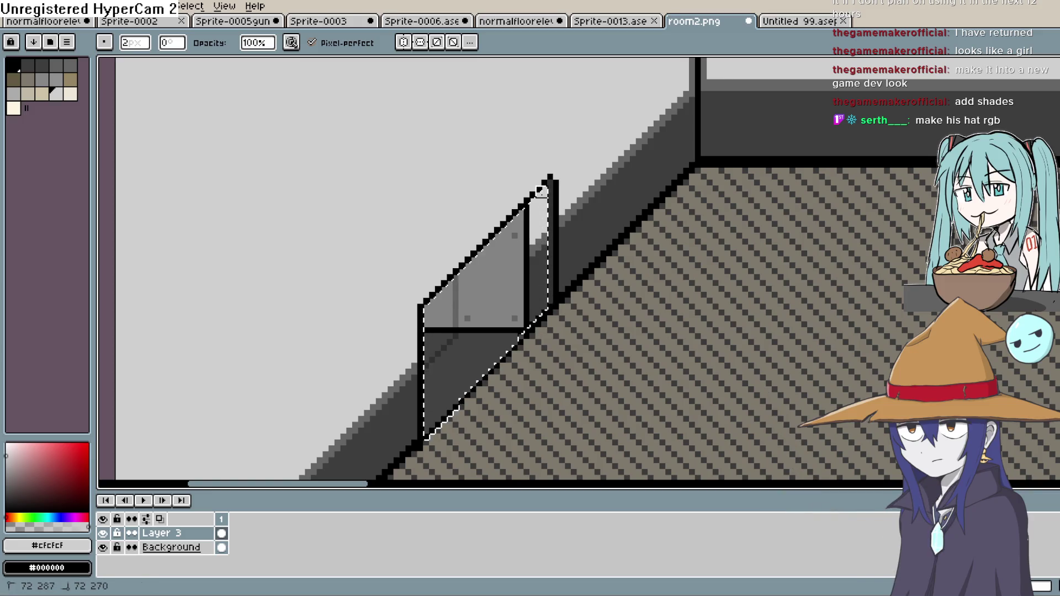
pyautogui.click(102, 546)
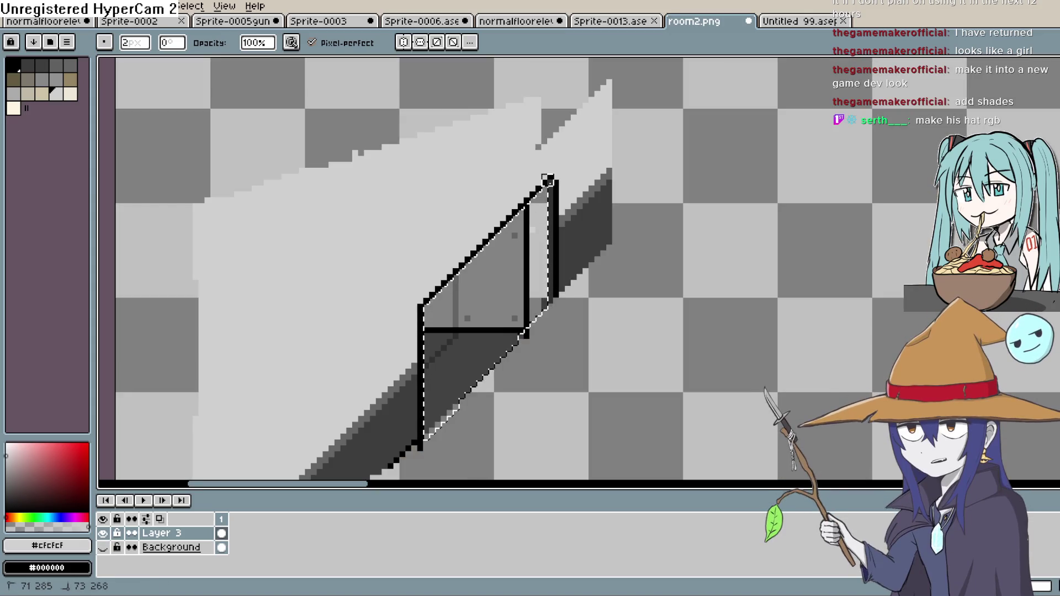
pyautogui.moveTo(536, 251); pyautogui.dragTo(547, 298)
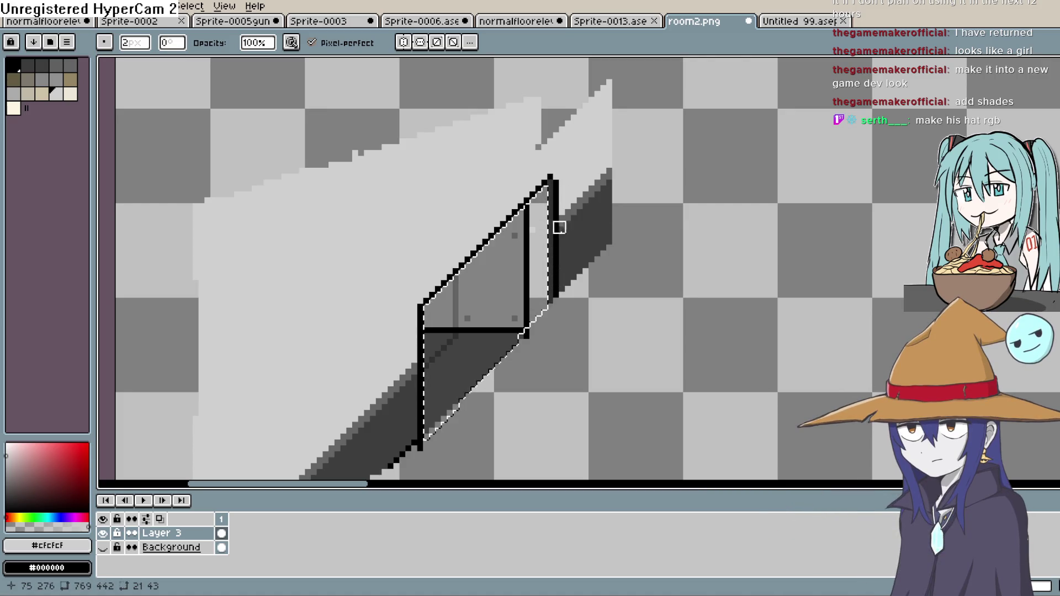
pyautogui.click(103, 548)
# Reselect the glass panel and try nudging it up and right, undoing the first attempt
pyautogui.hotkey('shift', 'q')
pyautogui.press('v')
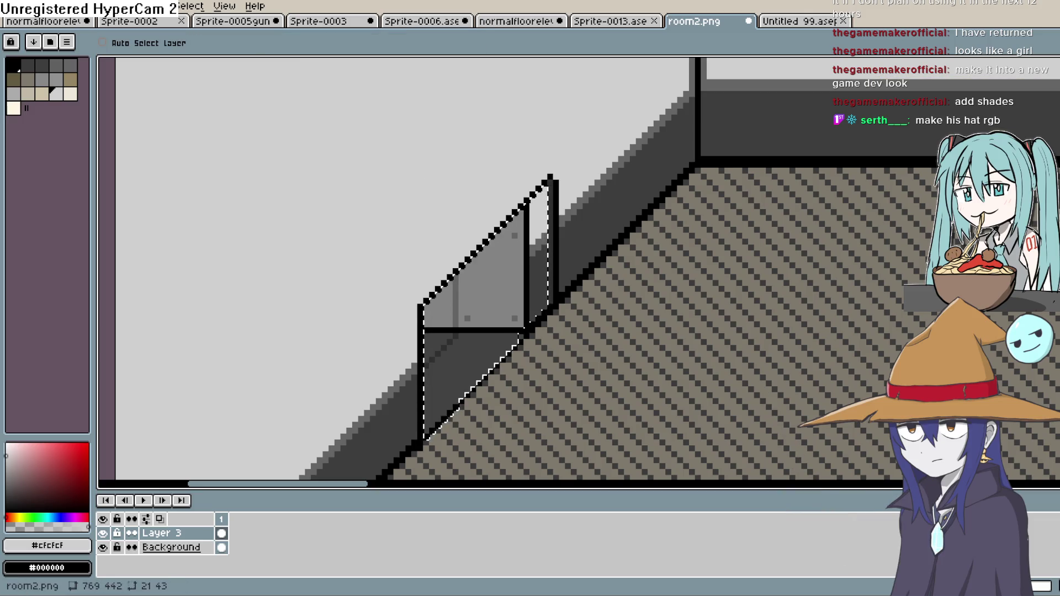
pyautogui.moveTo(505, 290); pyautogui.dragTo(523, 278)
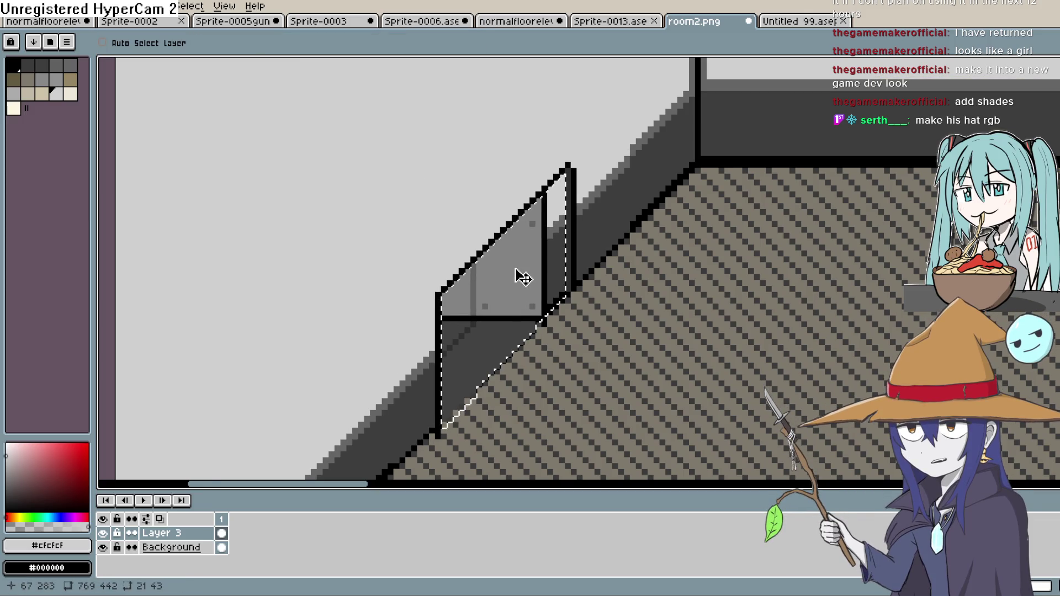
pyautogui.hotkey('ctrl', 'z')
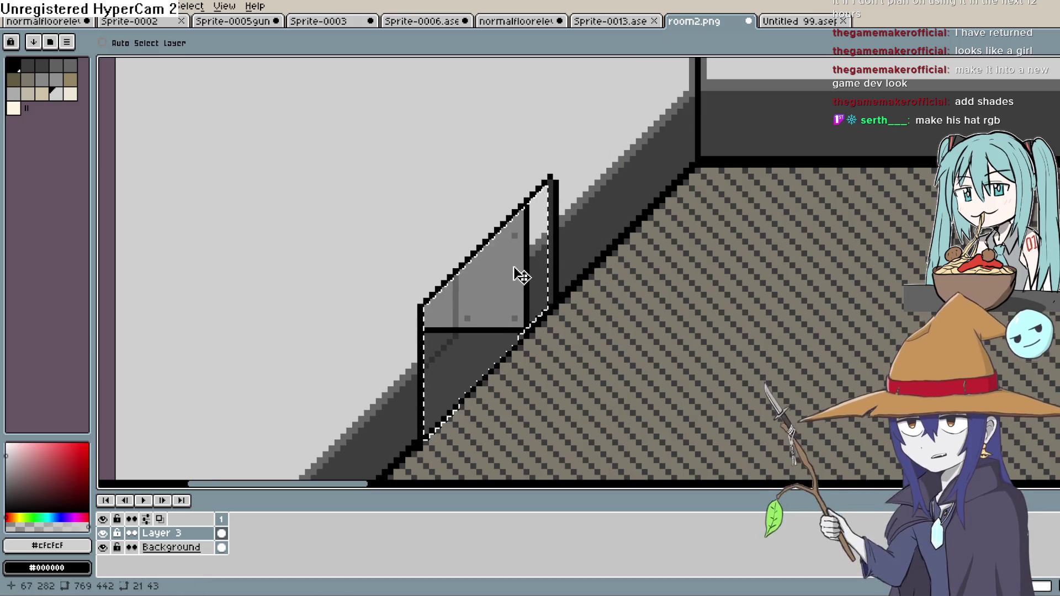
pyautogui.moveTo(530, 272)
pyautogui.mouseDown()
pyautogui.moveTo(549, 257)
pyautogui.moveTo(517, 286)
pyautogui.moveTo(536, 280)
pyautogui.moveTo(519, 280)
pyautogui.mouseUp()
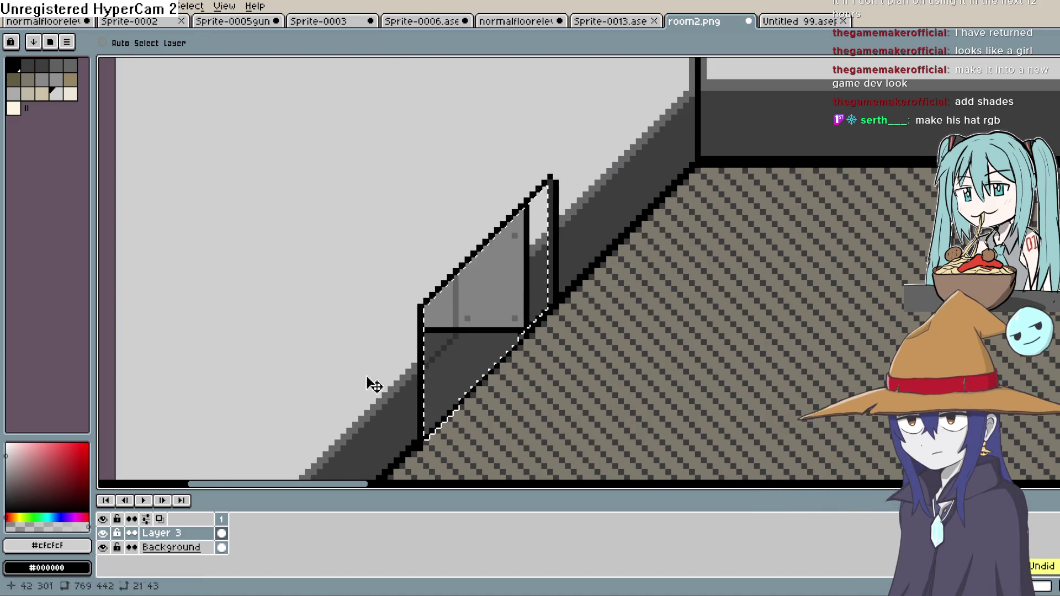
pyautogui.click(103, 548)
pyautogui.click(104, 548)
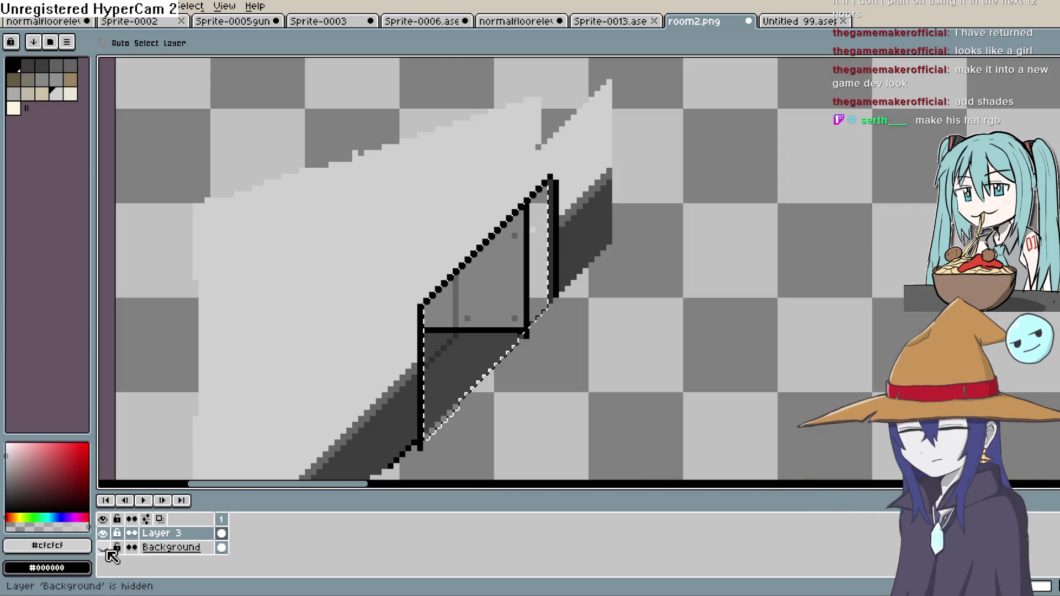
# Test a trial straight line beside the railing, discard it, and switch to Untitled 99
pyautogui.scroll(-3, 606, 400)
pyautogui.hotkey('ctrl', 'd')
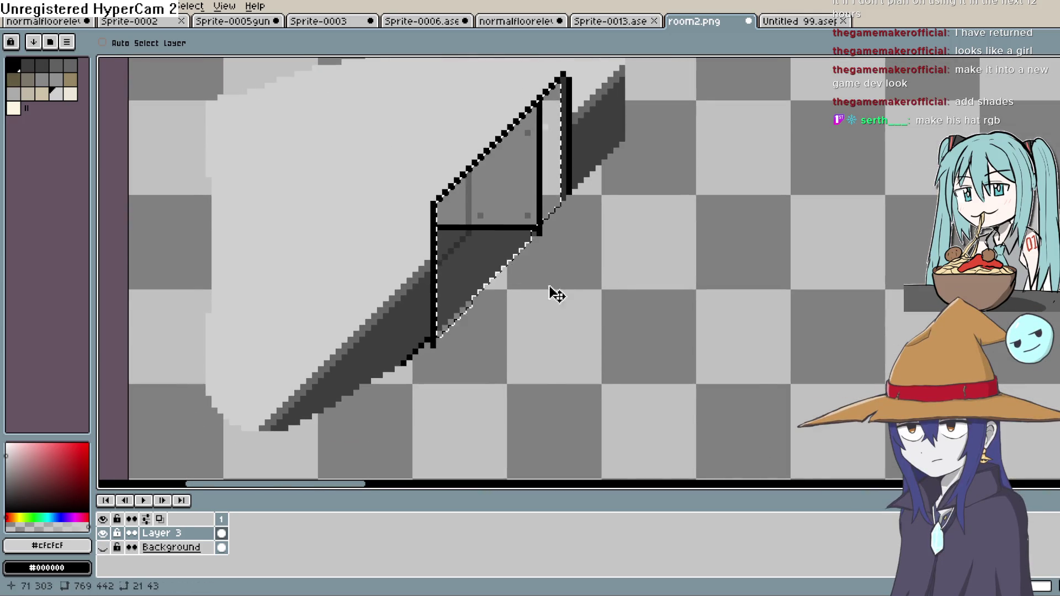
pyautogui.hotkey('ctrl', 'shift', 'd')
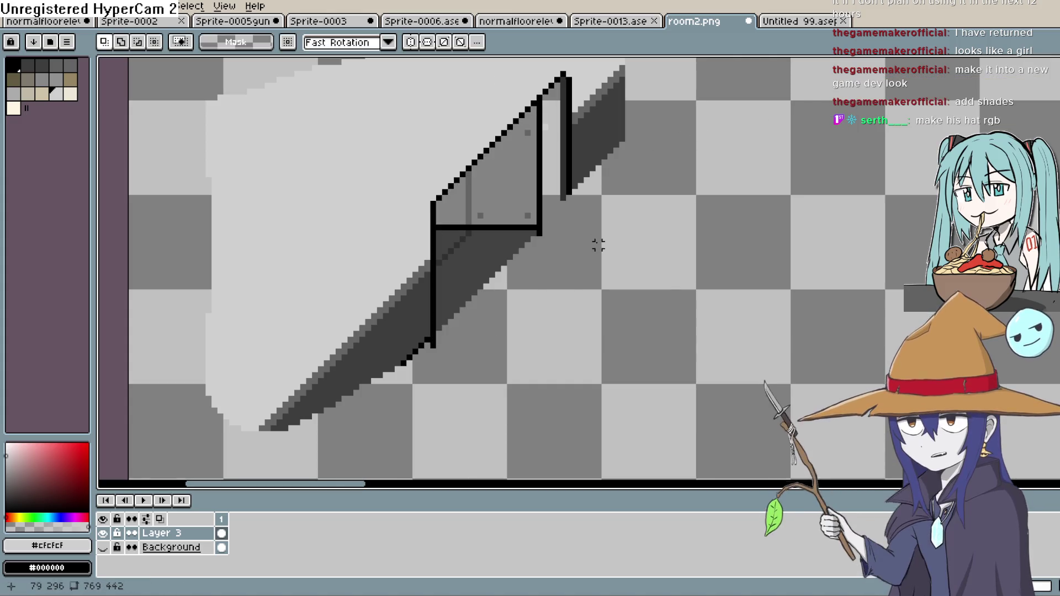
pyautogui.hotkey('ctrl', 'd')
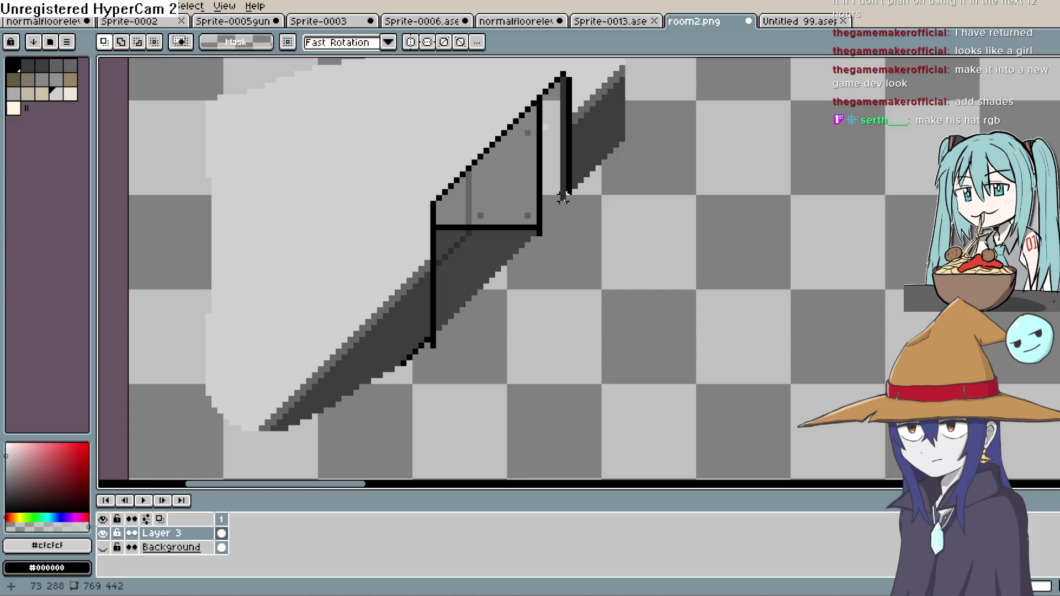
pyautogui.moveTo(563, 194)
pyautogui.mouseDown()
pyautogui.moveTo(640, 236)
pyautogui.moveTo(563, 250)
pyautogui.mouseUp()
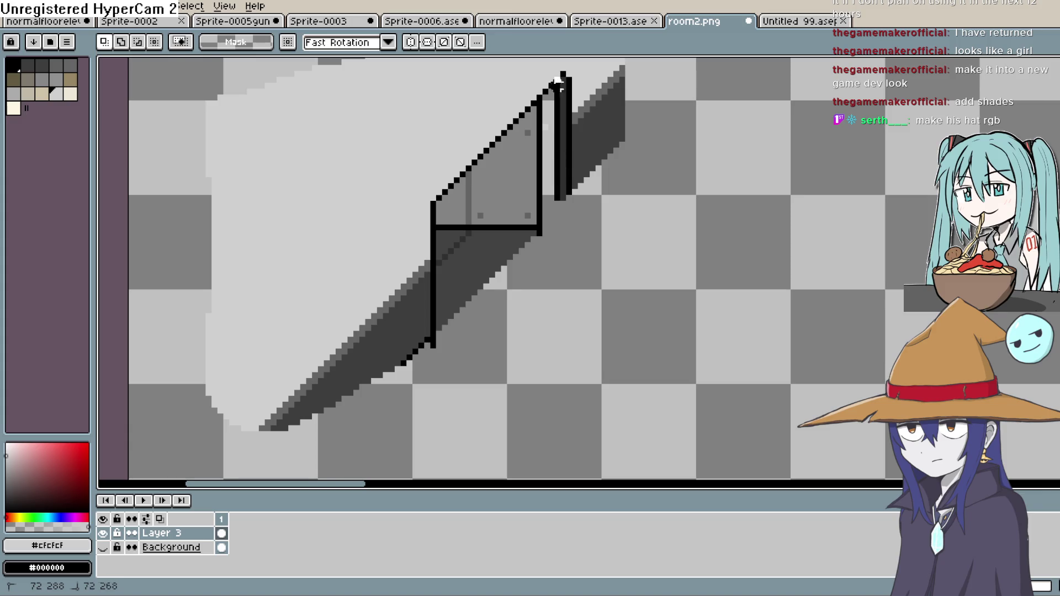
pyautogui.moveTo(499, 144)
pyautogui.mouseDown()
pyautogui.moveTo(428, 201)
pyautogui.moveTo(628, 256)
pyautogui.mouseUp()
pyautogui.press('Escape')
pyautogui.hotkey('ctrl', 'd')
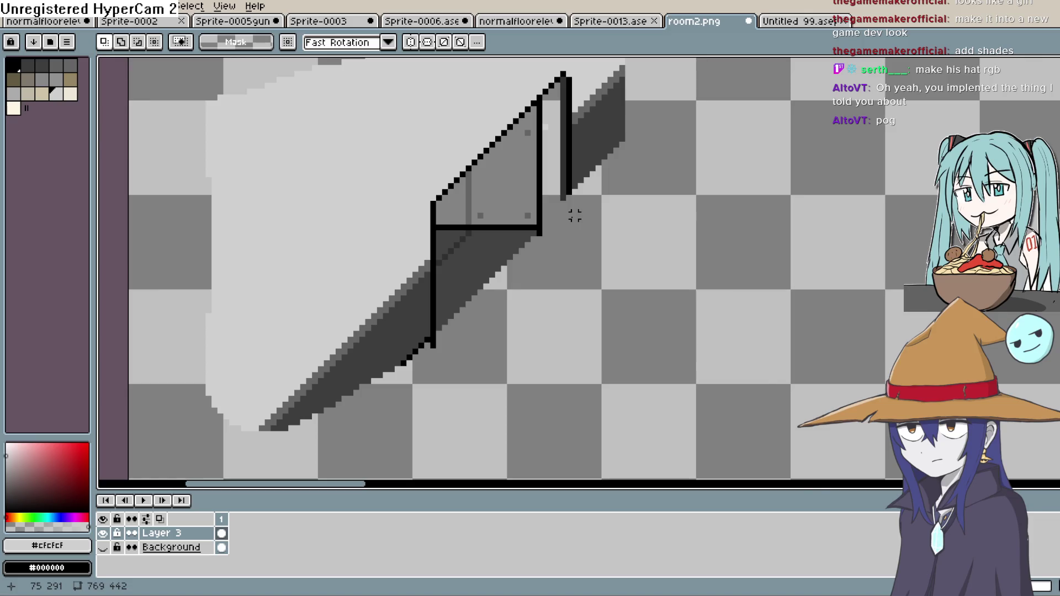
pyautogui.click(795, 22)
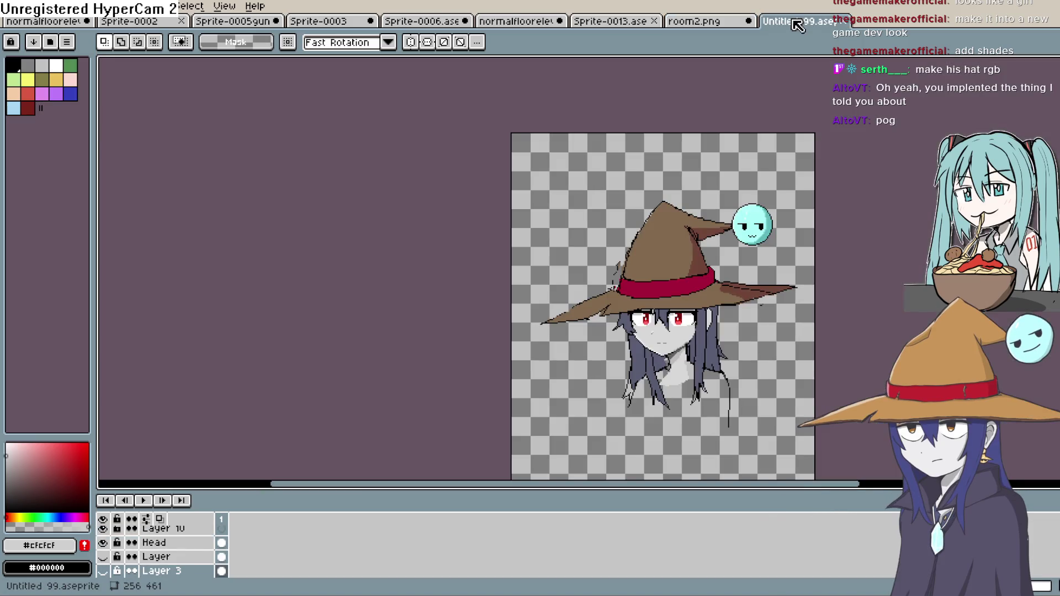
# Add a new empty Layer 11 above Layer 3 and make it the drawing target
pyautogui.scroll(3, 663, 331)
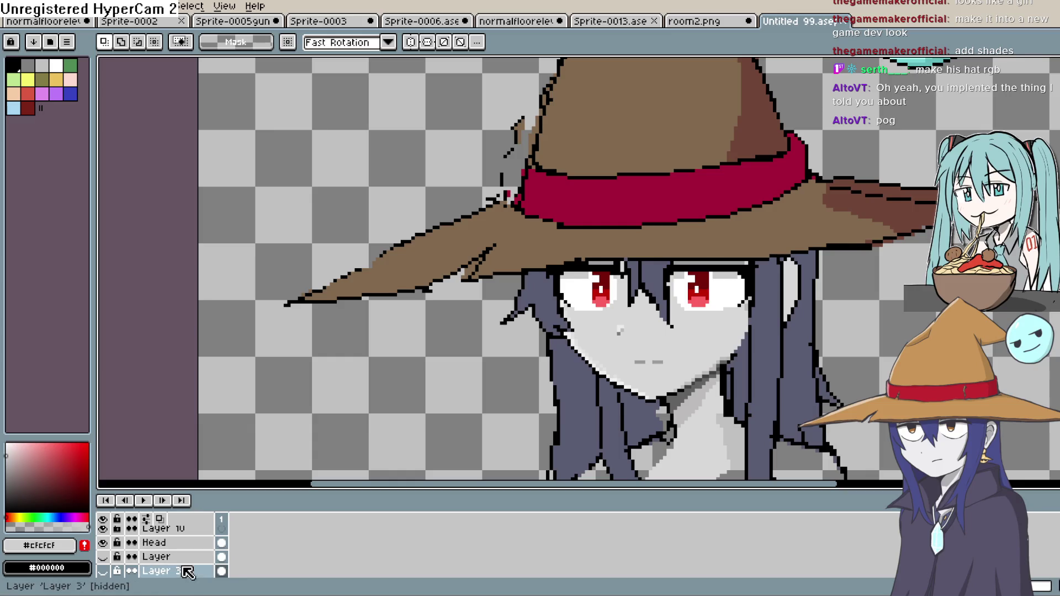
pyautogui.rightClick(166, 571)
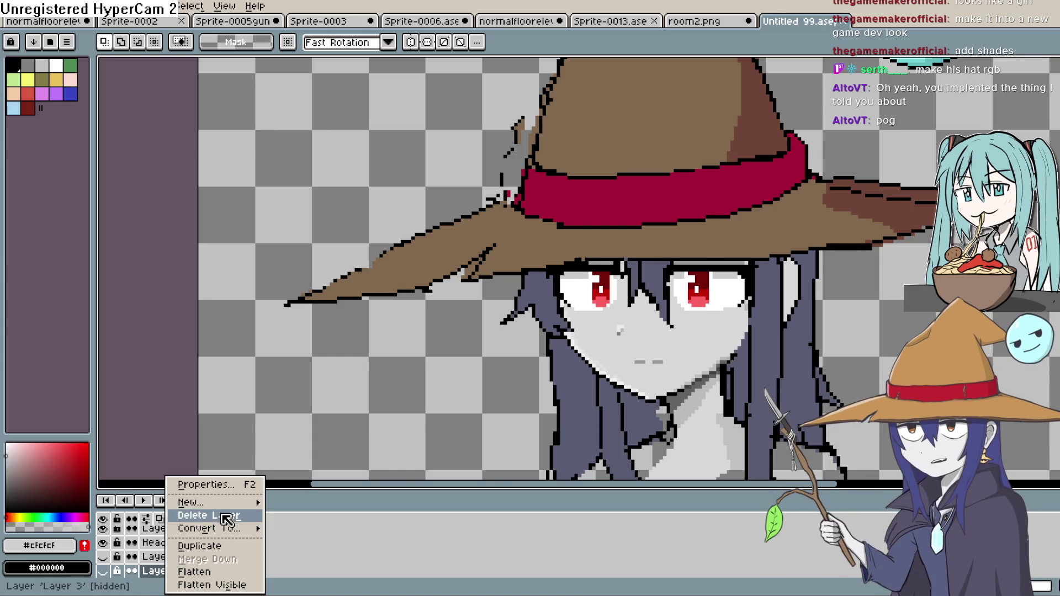
pyautogui.moveTo(254, 502)
pyautogui.click(298, 502)
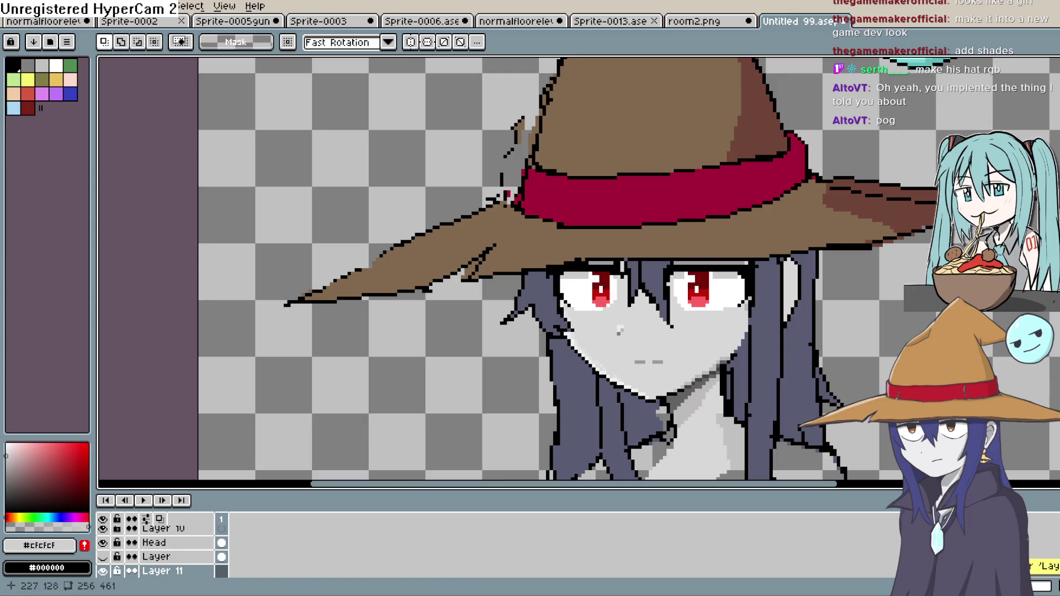
pyautogui.hscroll(3, 579, 270)
pyautogui.press('b')
pyautogui.hotkey('shift', 'l')
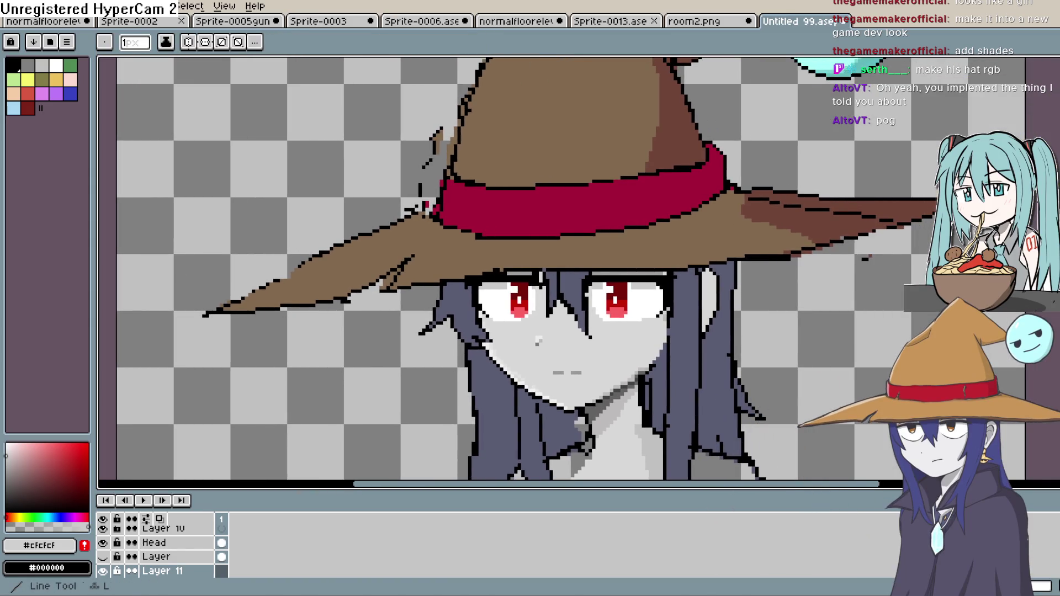
pyautogui.moveTo(480, 279); pyautogui.dragTo(551, 274)
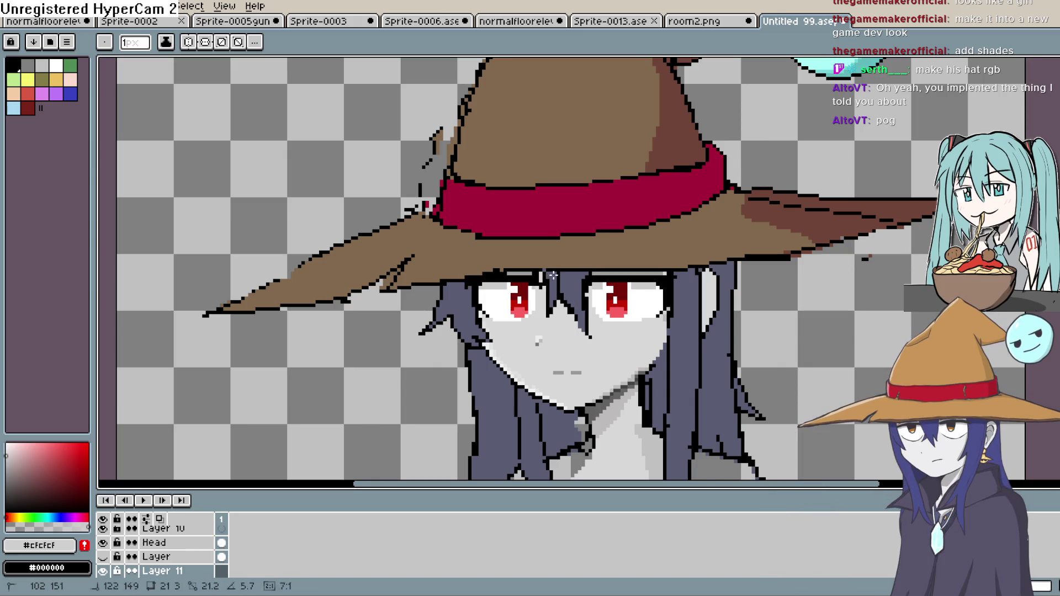
pyautogui.press('Escape')
pyautogui.click(177, 571)
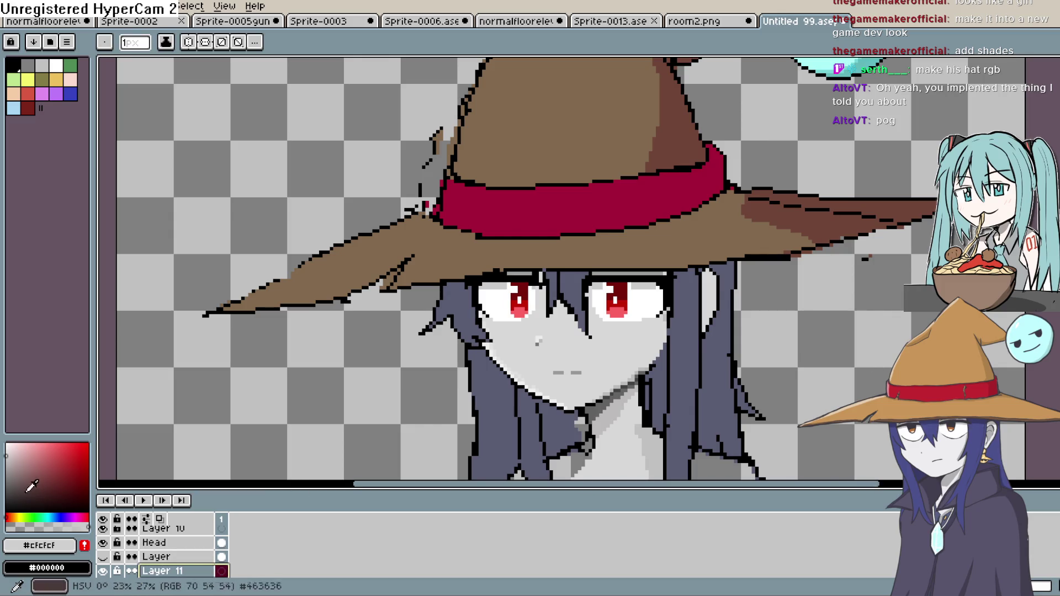
# Draw the sunglasses' straight top line and the lens outline beneath it
pyautogui.moveTo(211, 364)
pyautogui.mouseDown()
pyautogui.moveTo(383, 291)
pyautogui.moveTo(572, 286)
pyautogui.mouseUp()
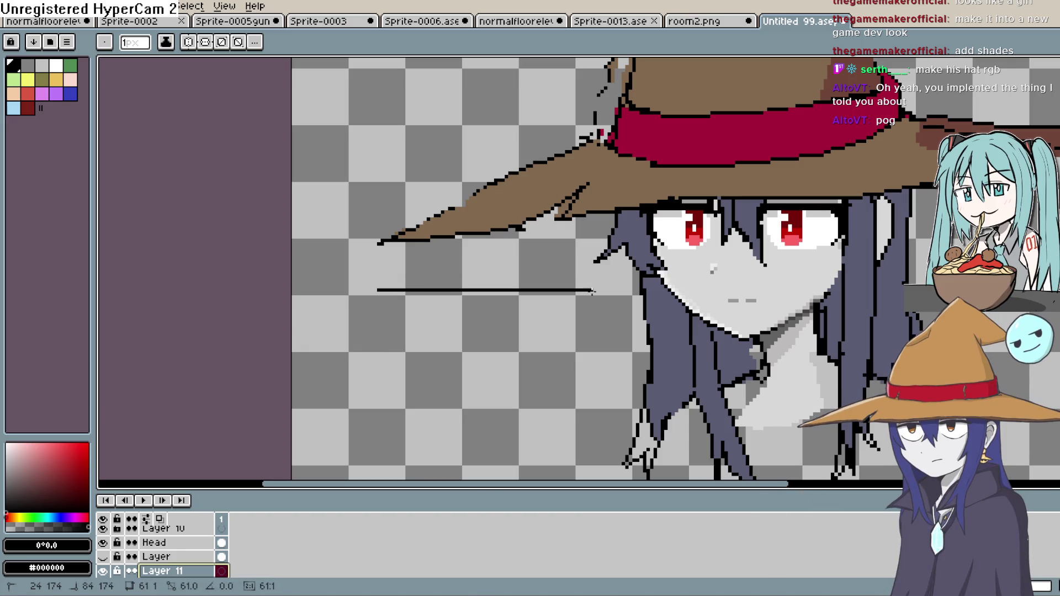
pyautogui.hotkey('ctrl', 'z')
pyautogui.moveTo(359, 283); pyautogui.dragTo(585, 283)
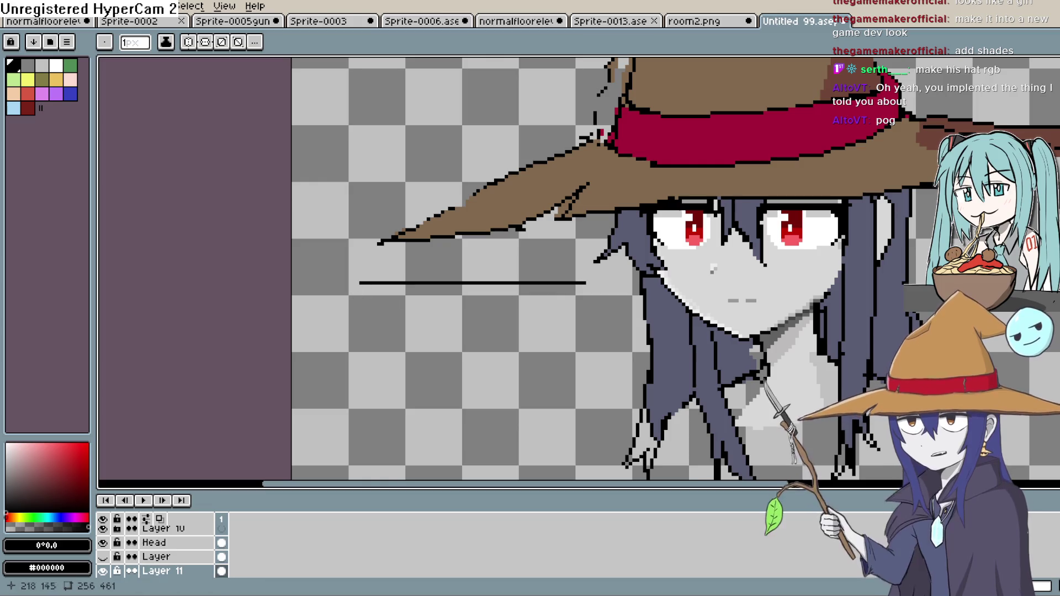
pyautogui.press('b')
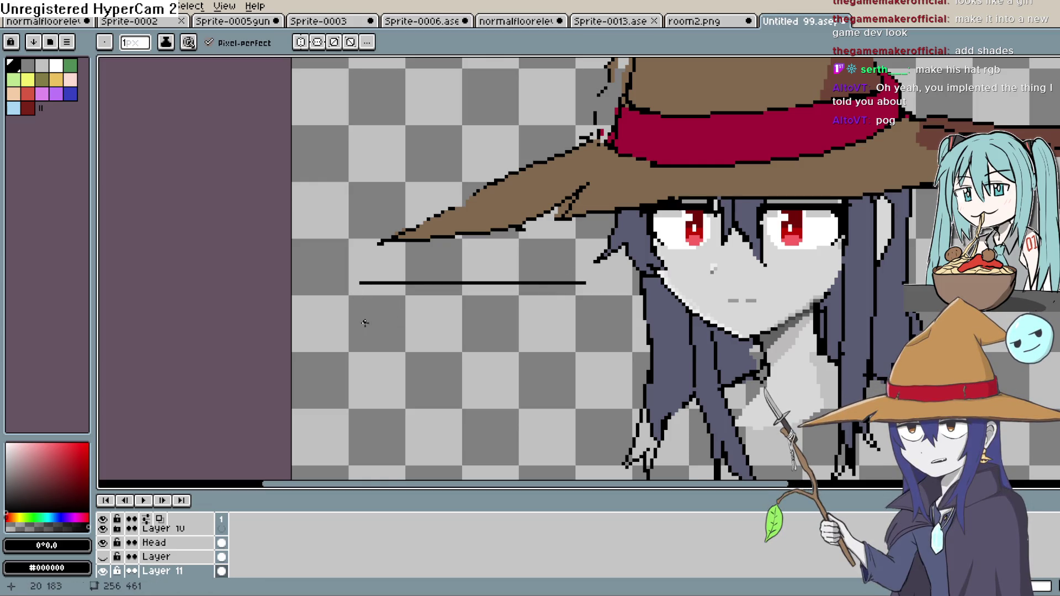
pyautogui.hotkey('ctrl', 'z')
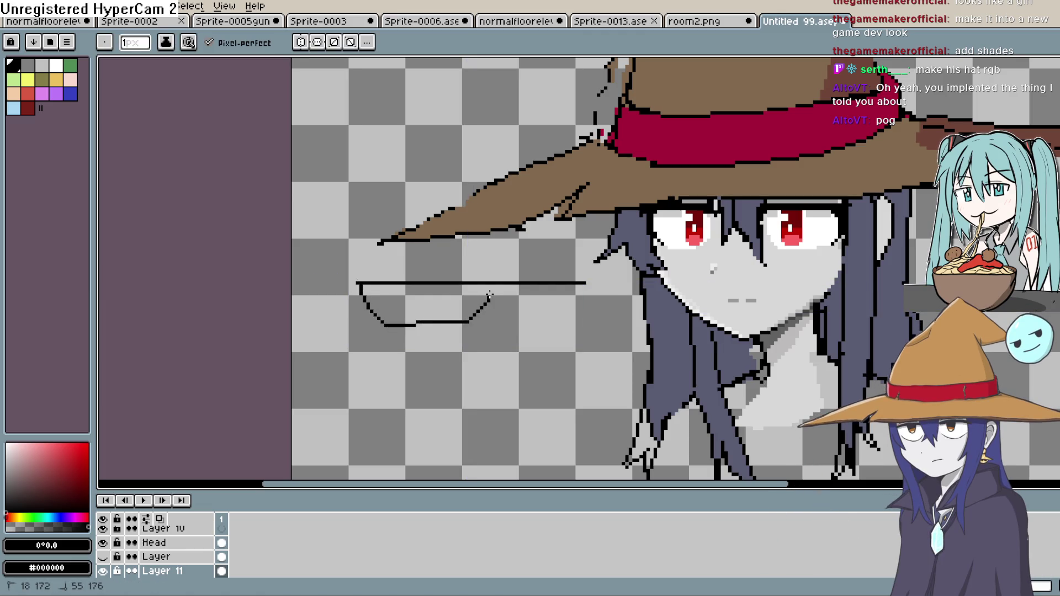
pyautogui.moveTo(508, 292)
pyautogui.mouseDown()
pyautogui.moveTo(563, 320)
pyautogui.moveTo(636, 290)
pyautogui.mouseUp()
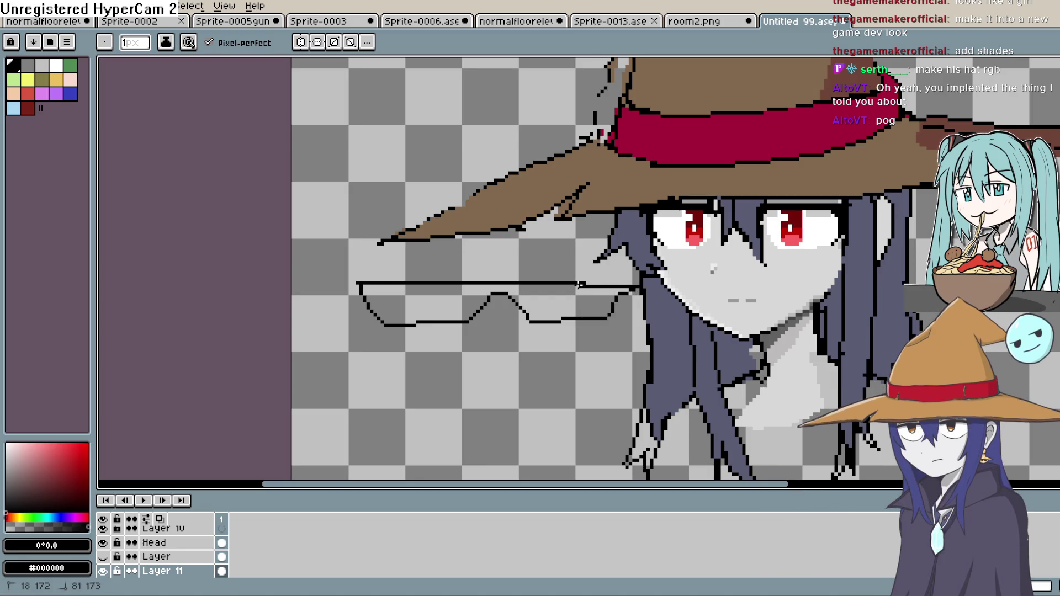
# Fill the glasses outline solid black and shift them slightly left and down
pyautogui.press('g')
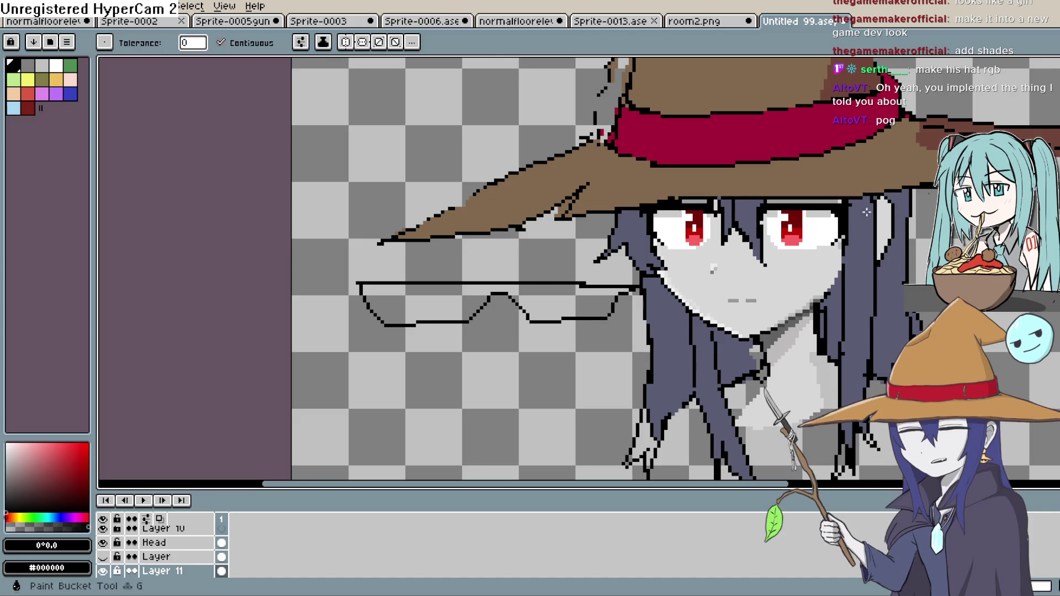
pyautogui.click(535, 304)
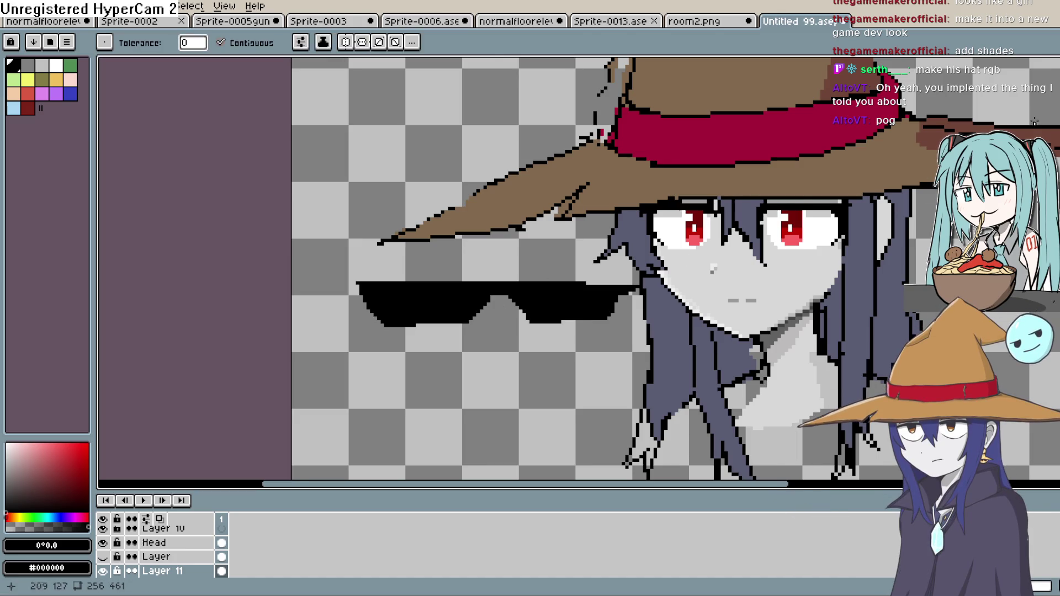
pyautogui.press('v')
pyautogui.moveTo(544, 318)
pyautogui.mouseDown()
pyautogui.moveTo(717, 272)
pyautogui.moveTo(489, 319)
pyautogui.moveTo(491, 329)
pyautogui.mouseUp()
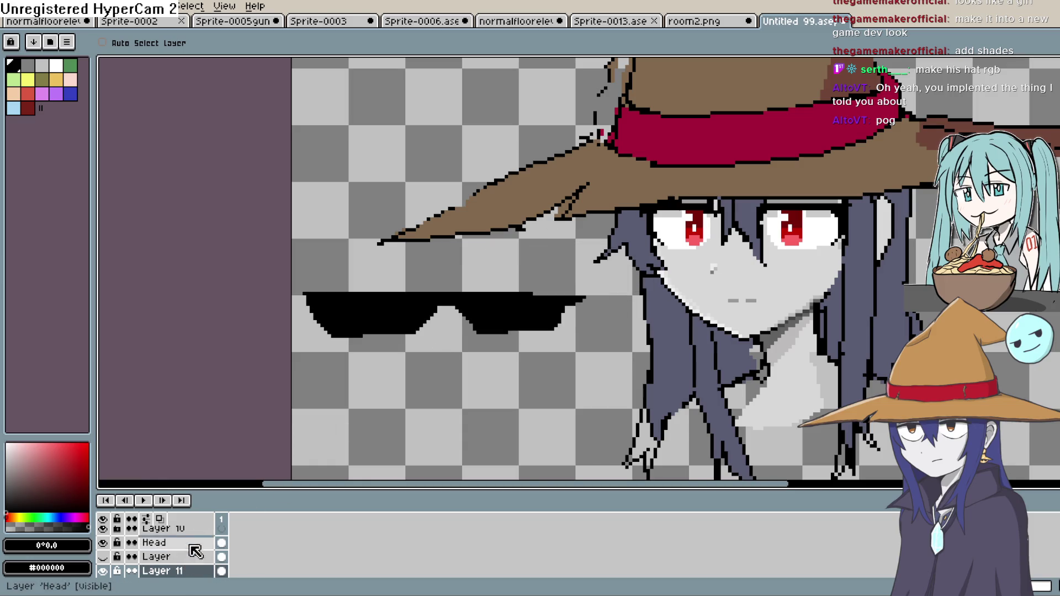
# Enlarge the layer list and move Layer 11 to the top of the layer stack
pyautogui.scroll(5, 193, 546)
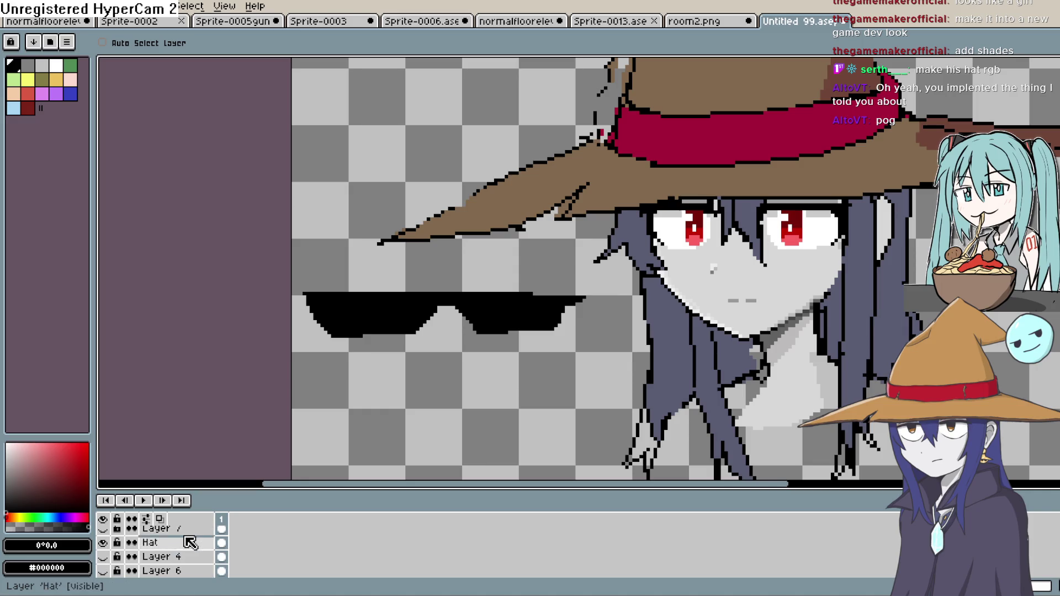
pyautogui.scroll(1, 188, 542)
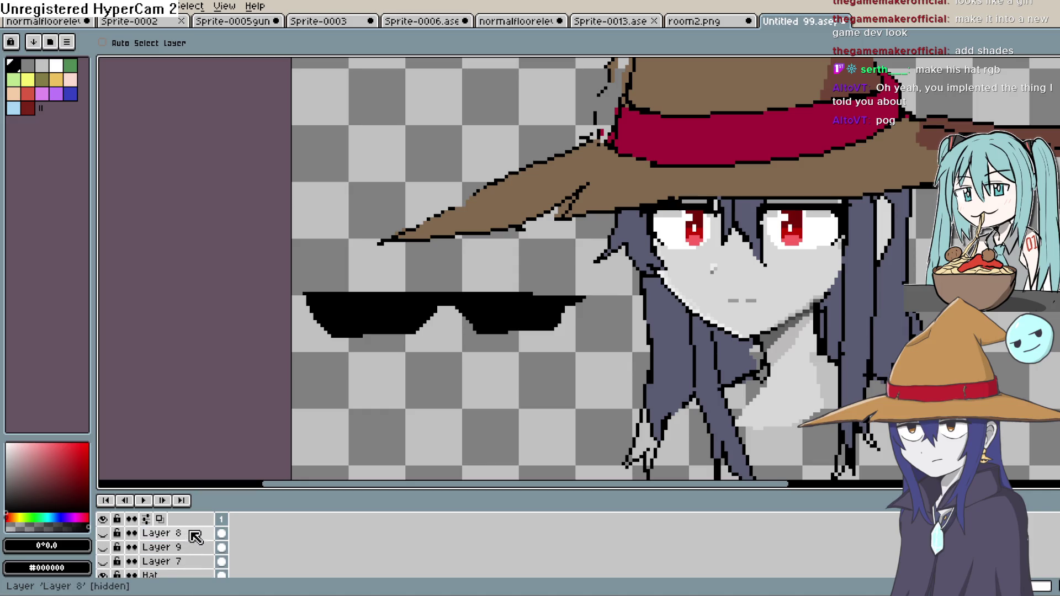
pyautogui.scroll(-3, 205, 544)
pyautogui.moveTo(280, 489); pyautogui.dragTo(296, 397)
pyautogui.moveTo(168, 542)
pyautogui.mouseDown()
pyautogui.moveTo(191, 508)
pyautogui.moveTo(187, 449)
pyautogui.moveTo(173, 442)
pyautogui.moveTo(206, 442)
pyautogui.mouseUp()
pyautogui.click(189, 540)
pyautogui.moveTo(468, 343); pyautogui.dragTo(809, 222)
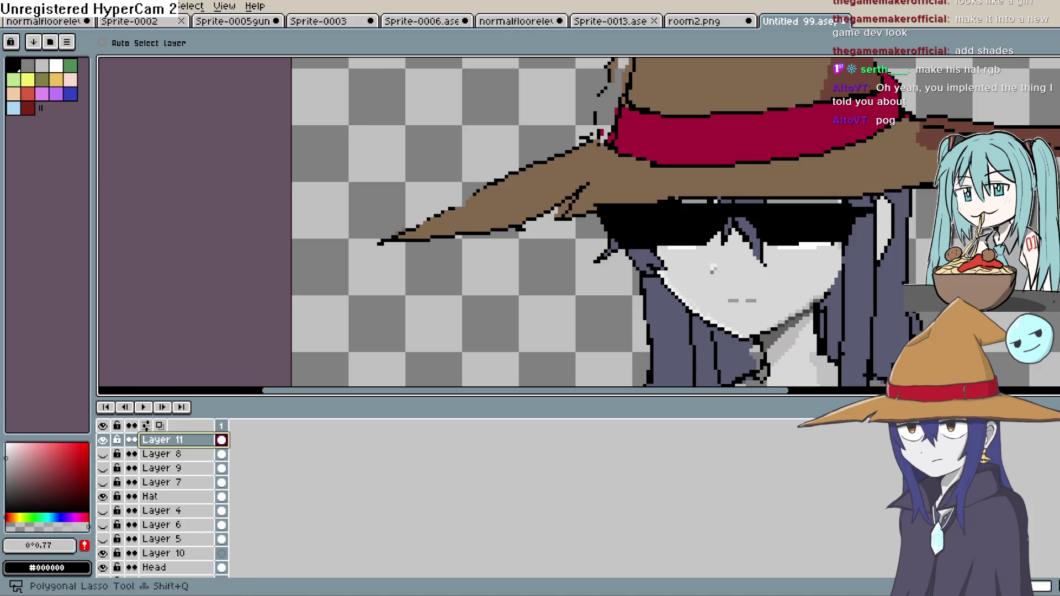
# Redraw a white glare streak across the sunglasses with the pencil
pyautogui.press('b')
pyautogui.moveTo(648, 230)
pyautogui.mouseDown()
pyautogui.moveTo(683, 208)
pyautogui.moveTo(714, 218)
pyautogui.moveTo(706, 225)
pyautogui.mouseUp()
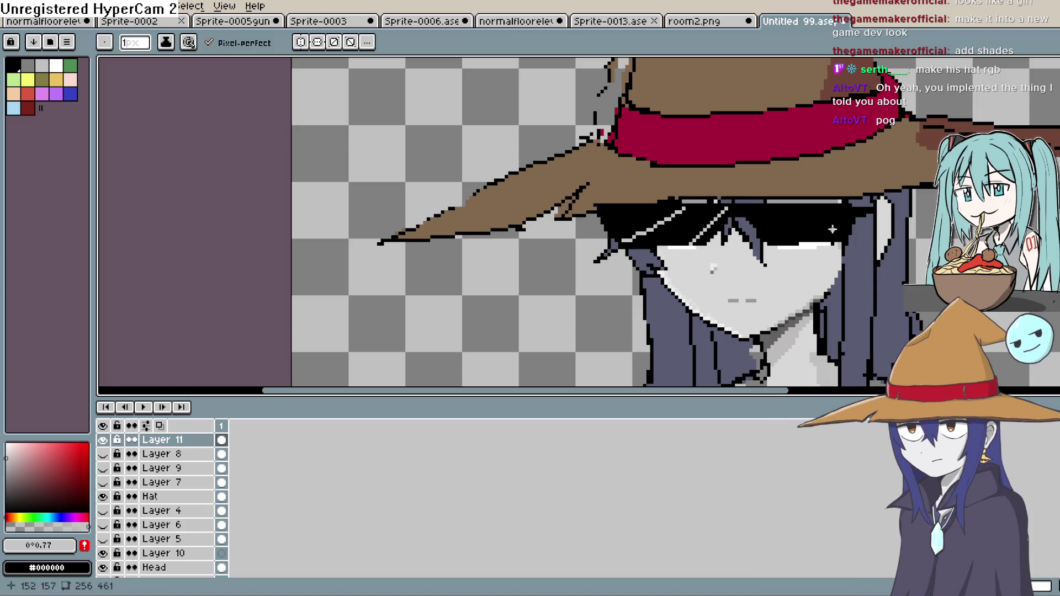
pyautogui.hotkey('ctrl', 'z')
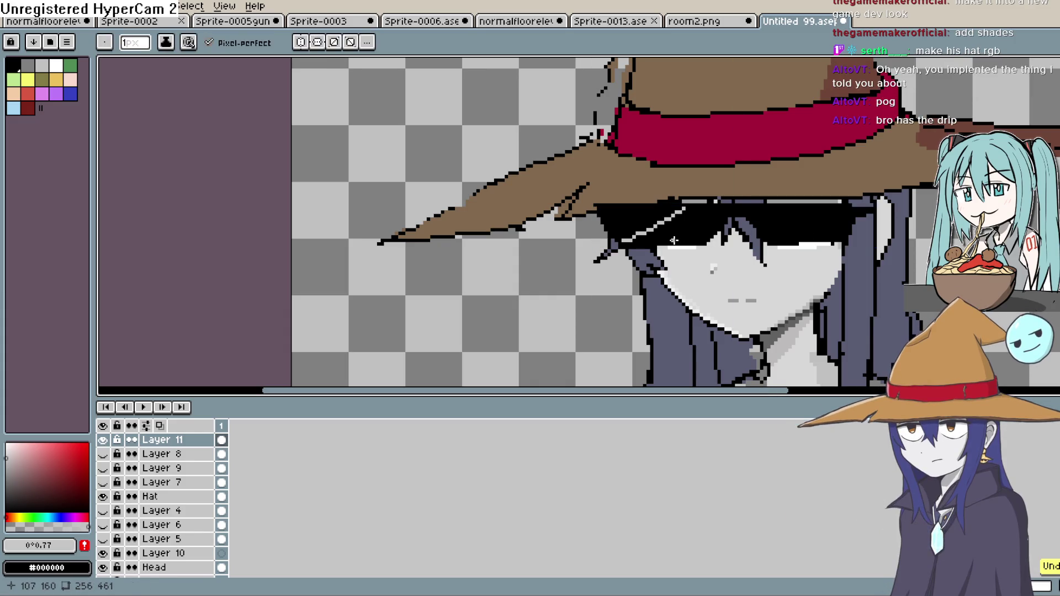
pyautogui.moveTo(721, 207); pyautogui.dragTo(693, 223)
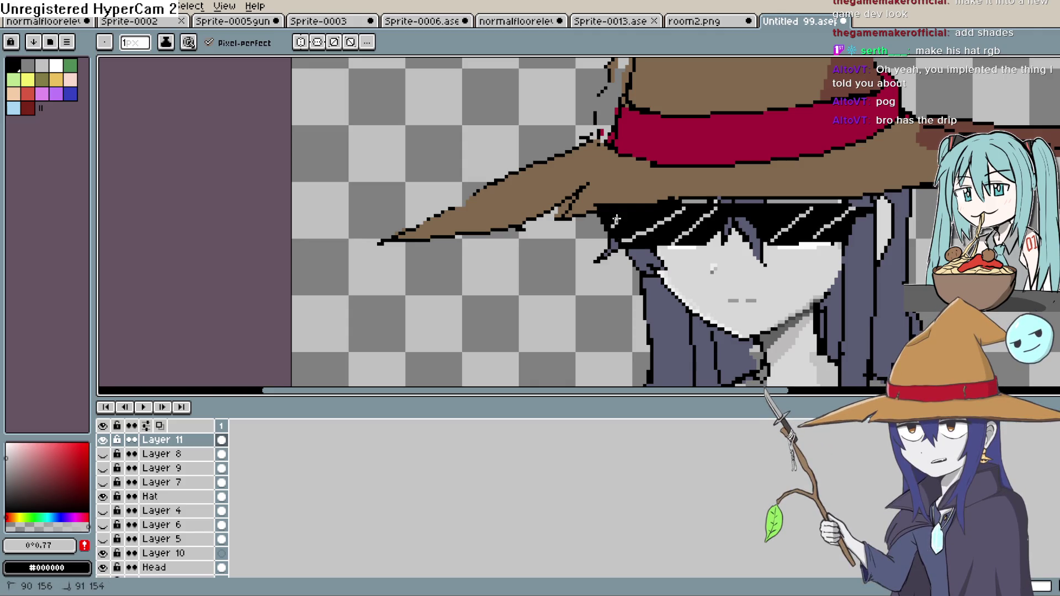
# Open the Layer Properties dialog for Layer 11
pyautogui.scroll(-3, 633, 204)
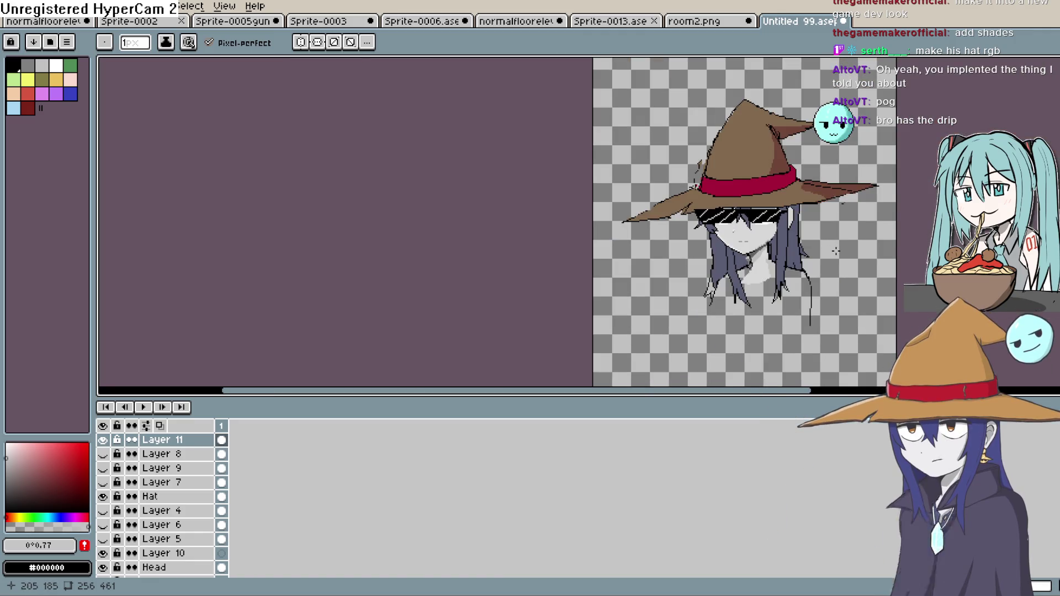
pyautogui.scroll(3, 793, 236)
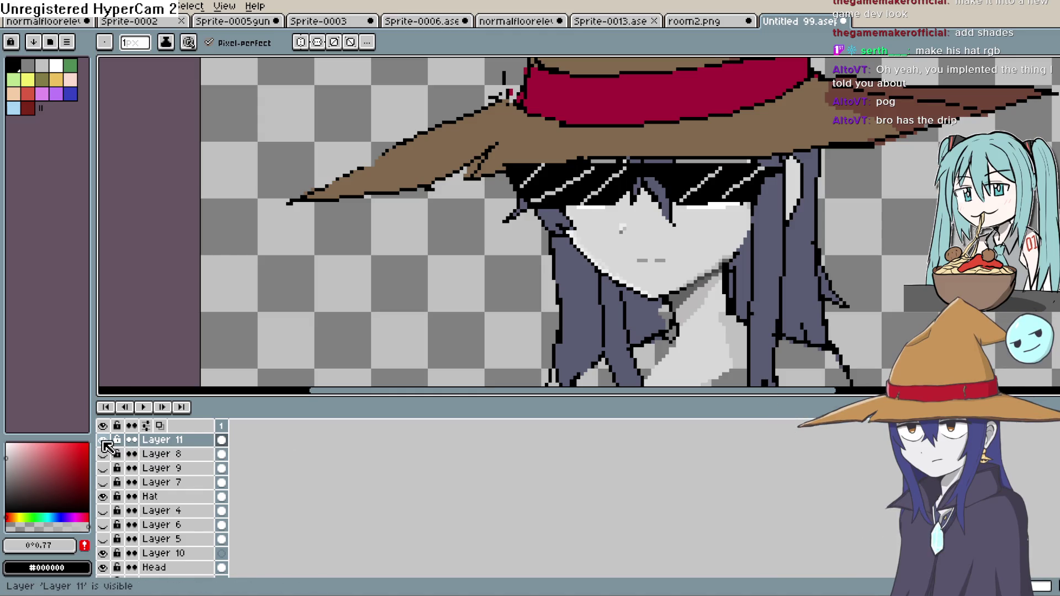
pyautogui.doubleClick(158, 441)
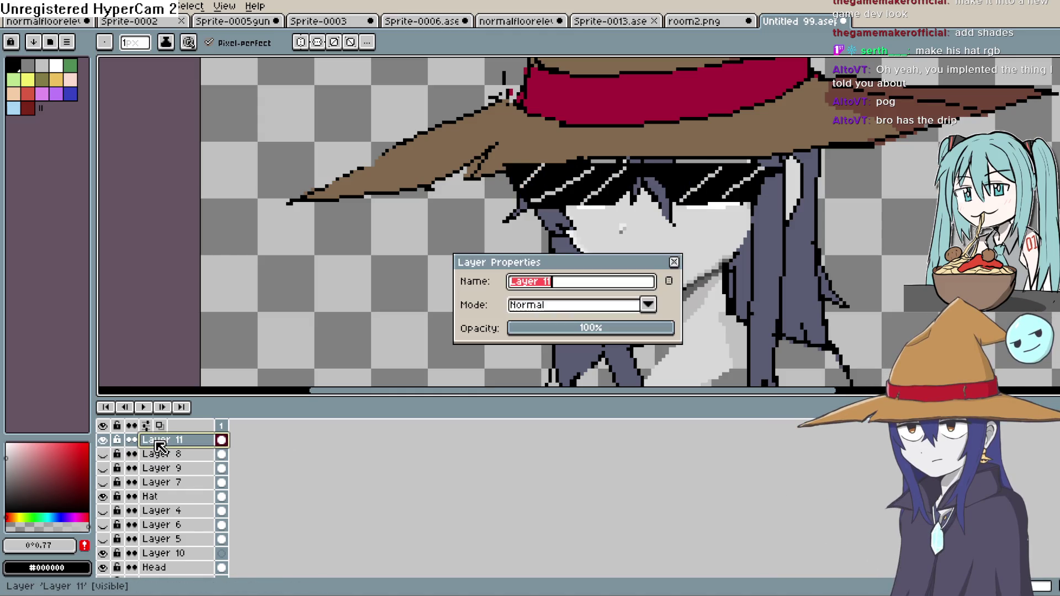
# Set Layer 11's opacity to about 79% and review the semi-transparent sunglasses across the sprite
pyautogui.moveTo(588, 329); pyautogui.dragTo(635, 330)
pyautogui.click(674, 262)
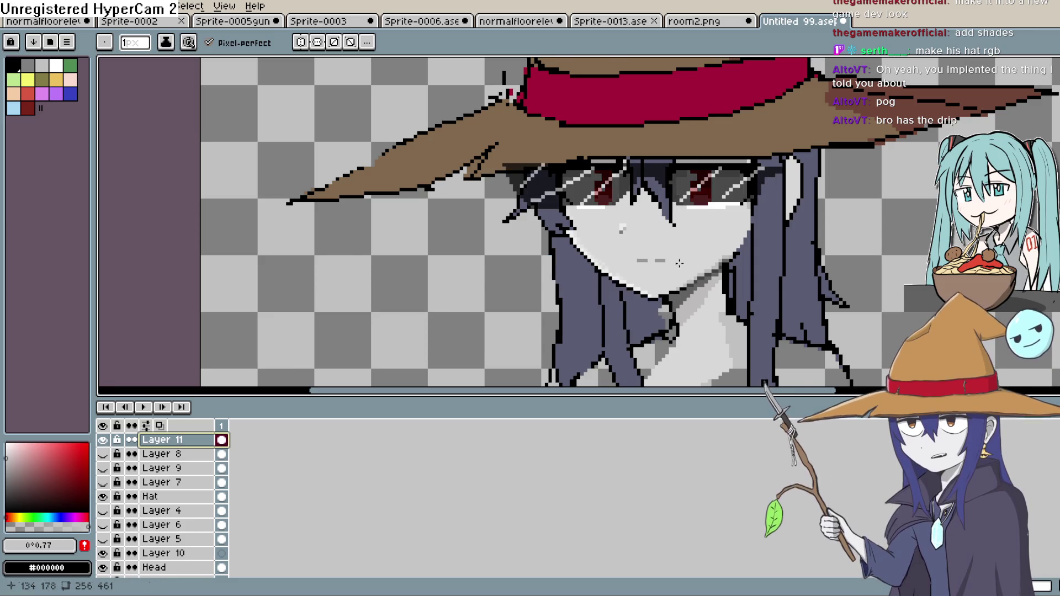
pyautogui.scroll(-3, 675, 262)
pyautogui.moveTo(812, 244); pyautogui.dragTo(766, 279)
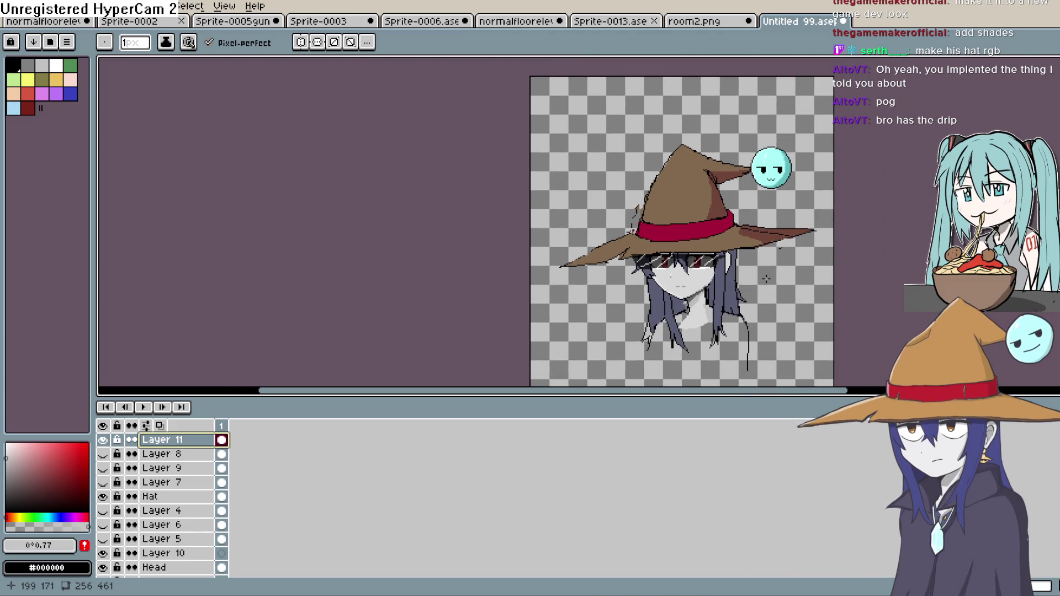
pyautogui.scroll(3, 767, 281)
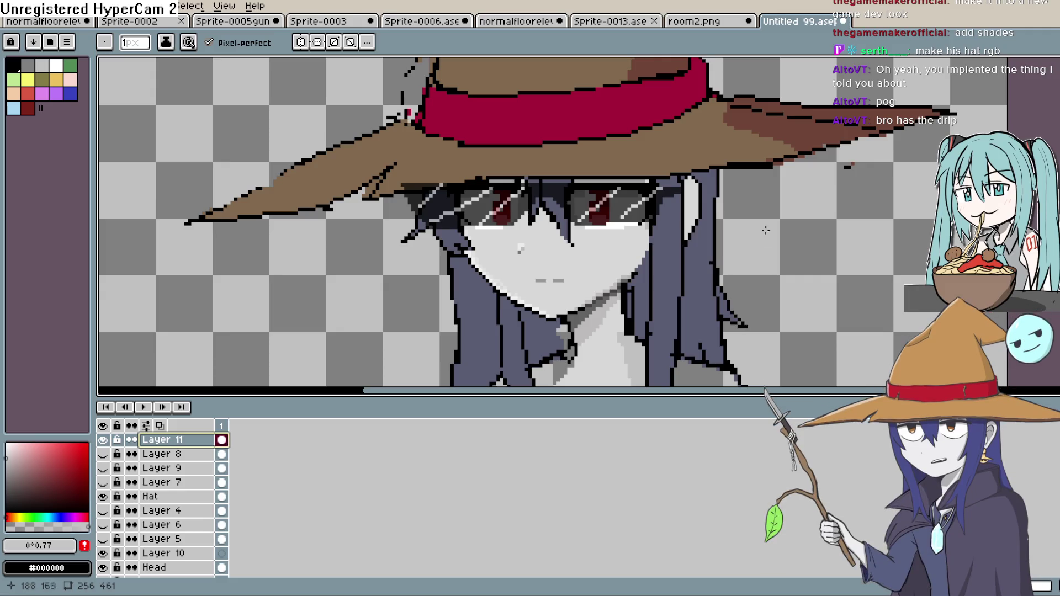
pyautogui.moveTo(746, 130)
pyautogui.mouseDown()
pyautogui.moveTo(739, 110)
pyautogui.moveTo(730, 231)
pyautogui.moveTo(696, 202)
pyautogui.moveTo(690, 252)
pyautogui.mouseUp()
pyautogui.scroll(2, 697, 202)
pyautogui.scroll(-2, 690, 252)
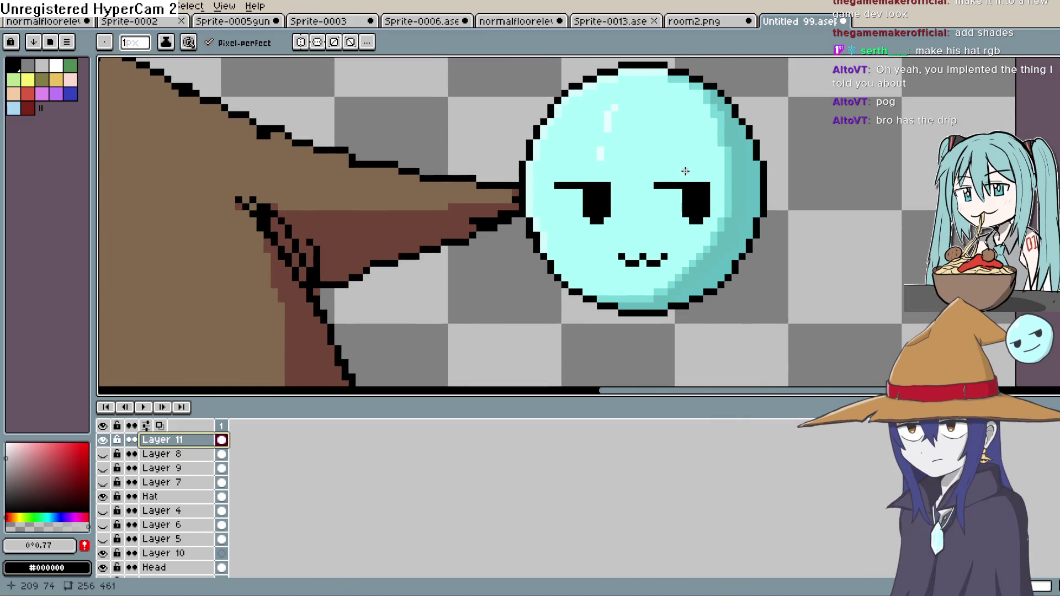
pyautogui.scroll(-2, 685, 157)
pyautogui.scroll(-2, 687, 158)
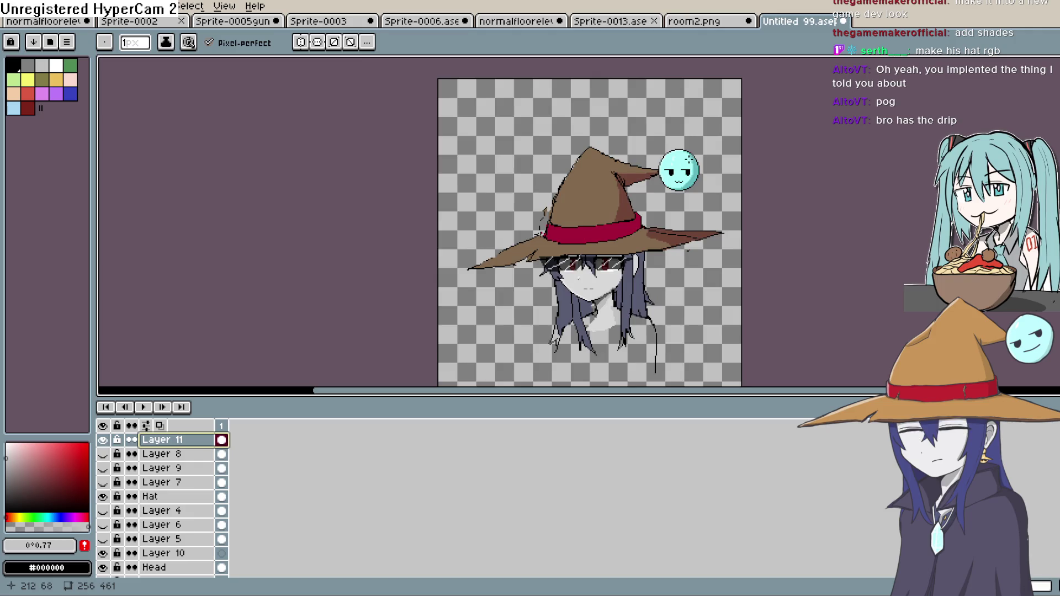
pyautogui.scroll(4, 690, 159)
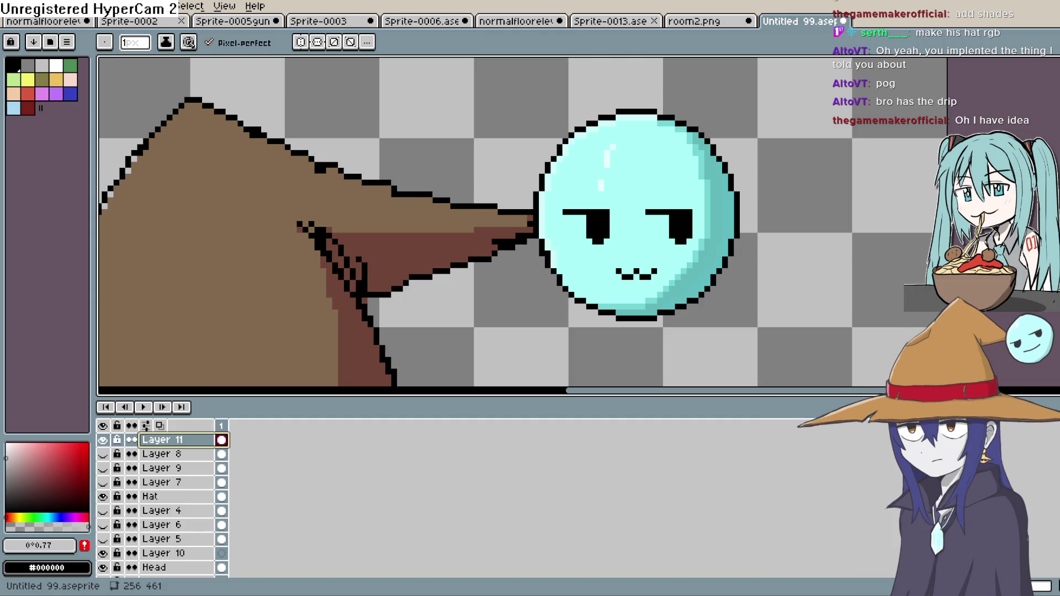
# Briefly switch to Clip Studio Paint and back, then bring up room2.png
pyautogui.hotkey('alt', 'Tab')
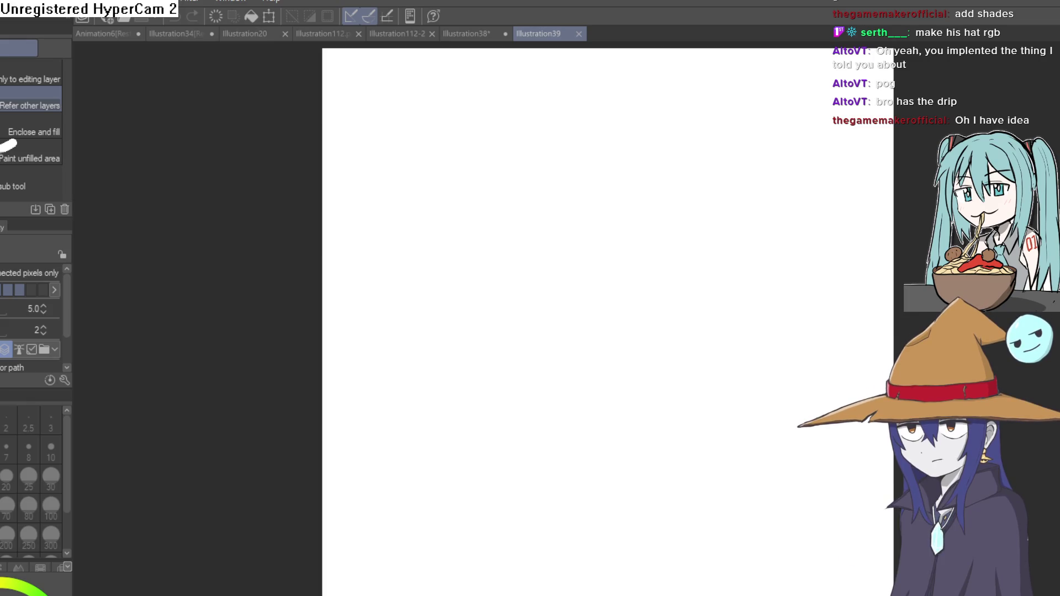
pyautogui.hotkey('alt', 'Tab')
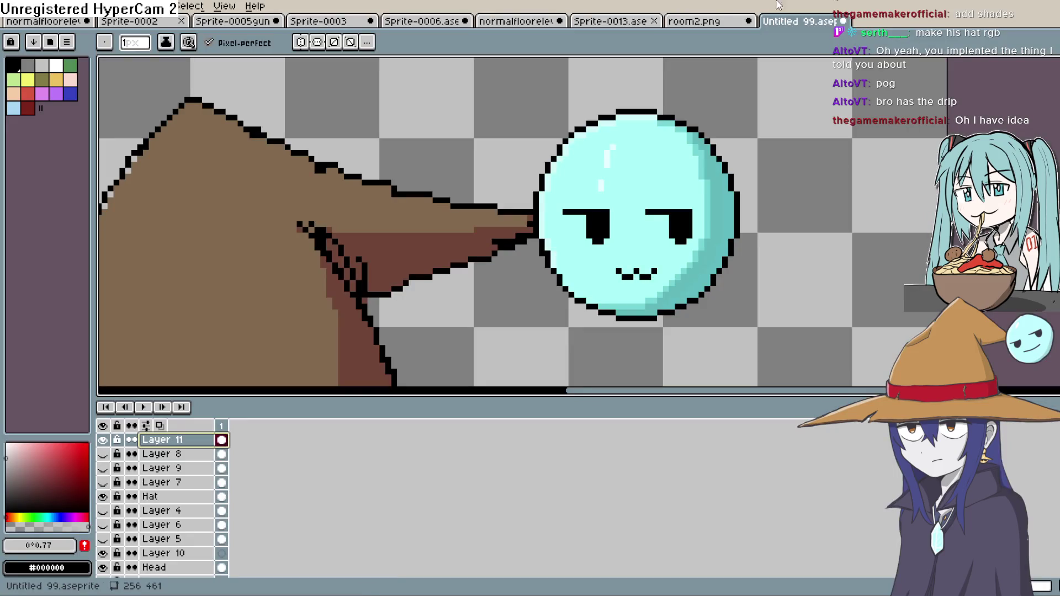
pyautogui.click(717, 21)
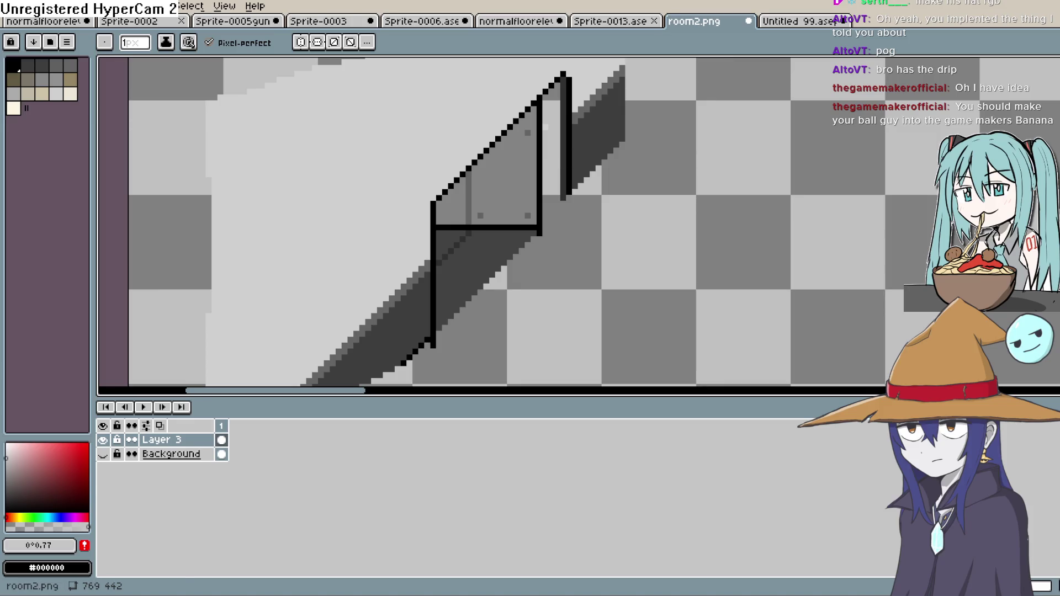
# Lasso the lower glass railing section, move it up-right to 56, 266, then return to Untitled 99
pyautogui.press('m')
pyautogui.hotkey('shift', 'q')
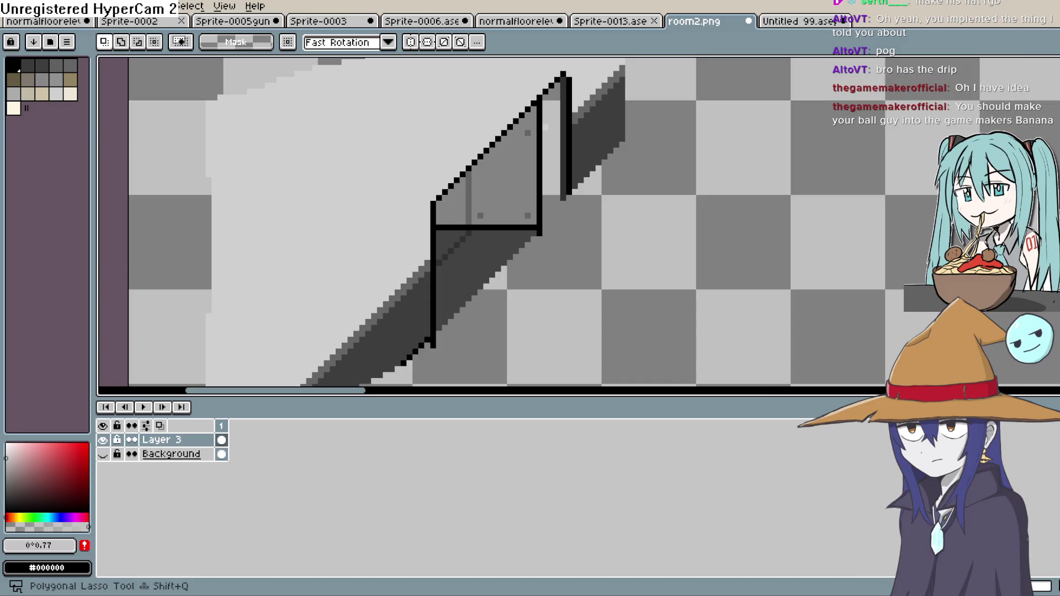
pyautogui.moveTo(558, 161)
pyautogui.mouseDown()
pyautogui.moveTo(551, 97)
pyautogui.moveTo(432, 203)
pyautogui.moveTo(438, 356)
pyautogui.mouseUp()
pyautogui.moveTo(503, 267); pyautogui.dragTo(515, 229)
pyautogui.press('Right')
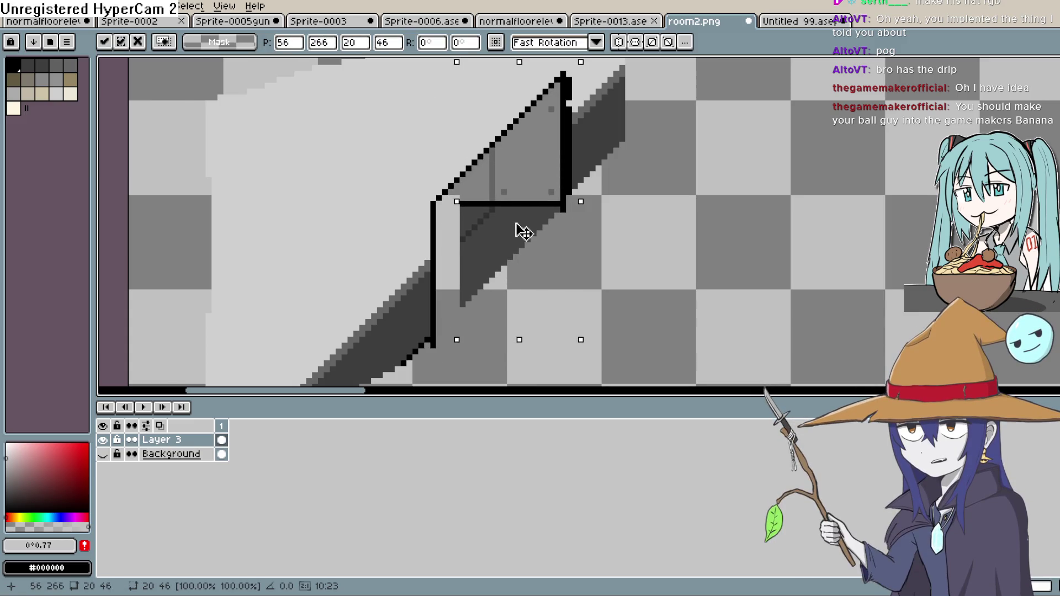
pyautogui.click(728, 274)
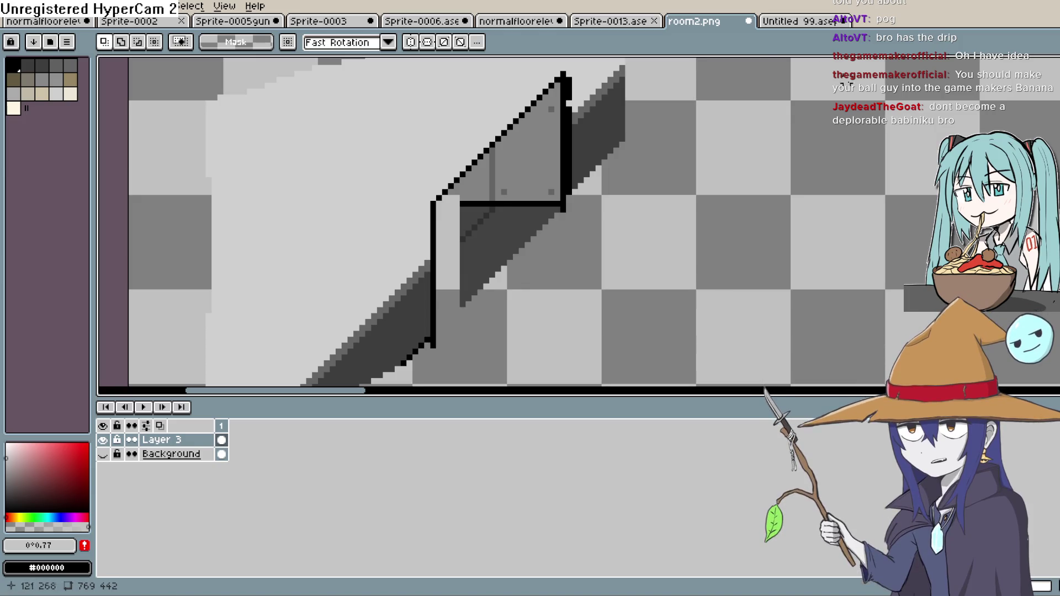
pyautogui.click(790, 32)
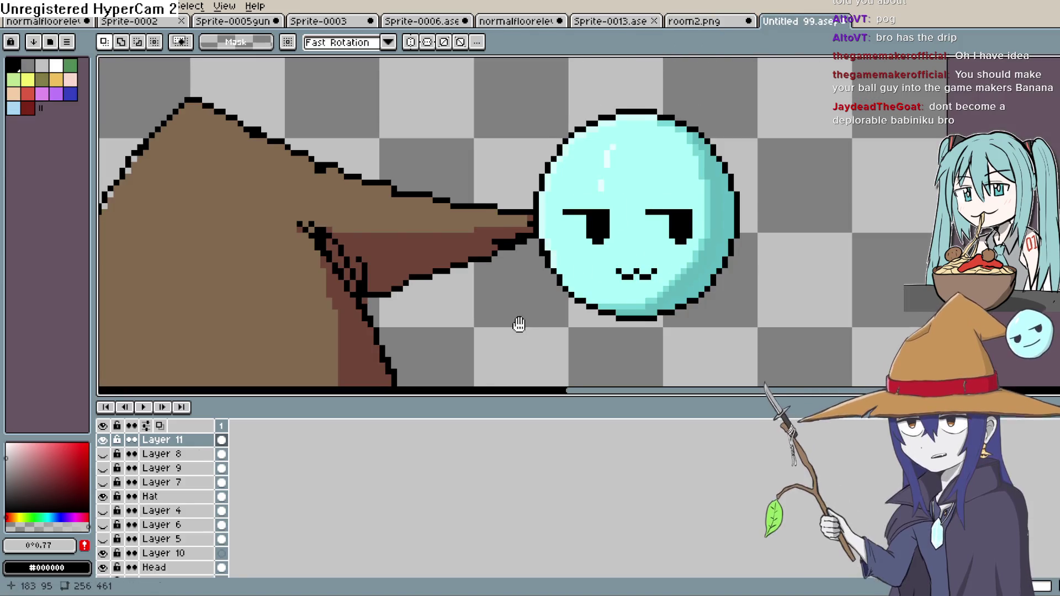
# Hide Layer 11 so the witch's red eyes are uncovered
pyautogui.scroll(-1, 692, 206)
pyautogui.scroll(-1, 712, 301)
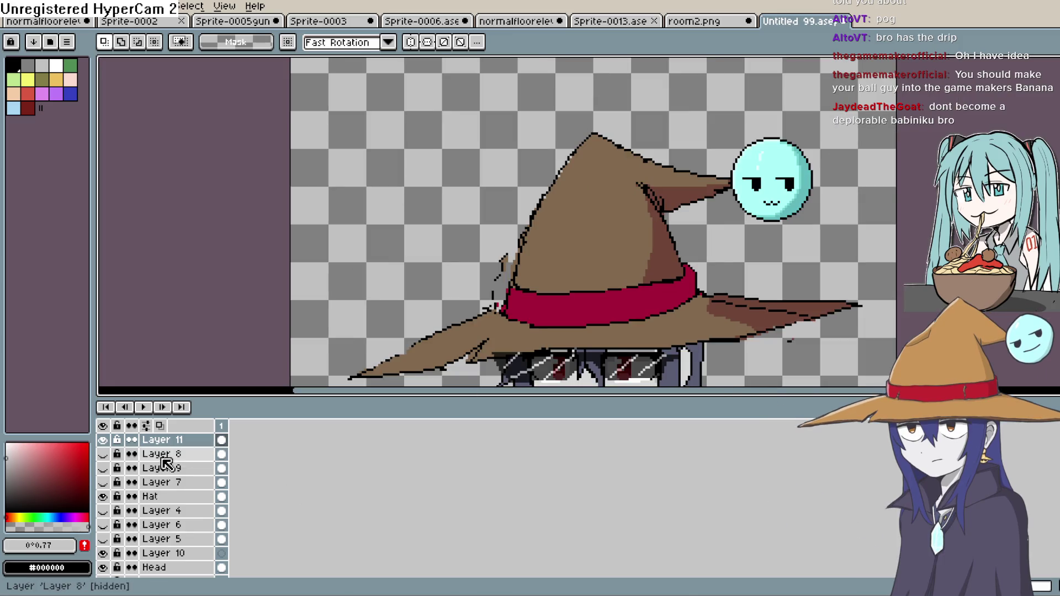
pyautogui.click(109, 442)
pyautogui.moveTo(655, 254)
pyautogui.mouseDown()
pyautogui.moveTo(568, 70)
pyautogui.moveTo(620, 131)
pyautogui.moveTo(591, 127)
pyautogui.mouseUp()
pyautogui.scroll(-2, 634, 127)
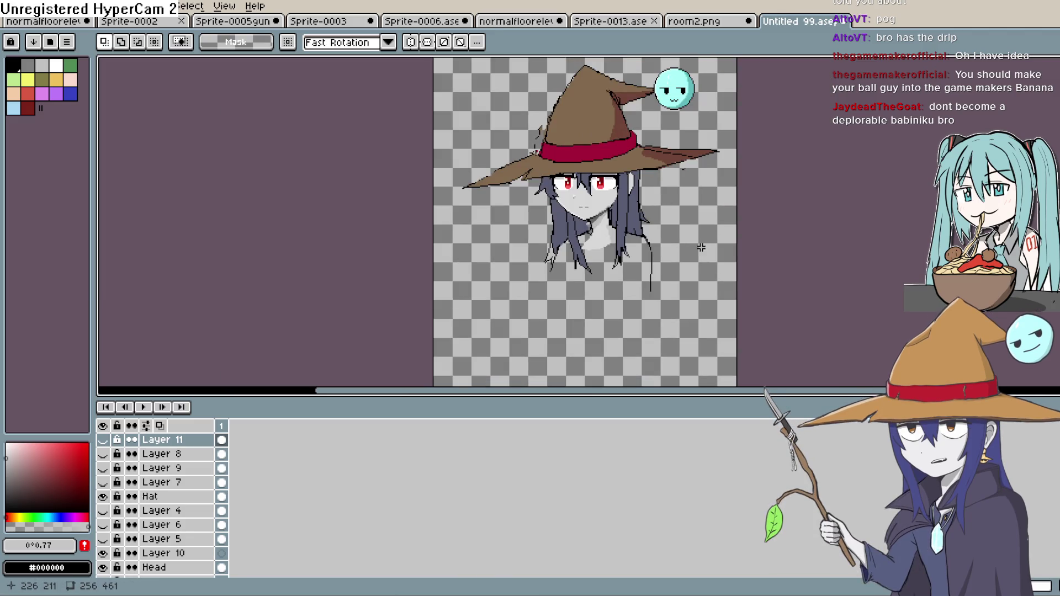
# Set the pencil to black, frame the whole hat, and select the Head layer
pyautogui.press('b')
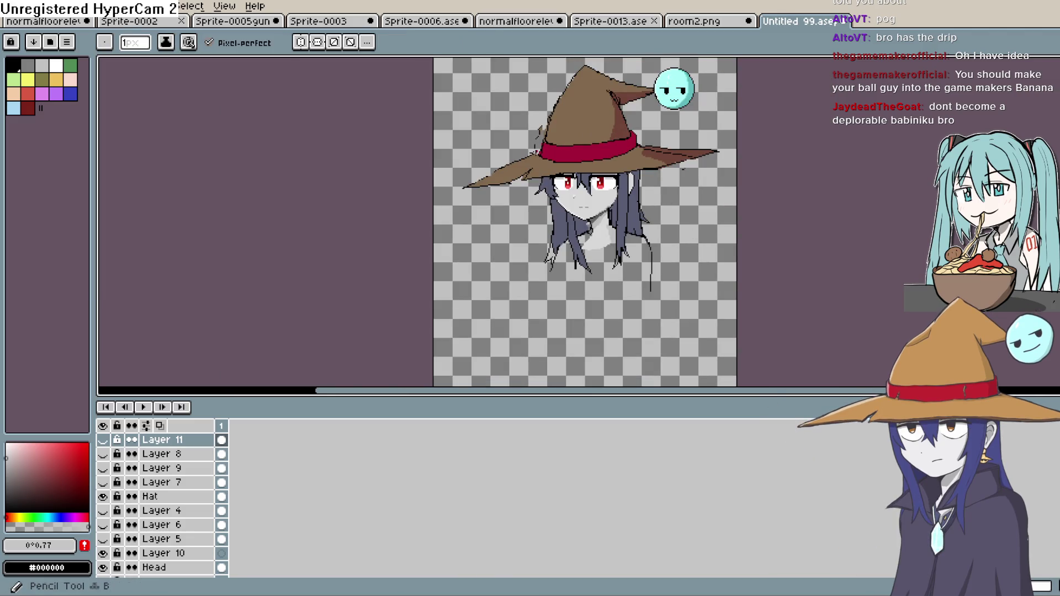
pyautogui.click(13, 65)
pyautogui.scroll(3, 622, 236)
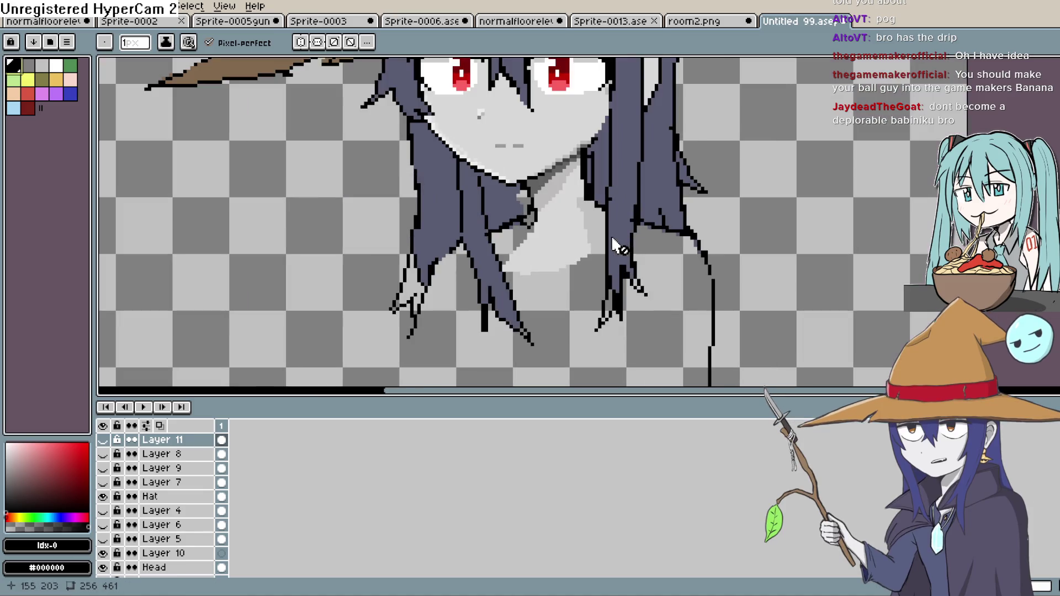
pyautogui.moveTo(698, 199); pyautogui.dragTo(730, 354)
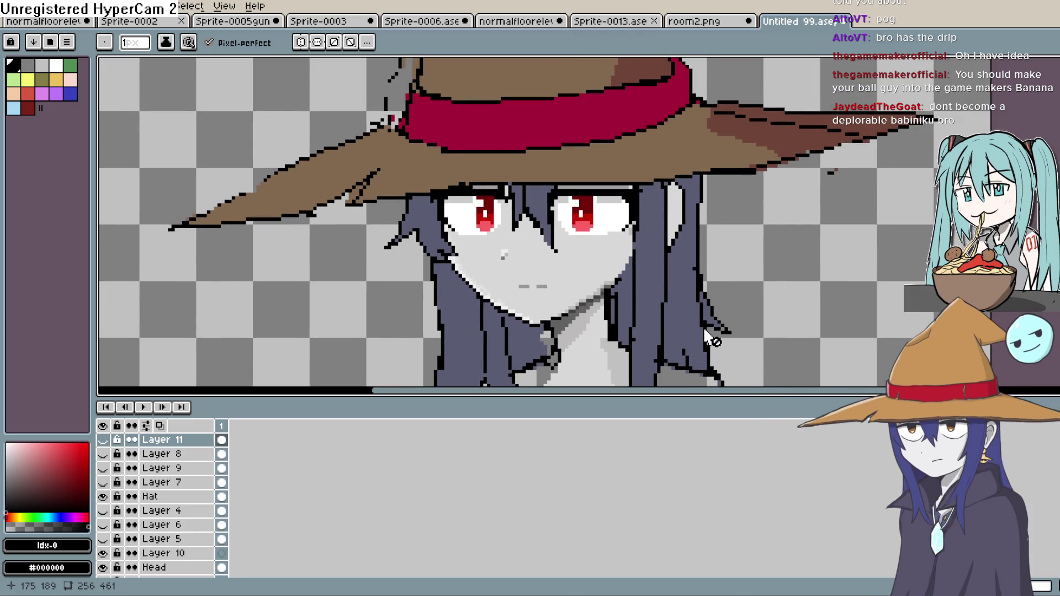
pyautogui.scroll(-1, 703, 320)
pyautogui.moveTo(722, 281)
pyautogui.mouseDown()
pyautogui.moveTo(725, 312)
pyautogui.moveTo(723, 296)
pyautogui.mouseUp()
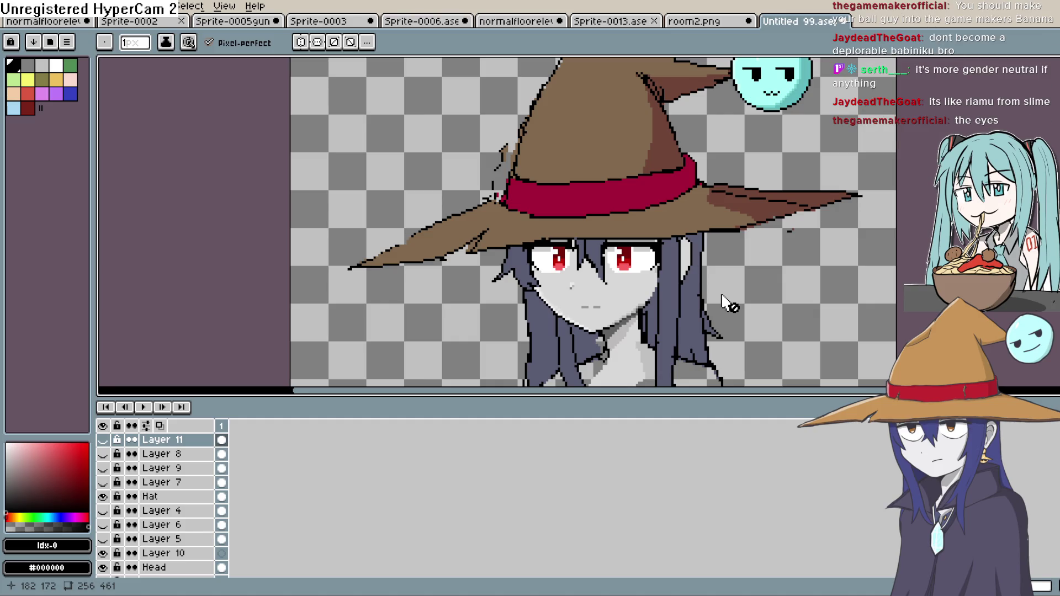
pyautogui.scroll(3, 656, 266)
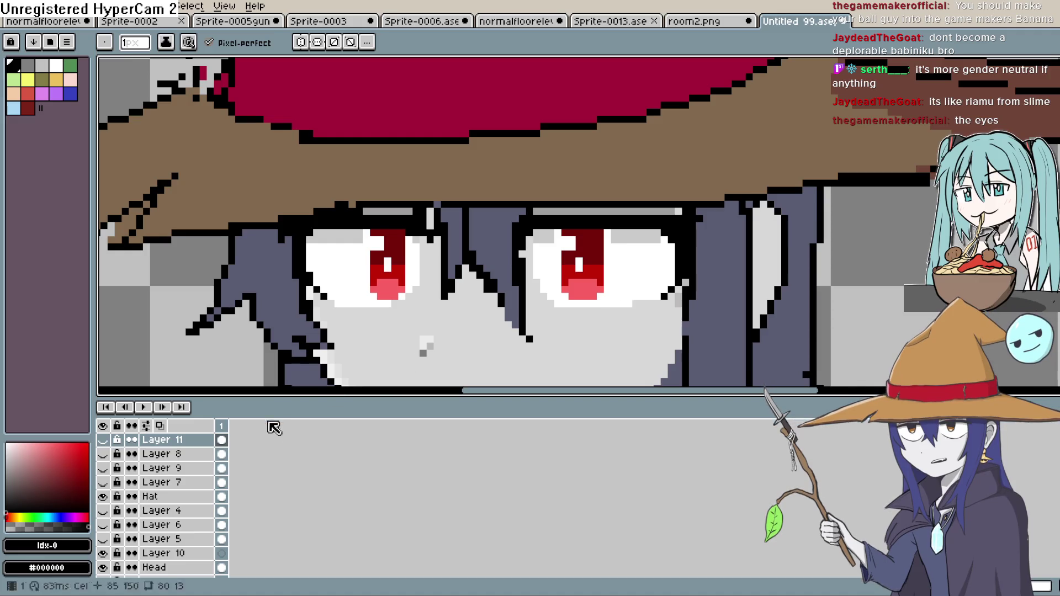
pyautogui.scroll(-1, 195, 512)
pyautogui.click(160, 554)
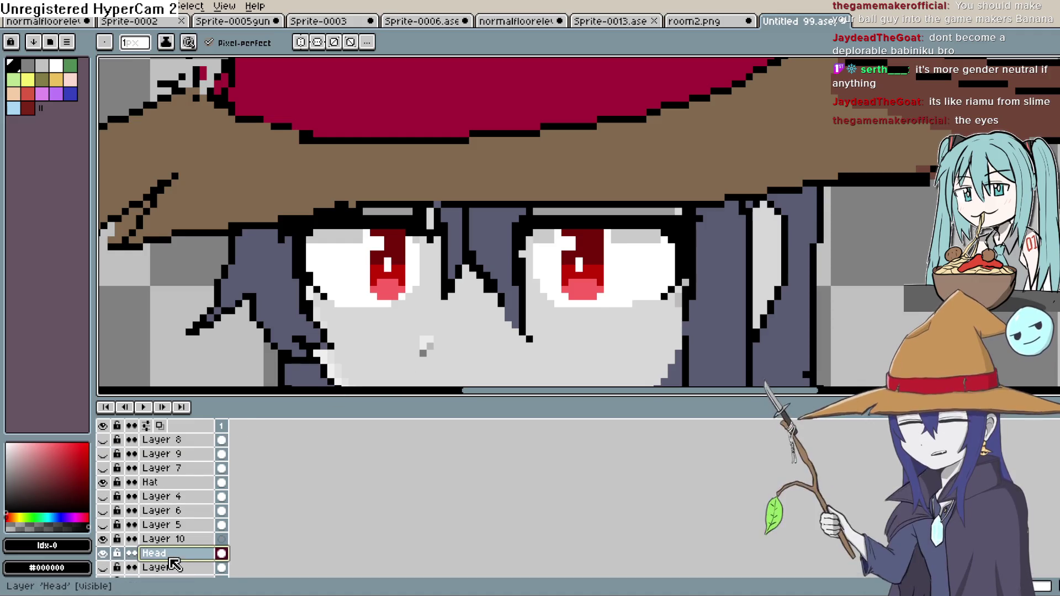
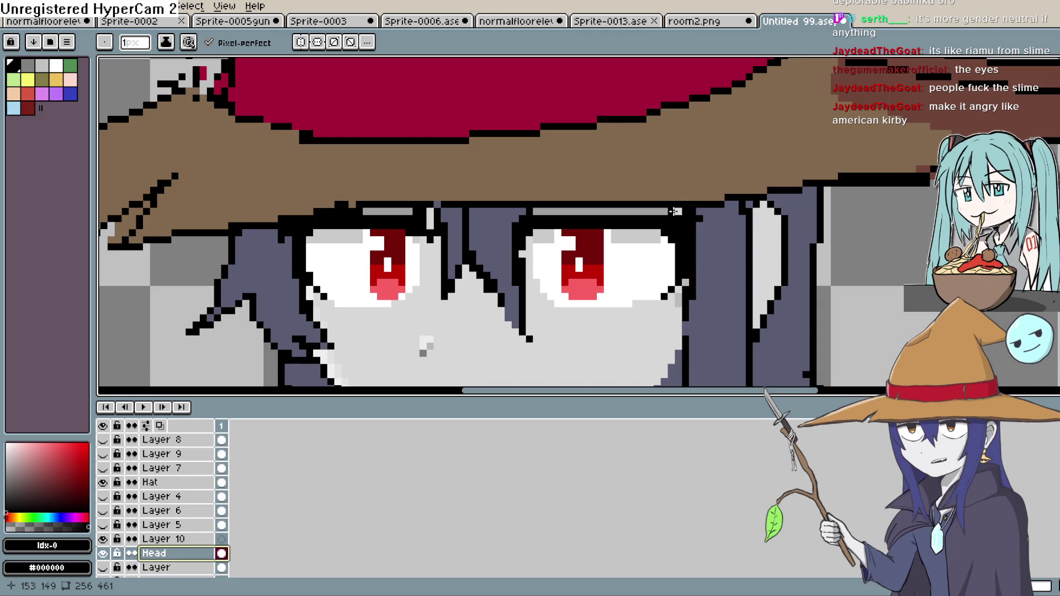
# With the Hat layer hidden, extend the black eyebrow line to the right, then show the hat again
pyautogui.scroll(7, 673, 212)
pyautogui.scroll(-6, 674, 211)
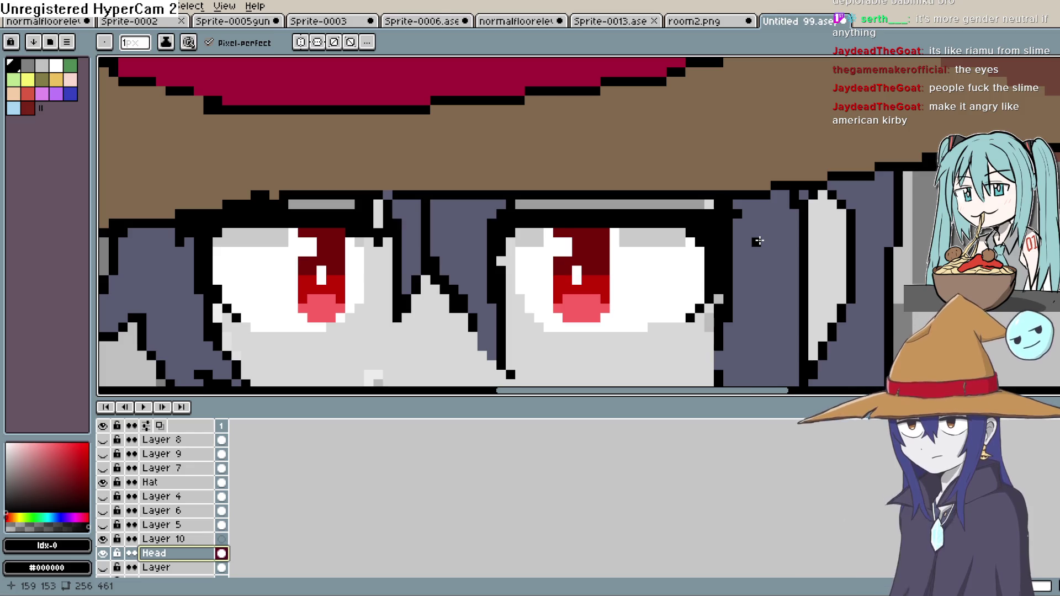
pyautogui.scroll(-1, 758, 241)
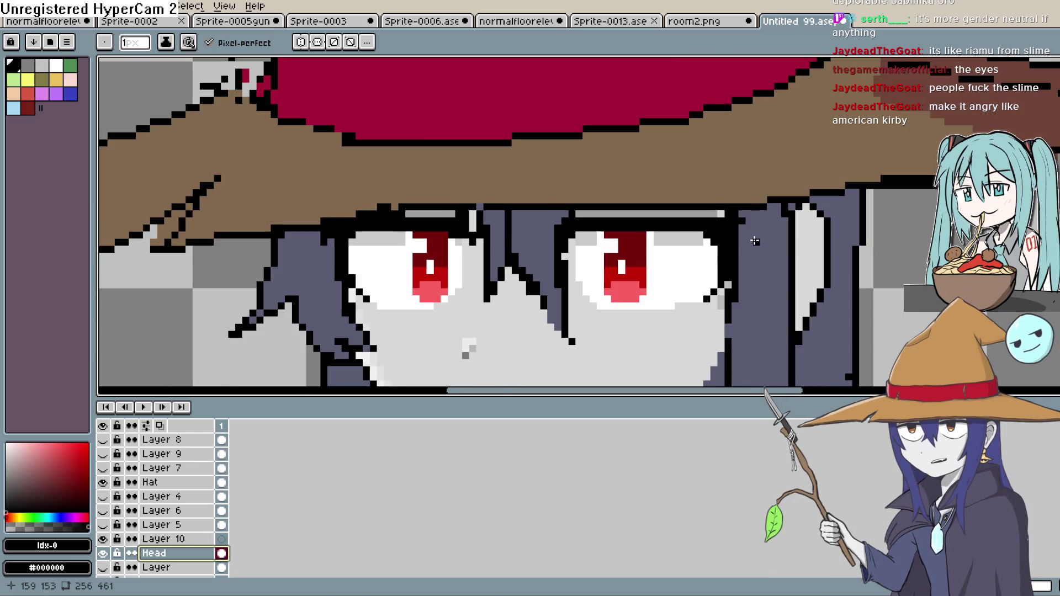
pyautogui.scroll(-2, 723, 245)
pyautogui.scroll(2, 724, 248)
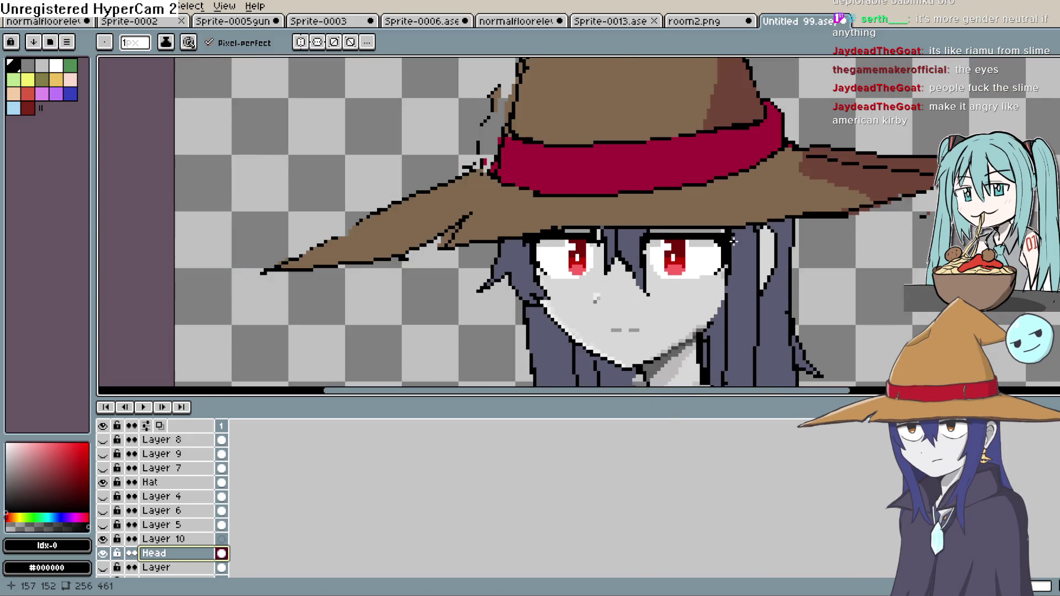
pyautogui.scroll(-1, 731, 238)
pyautogui.scroll(-1, 731, 238)
pyautogui.scroll(1, 731, 238)
pyautogui.scroll(3, 731, 238)
pyautogui.scroll(1, 732, 238)
pyautogui.scroll(-2, 681, 232)
pyautogui.scroll(-1, 681, 236)
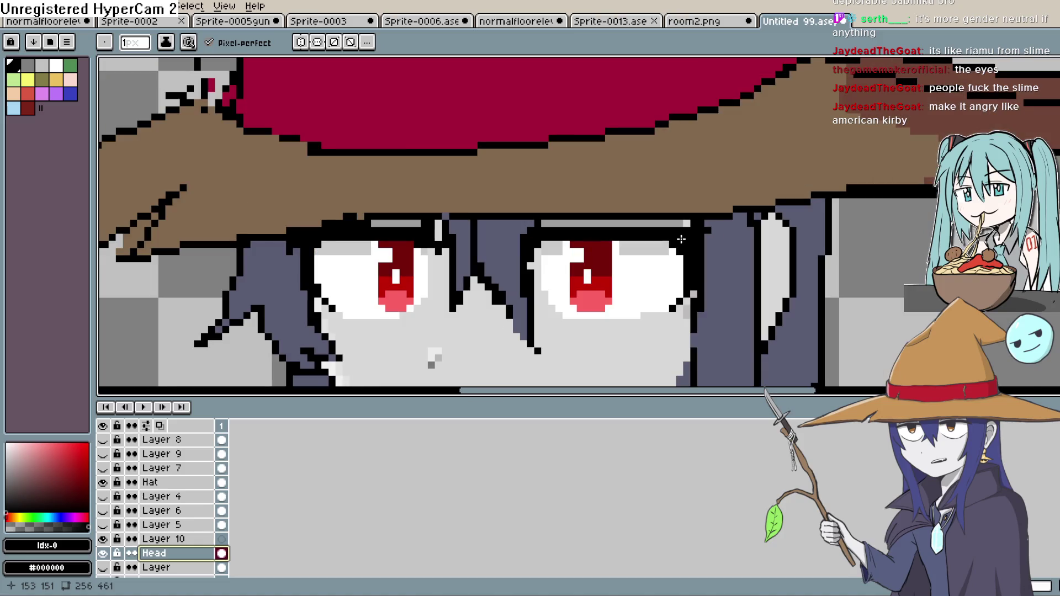
pyautogui.scroll(1, 743, 225)
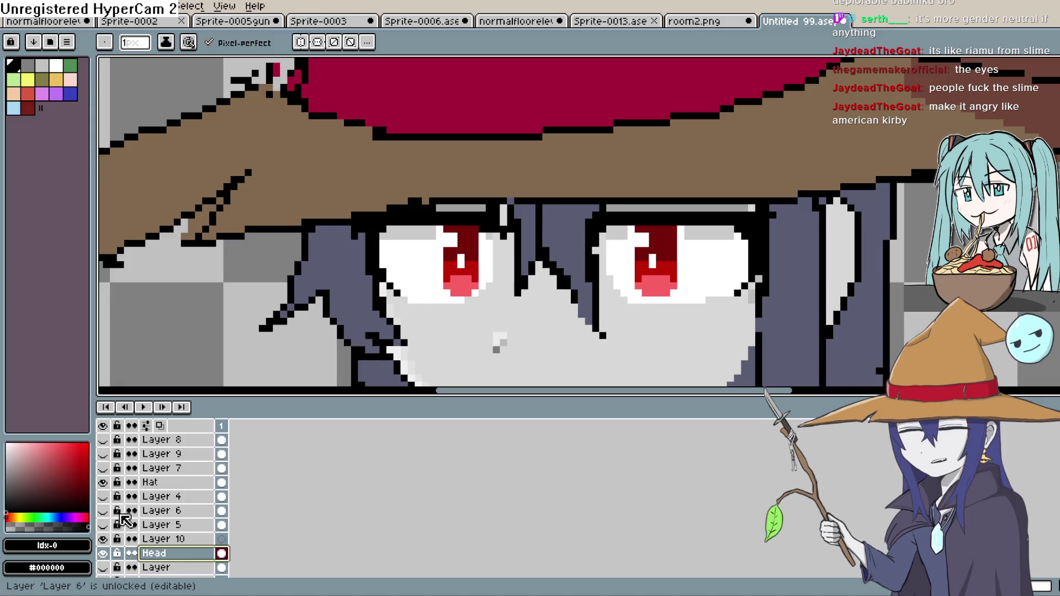
pyautogui.scroll(1, 123, 478)
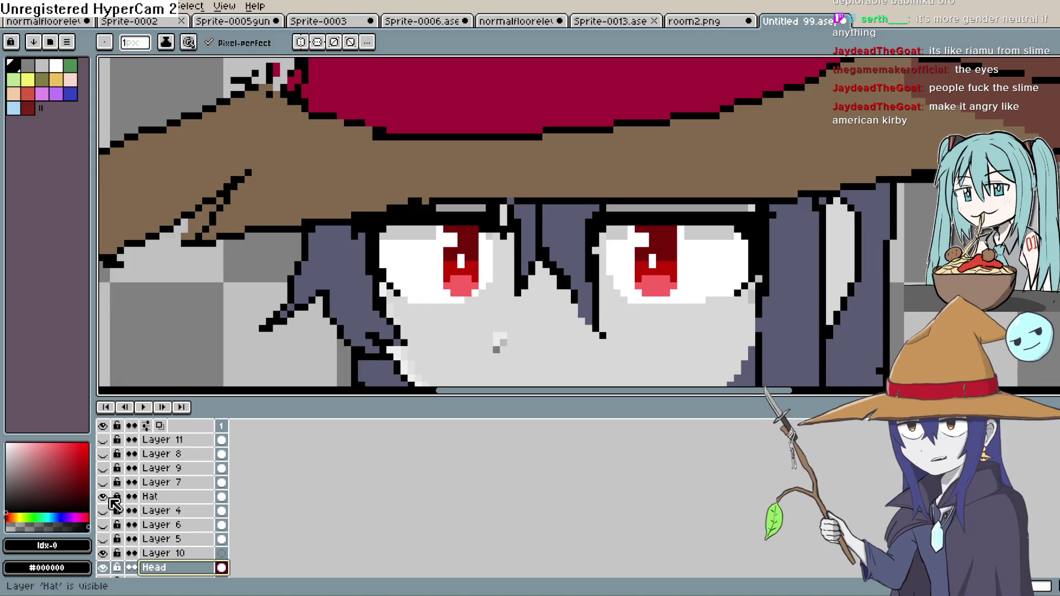
pyautogui.click(103, 496)
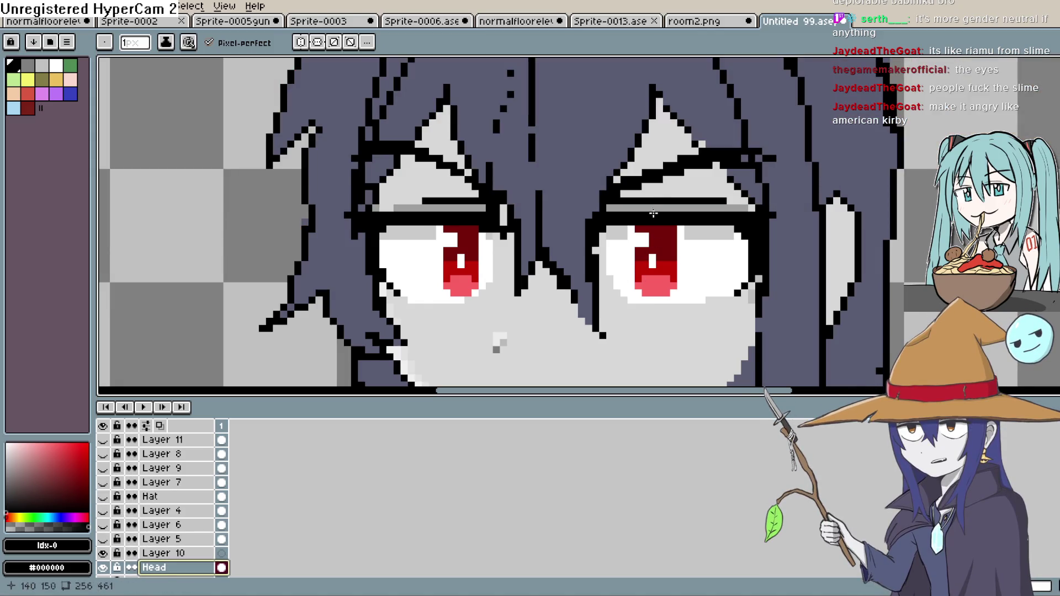
pyautogui.moveTo(704, 157); pyautogui.dragTo(758, 159)
pyautogui.press('v')
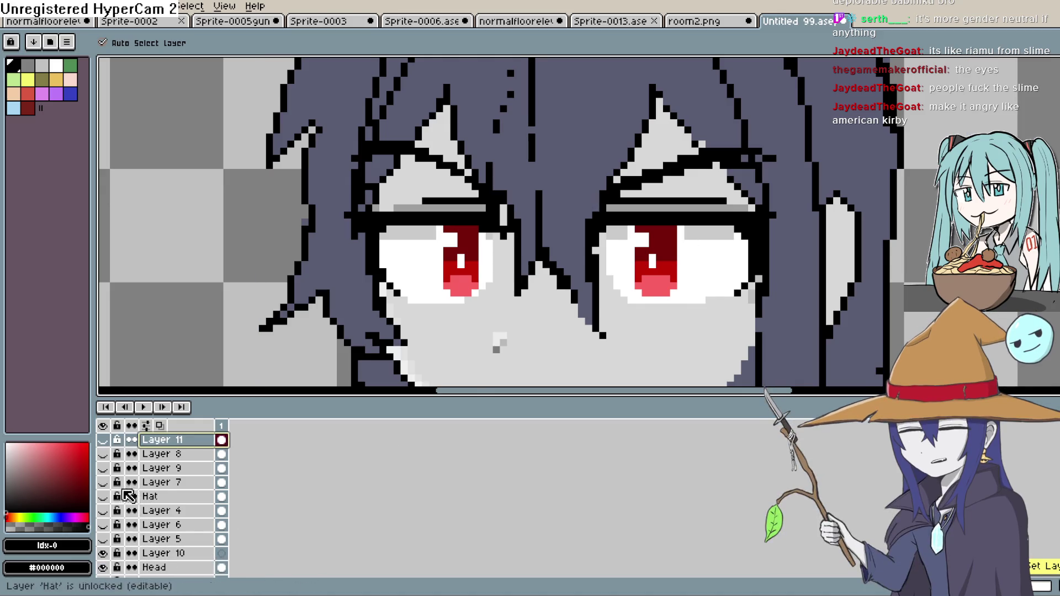
pyautogui.click(103, 496)
# Add a new blank layer, Layer 12, above the Head layer
pyautogui.press('b')
pyautogui.scroll(-2, 657, 304)
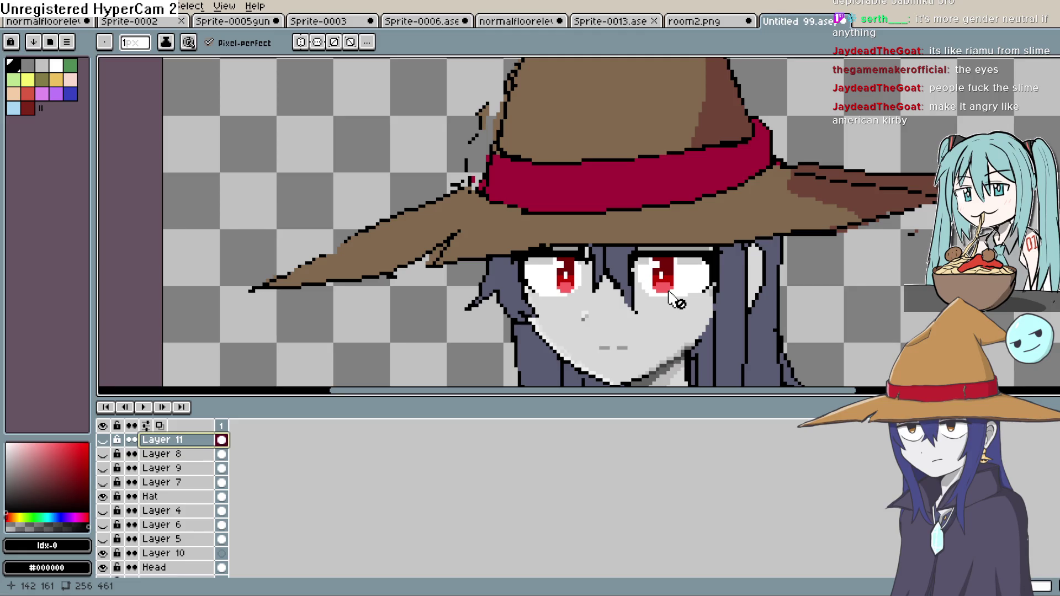
pyautogui.scroll(3, 552, 342)
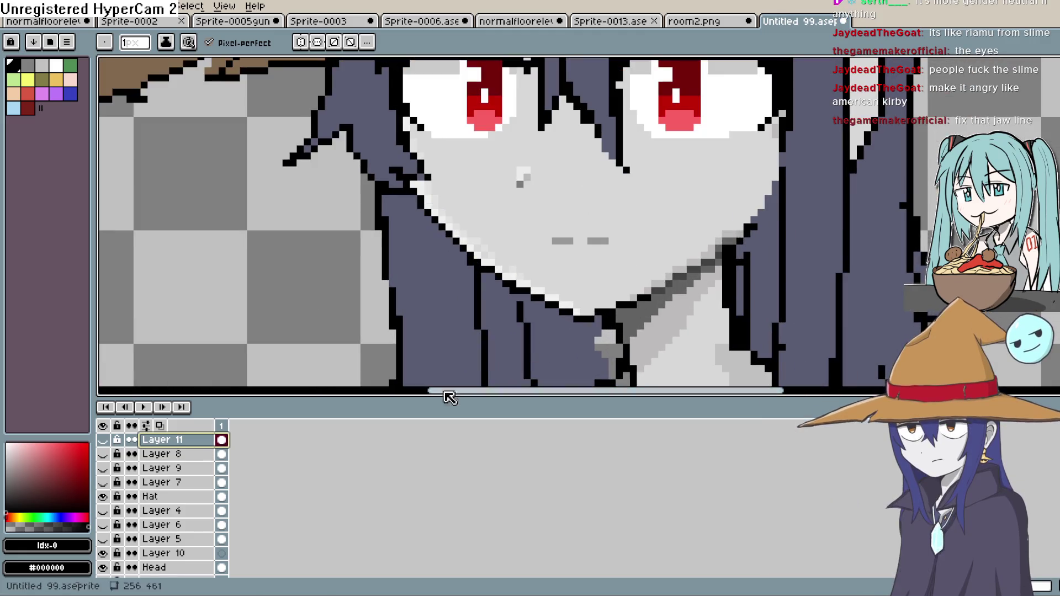
pyautogui.click(166, 568)
pyautogui.hotkey('shift', 'n')
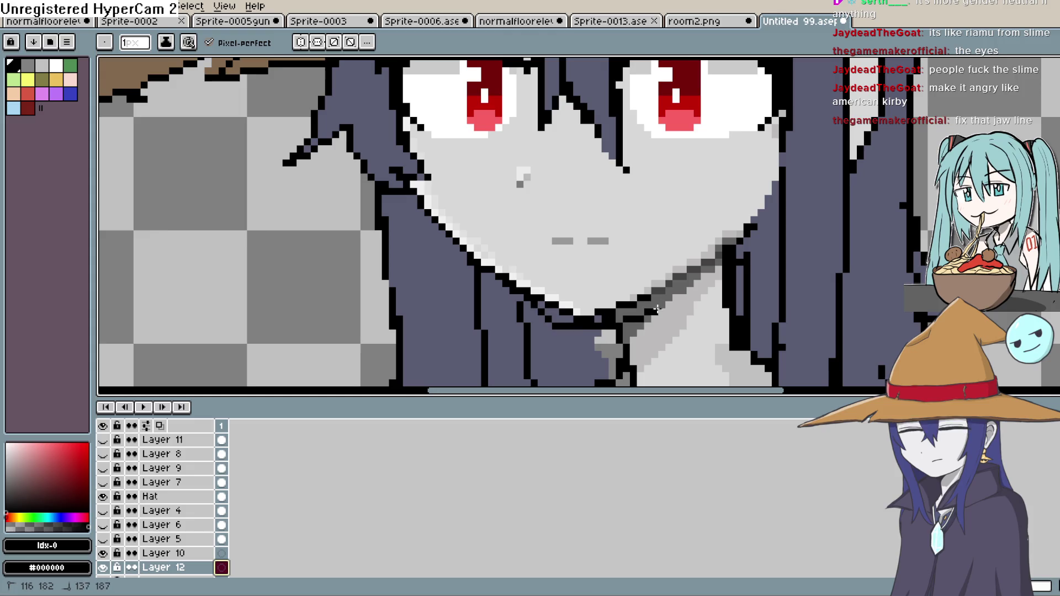
# Pick the #d7d7d7 skin grey and fill dark jaw-line pixels with it, undoing one bad fill
pyautogui.click(724, 253)
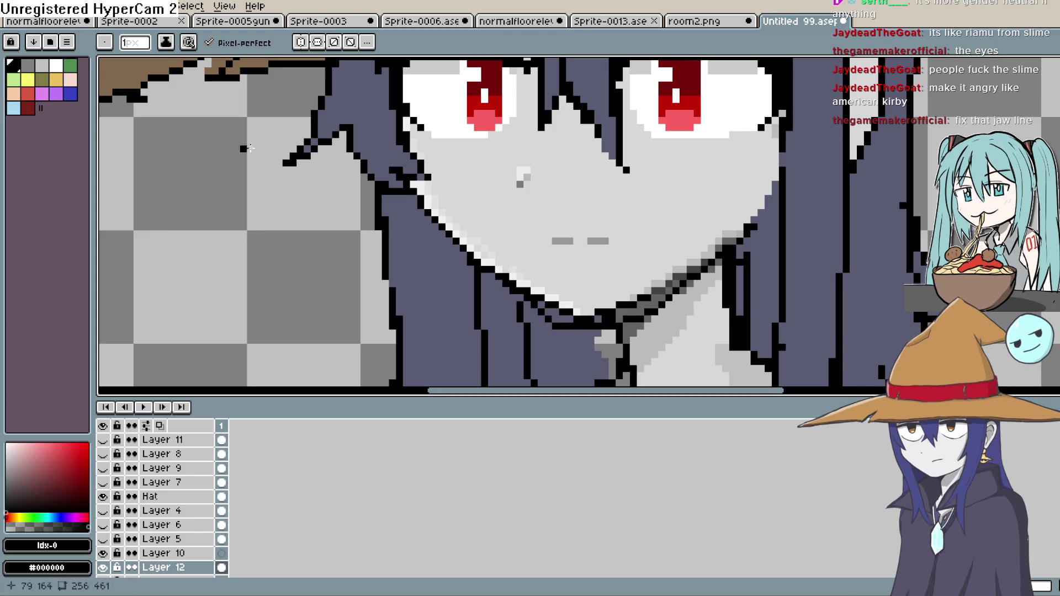
pyautogui.press('i')
pyautogui.click(644, 240)
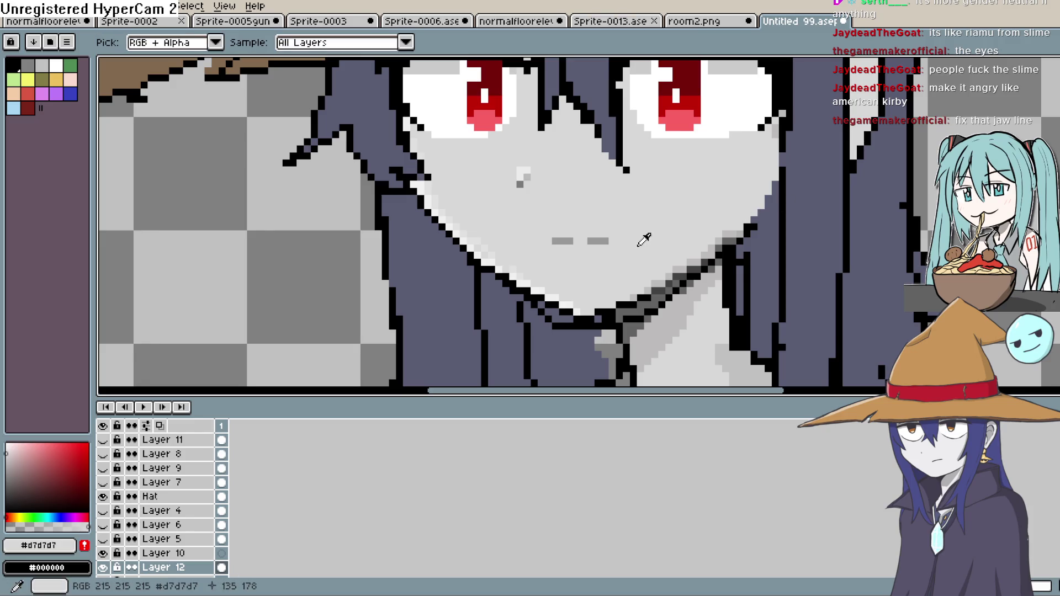
pyautogui.press('g')
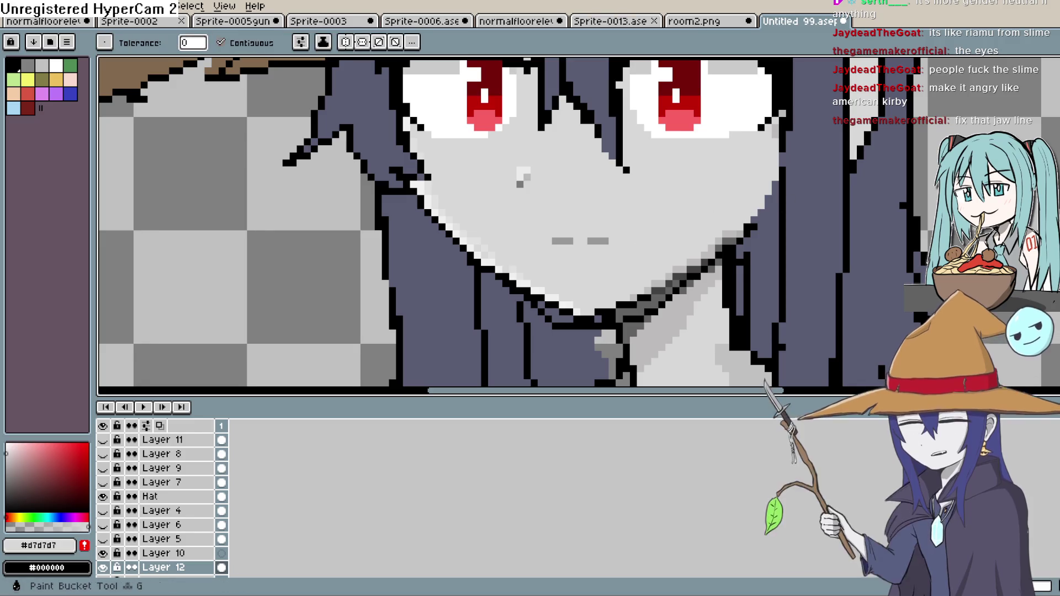
pyautogui.click(646, 304)
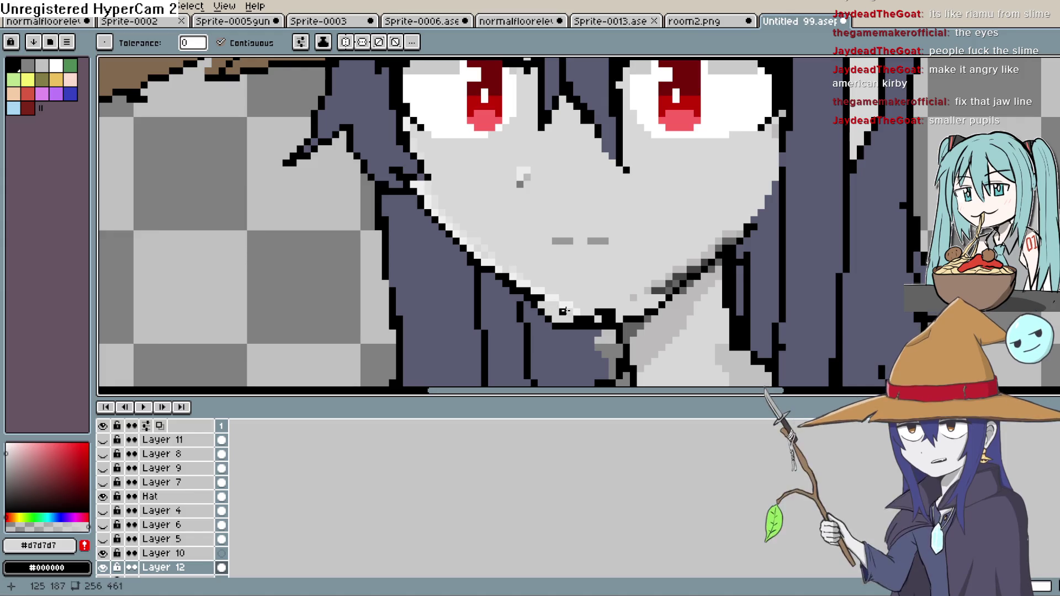
pyautogui.click(579, 318)
pyautogui.hotkey('ctrl', 'z')
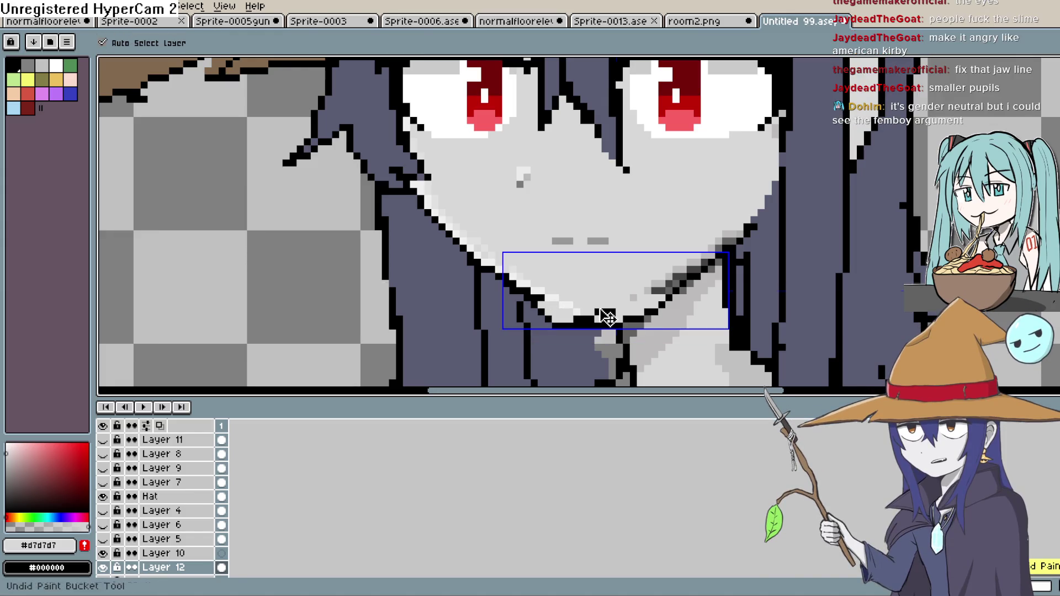
# Touch up the chin with a black fill and light grey pencil pixels along the jaw
pyautogui.click(539, 295)
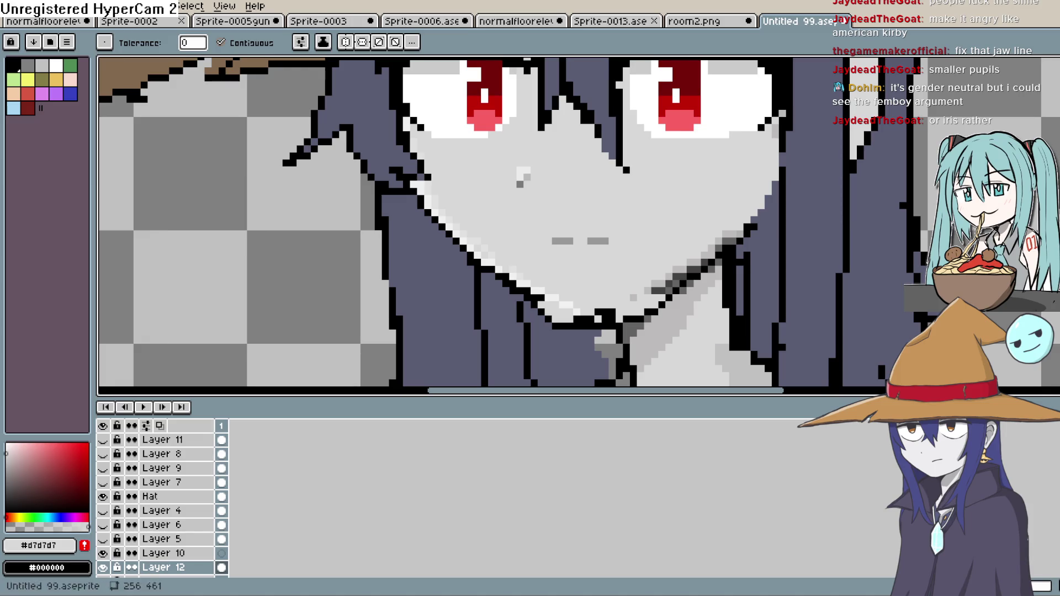
pyautogui.press('b')
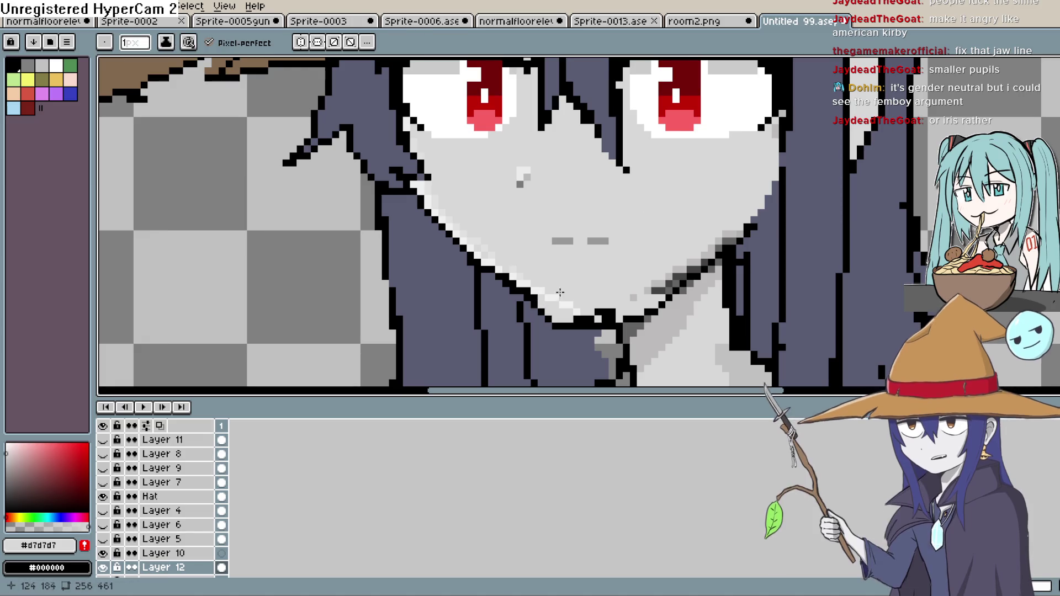
pyautogui.keyDown('shift'); pyautogui.click(635, 300); pyautogui.keyUp('shift')
pyautogui.keyDown('shift'); pyautogui.click(646, 288); pyautogui.keyUp('shift')
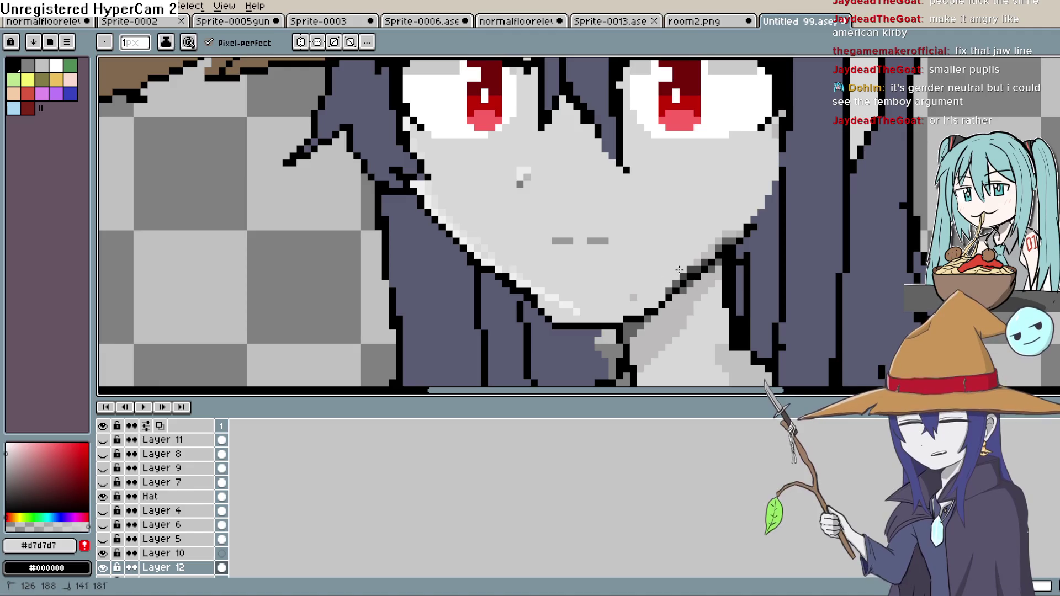
pyautogui.moveTo(677, 250); pyautogui.dragTo(649, 287)
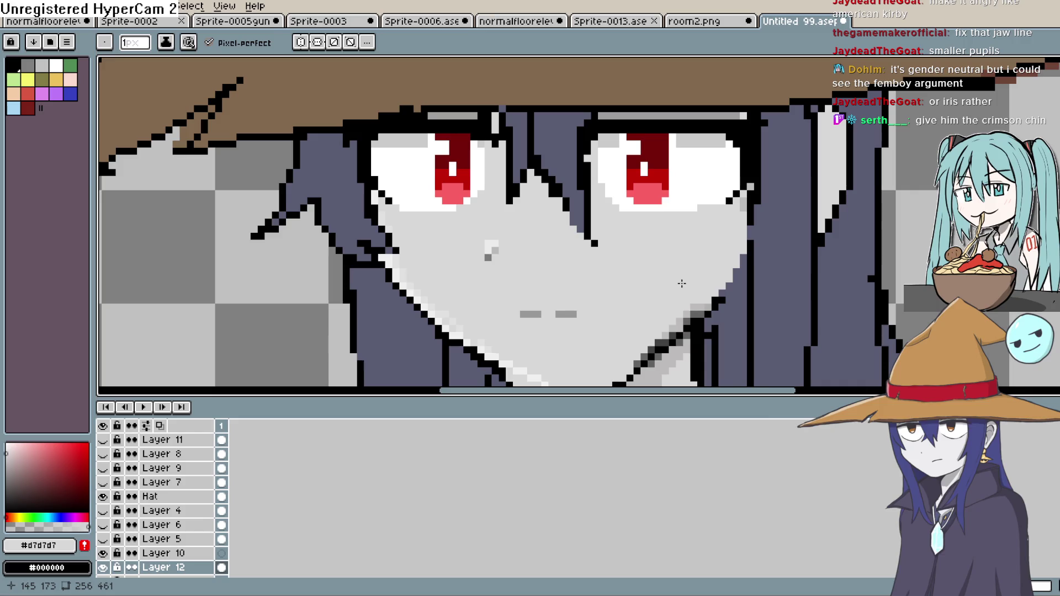
pyautogui.press('m')
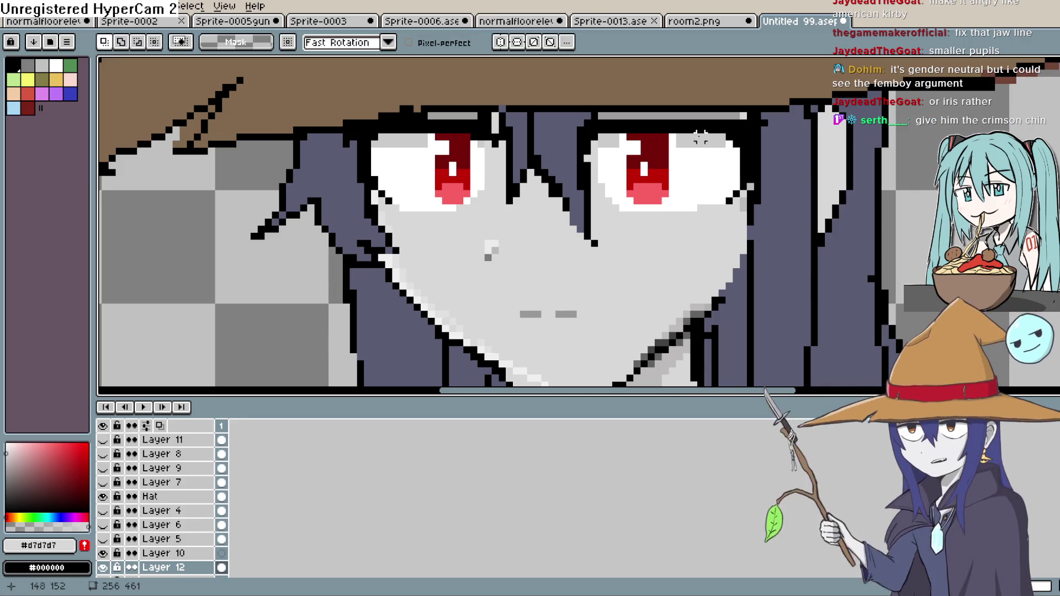
# Lasso-select both red irises, keeping the selection without transforming it
pyautogui.moveTo(622, 208); pyautogui.dragTo(621, 144)
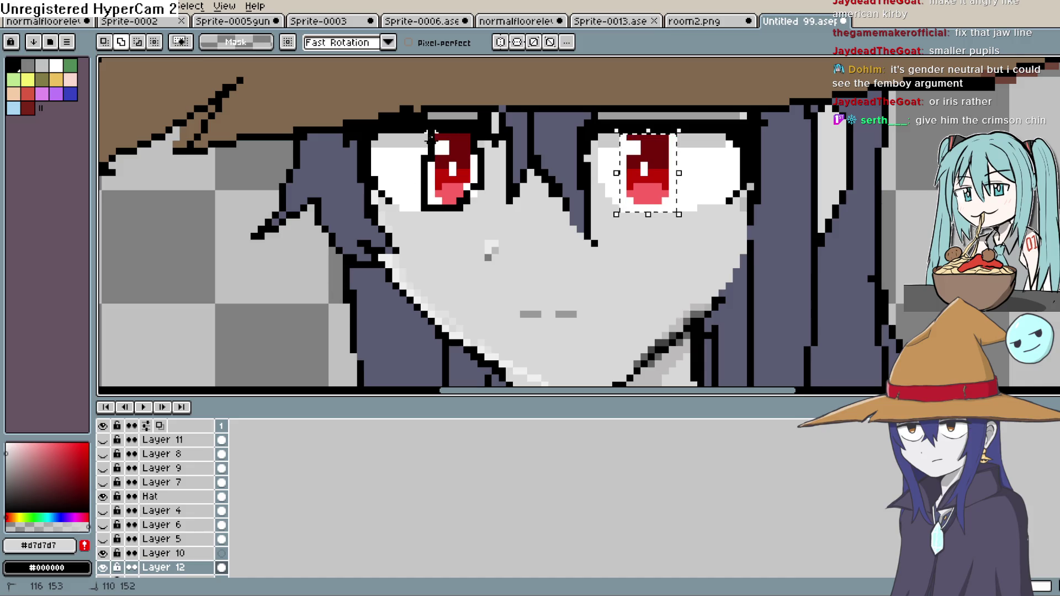
pyautogui.moveTo(465, 136); pyautogui.dragTo(465, 136)
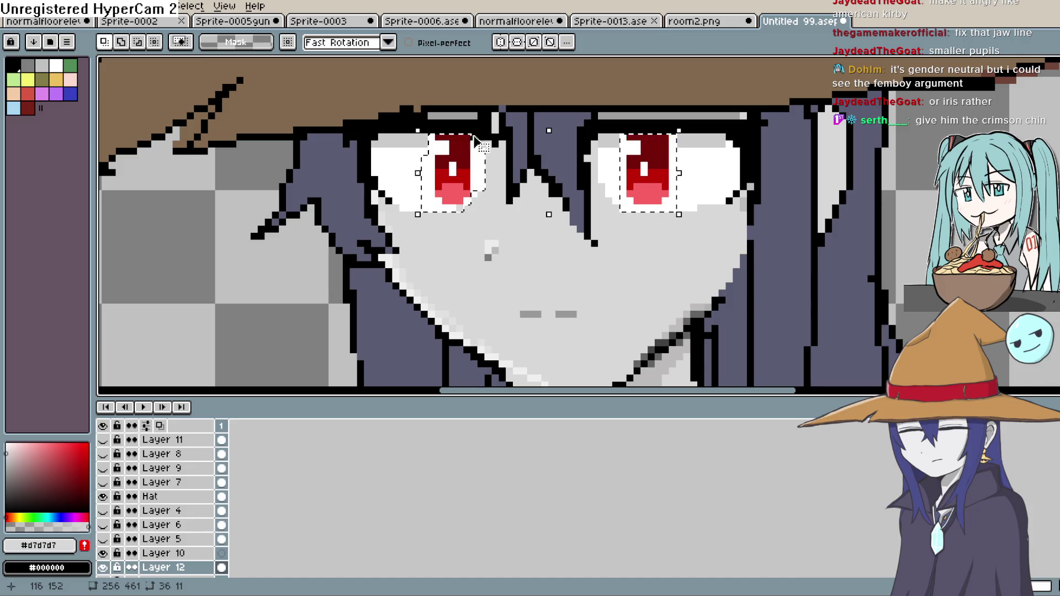
pyautogui.click(681, 217)
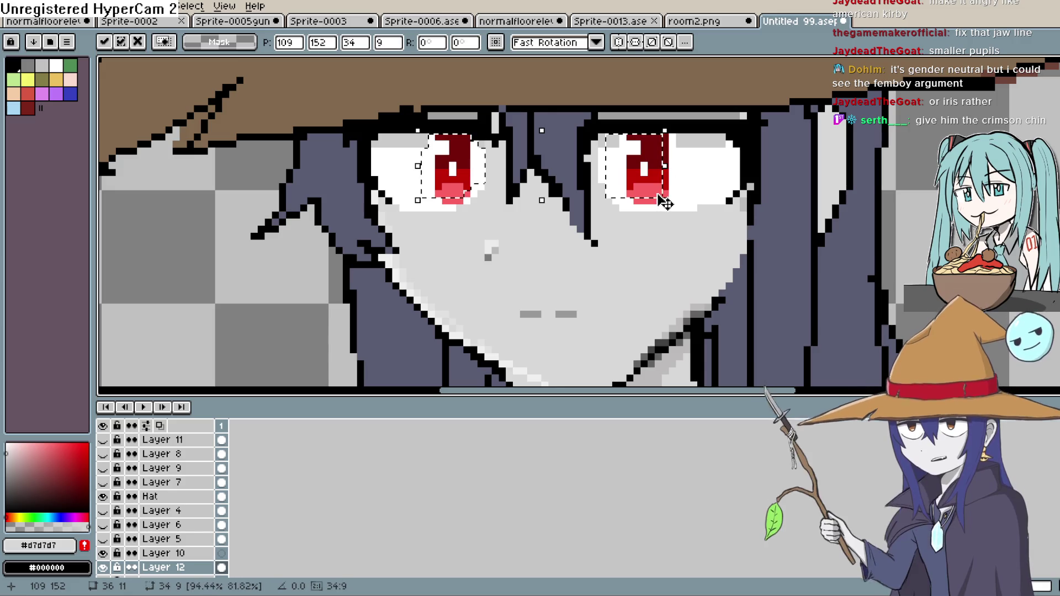
pyautogui.press('Return')
# On the Head layer, shrink both red irises vertically
pyautogui.click(177, 538)
pyautogui.scroll(-1, 176, 530)
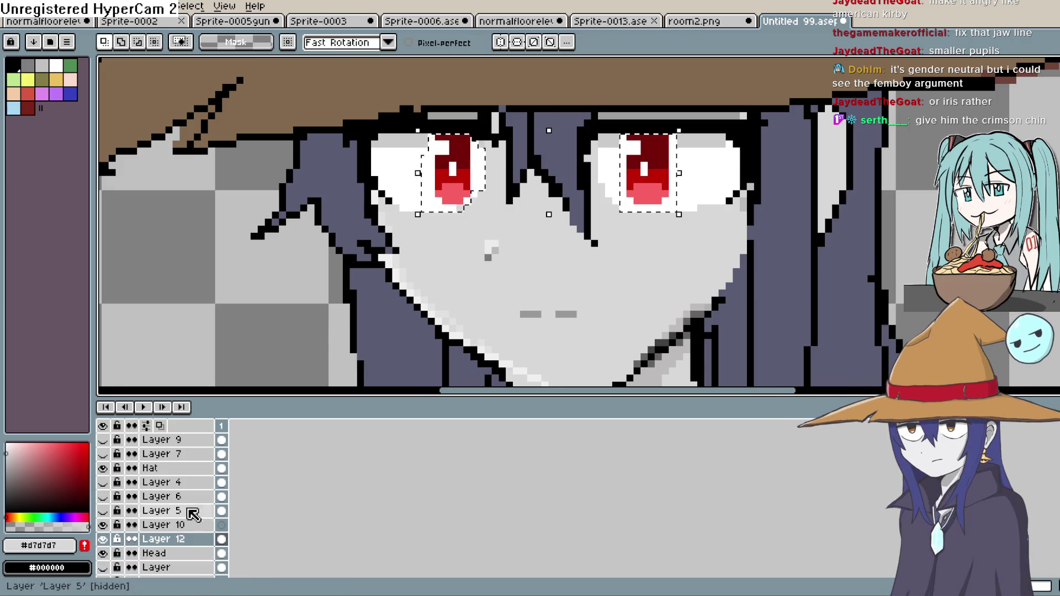
pyautogui.click(165, 553)
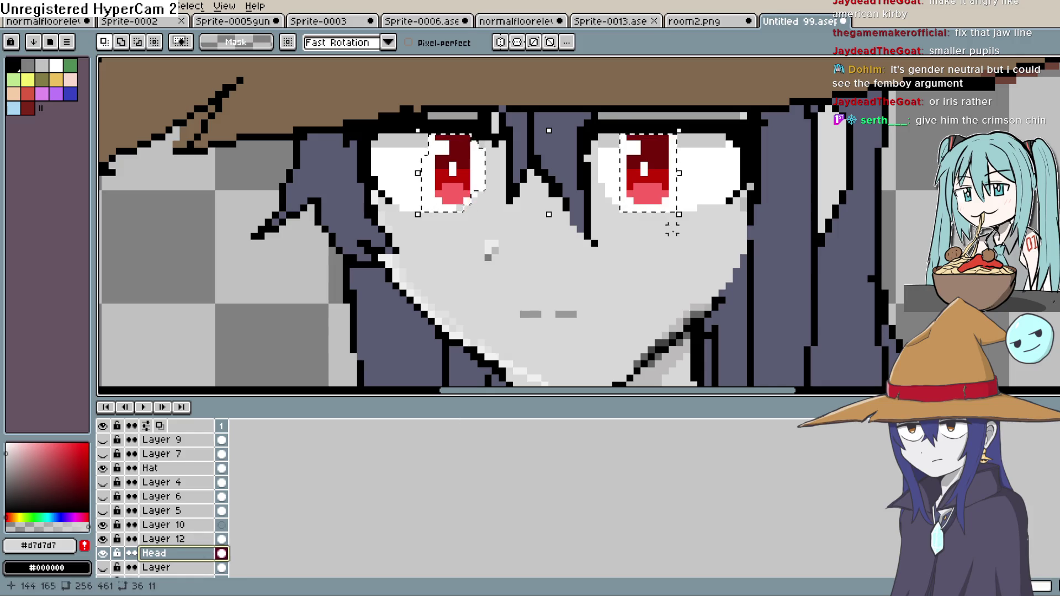
pyautogui.moveTo(682, 214)
pyautogui.mouseDown()
pyautogui.moveTo(673, 177)
pyautogui.moveTo(657, 179)
pyautogui.moveTo(664, 198)
pyautogui.moveTo(642, 176)
pyautogui.mouseUp()
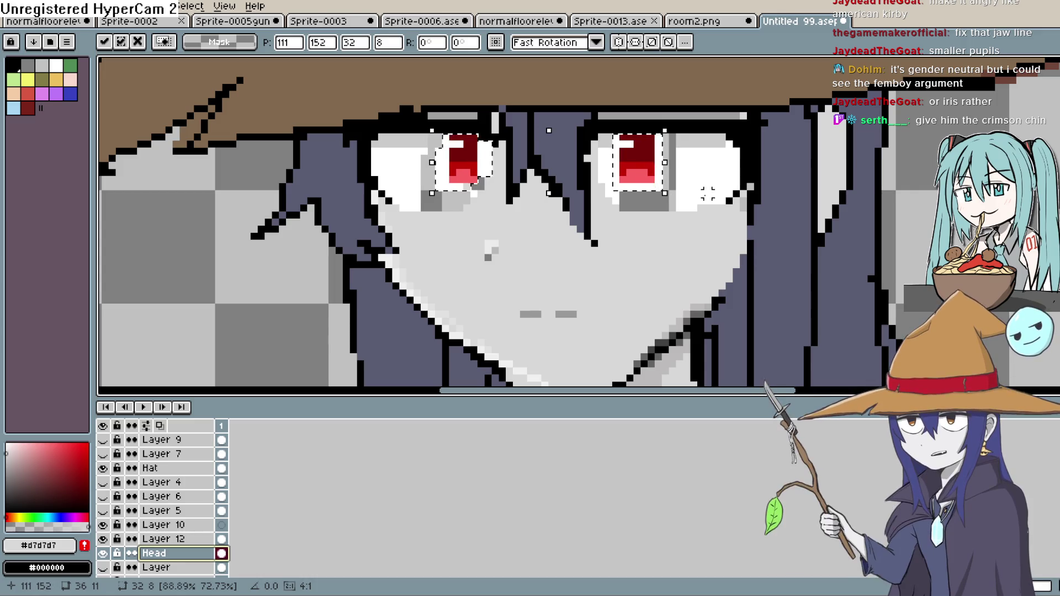
pyautogui.press('g')
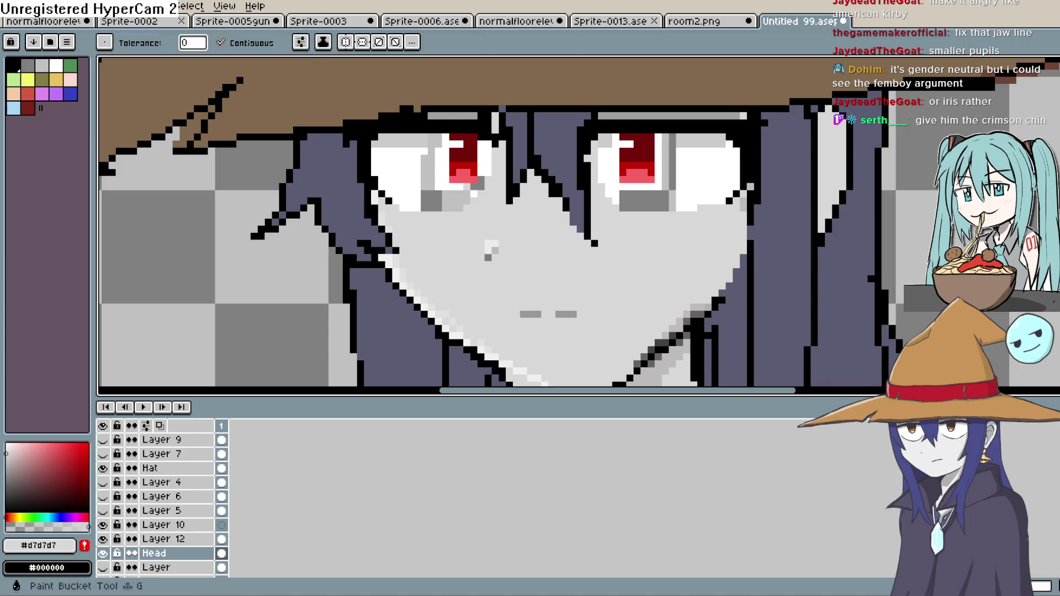
# Fill the grey patch inside the right eye with white, check it zoomed out, then undo it
pyautogui.click(56, 65)
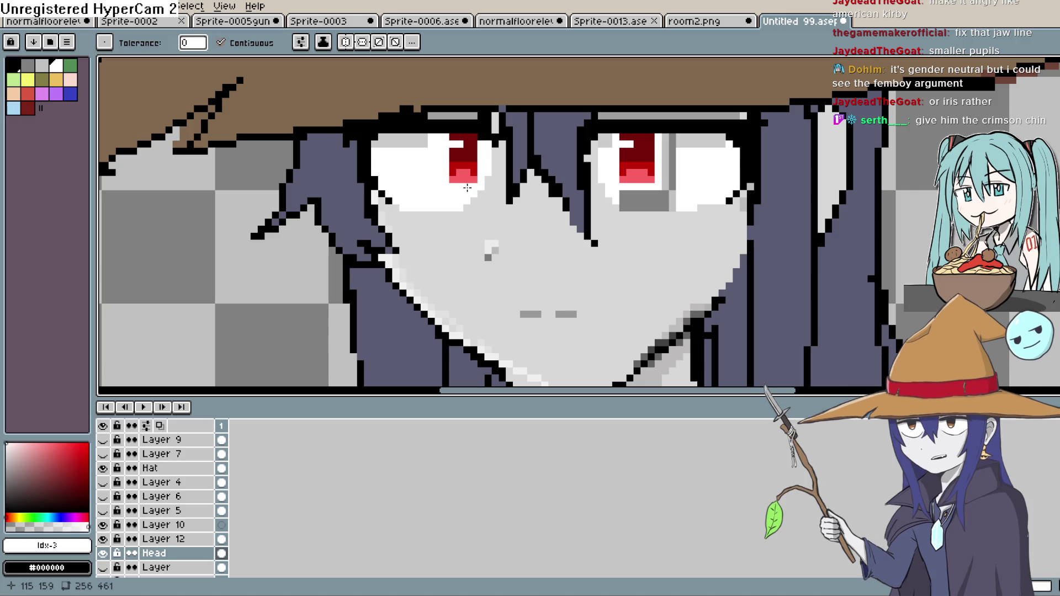
pyautogui.click(652, 194)
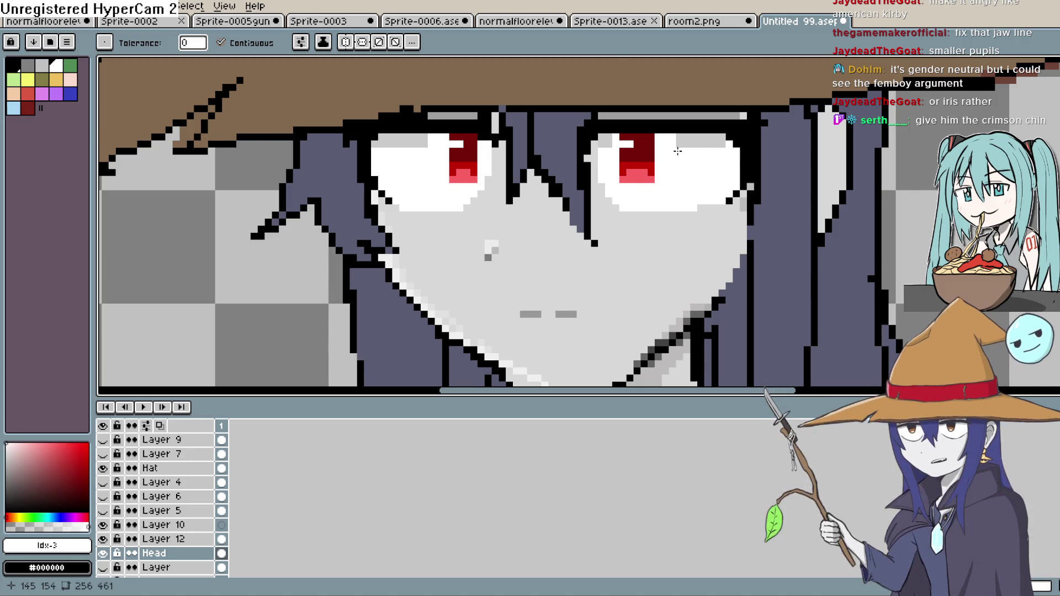
pyautogui.scroll(-4, 699, 145)
pyautogui.scroll(-1, 705, 172)
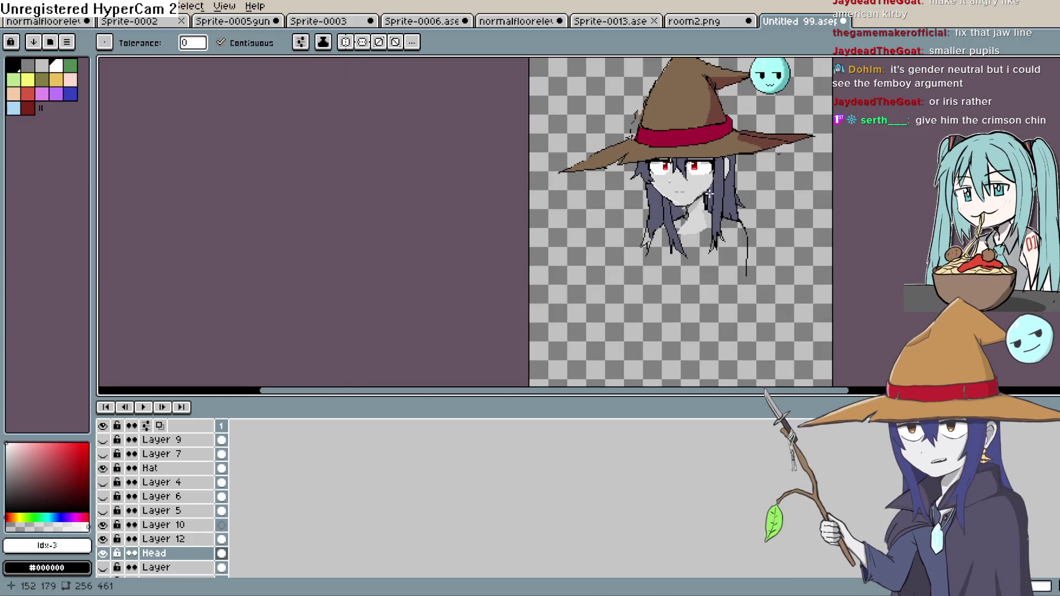
pyautogui.scroll(2, 709, 190)
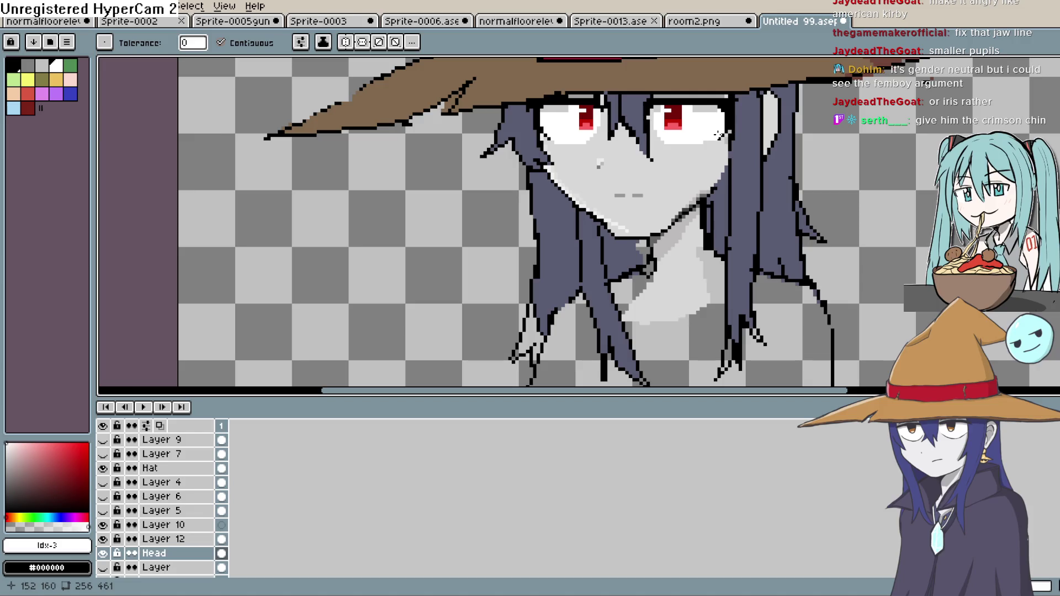
pyautogui.hotkey('ctrl', 'z')
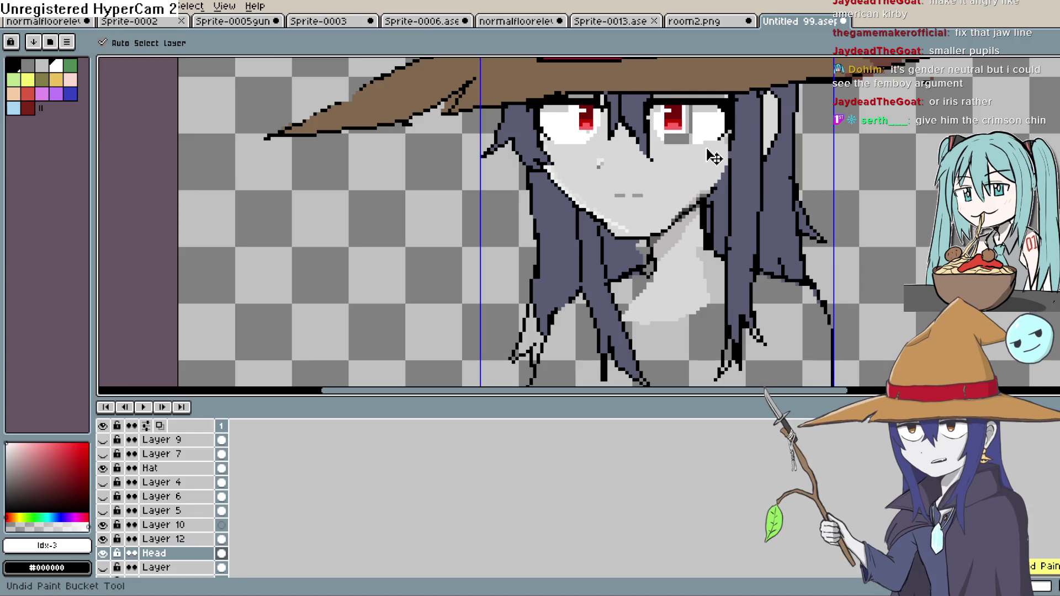
# Undo back past the eye selection and jaw pencil strokes, then clear the selection
pyautogui.hotkey('ctrl', 'z')
pyautogui.hotkey('ctrl', 'z')
pyautogui.hotkey('ctrl', 'z')
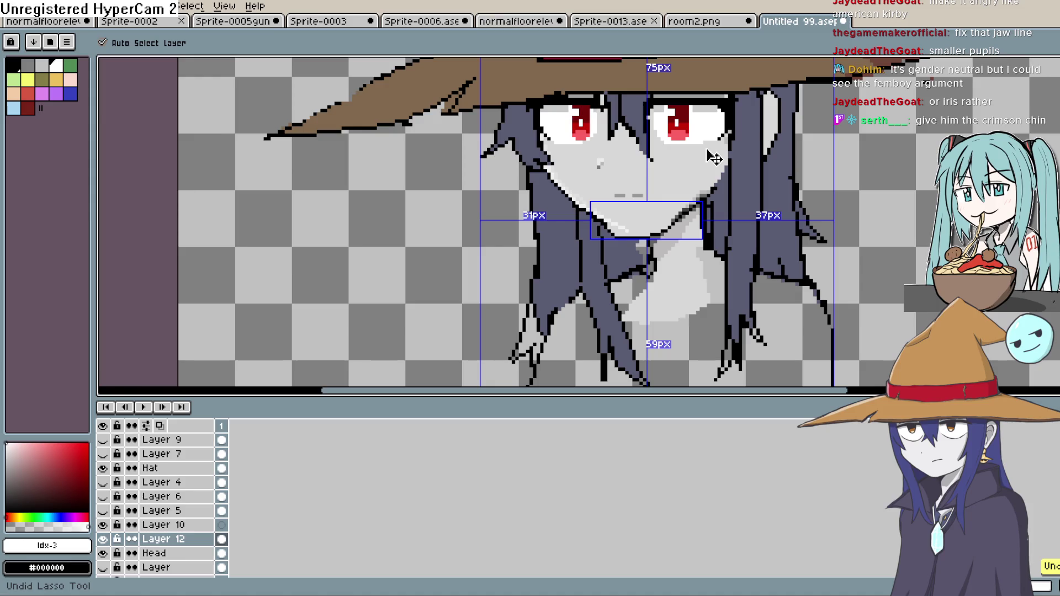
pyautogui.hotkey('ctrl', 'z')
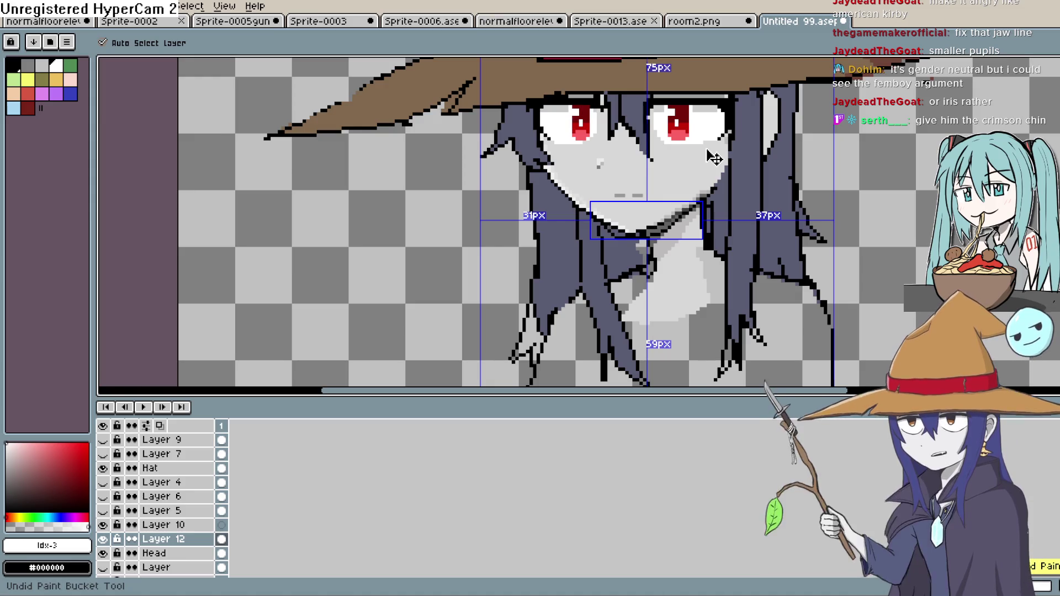
pyautogui.hotkey('ctrl', 'd')
pyautogui.press('g')
# Pan and zoom around the face and hat band to inspect the eyes and head
pyautogui.moveTo(715, 158); pyautogui.dragTo(712, 209)
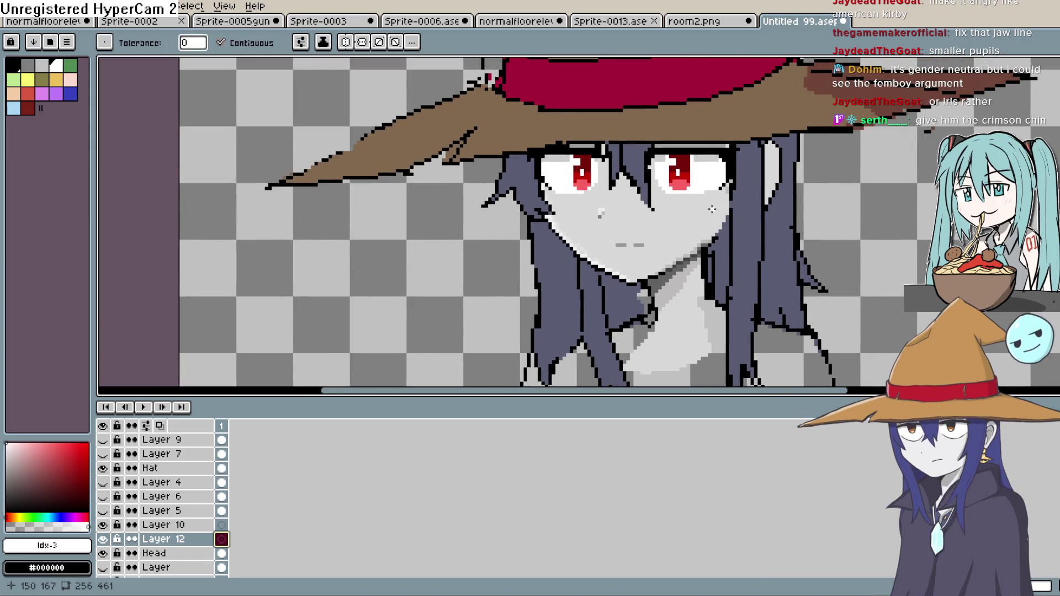
pyautogui.scroll(-5, 712, 209)
pyautogui.scroll(5, 660, 268)
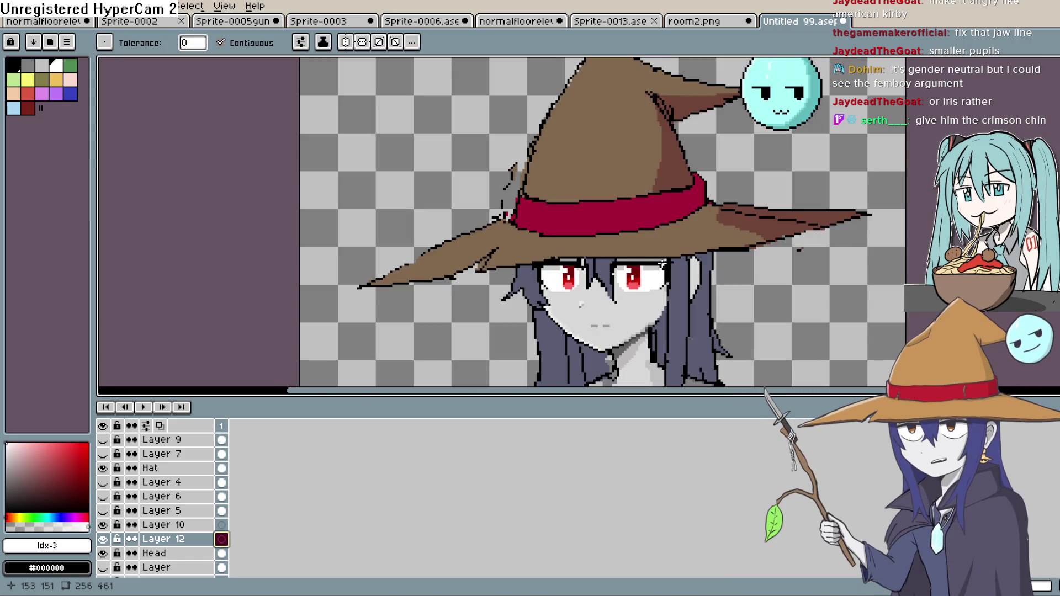
pyautogui.moveTo(675, 269); pyautogui.dragTo(667, 289)
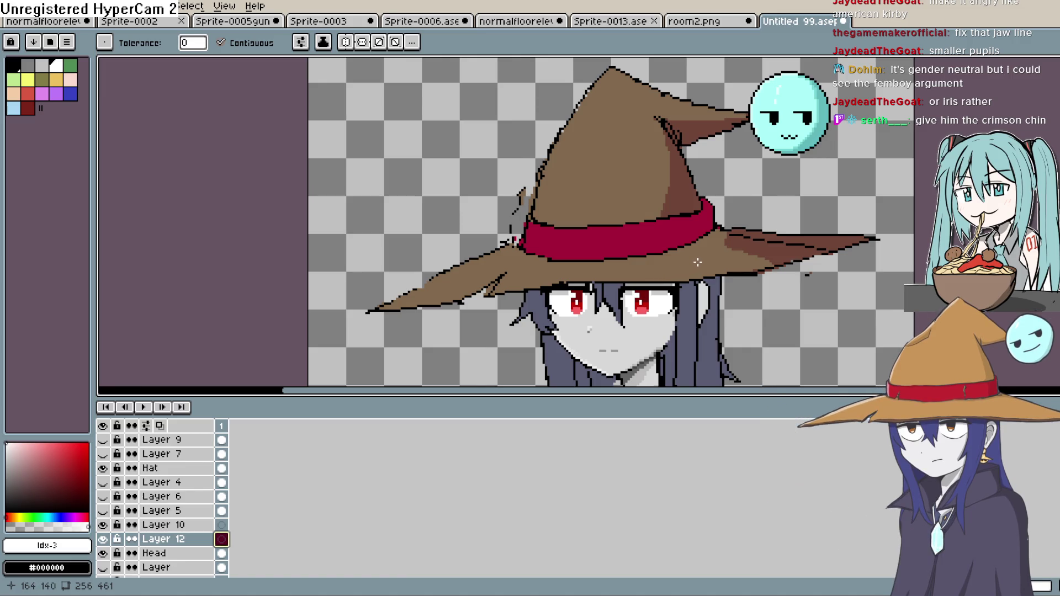
pyautogui.scroll(2, 715, 264)
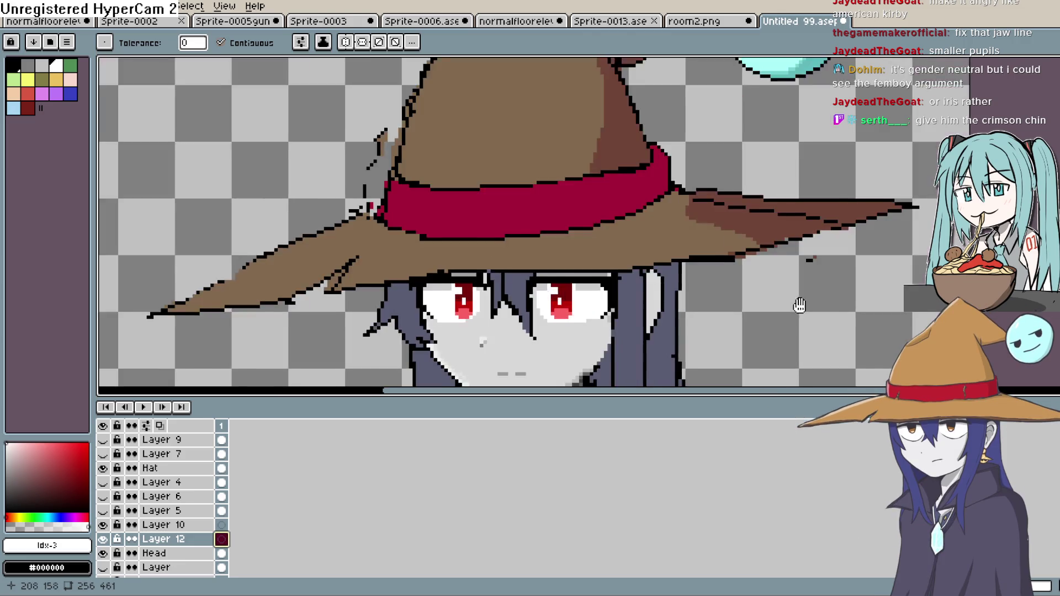
pyautogui.scroll(-2, 886, 263)
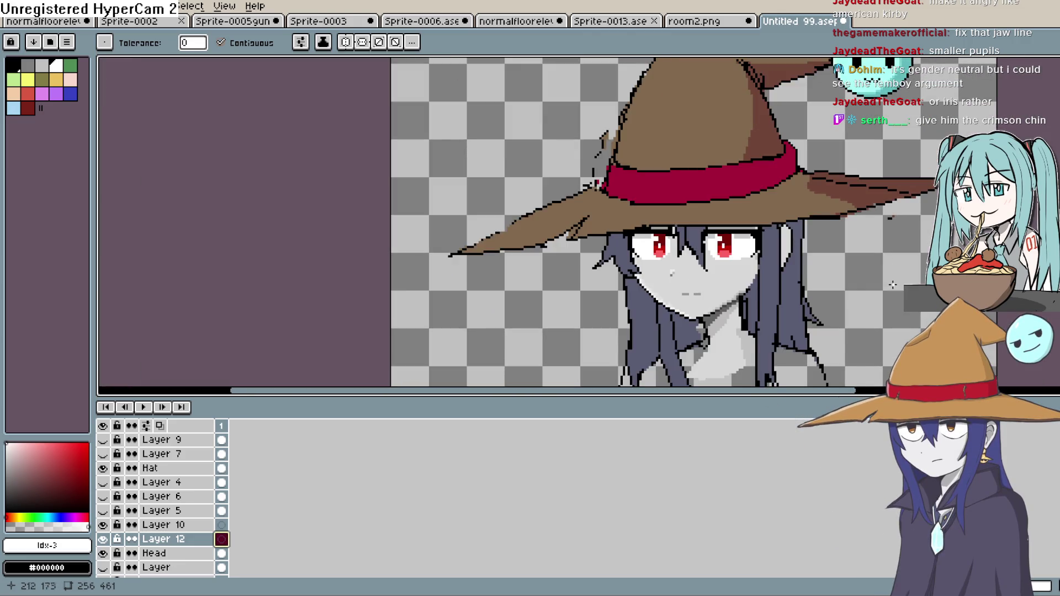
pyautogui.scroll(2, 770, 296)
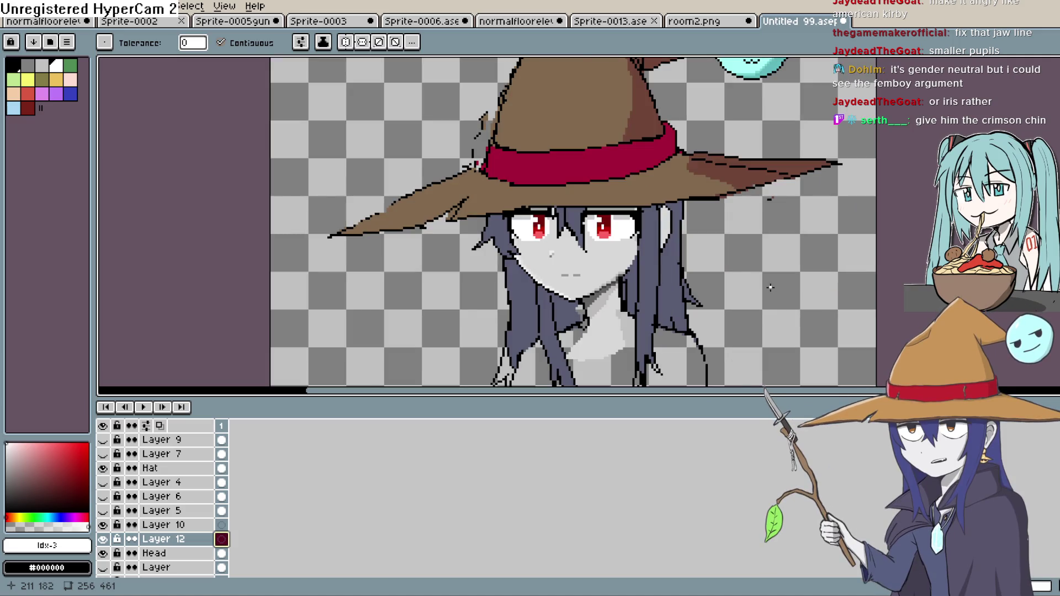
pyautogui.moveTo(770, 287)
pyautogui.mouseDown()
pyautogui.moveTo(785, 304)
pyautogui.moveTo(788, 341)
pyautogui.mouseUp()
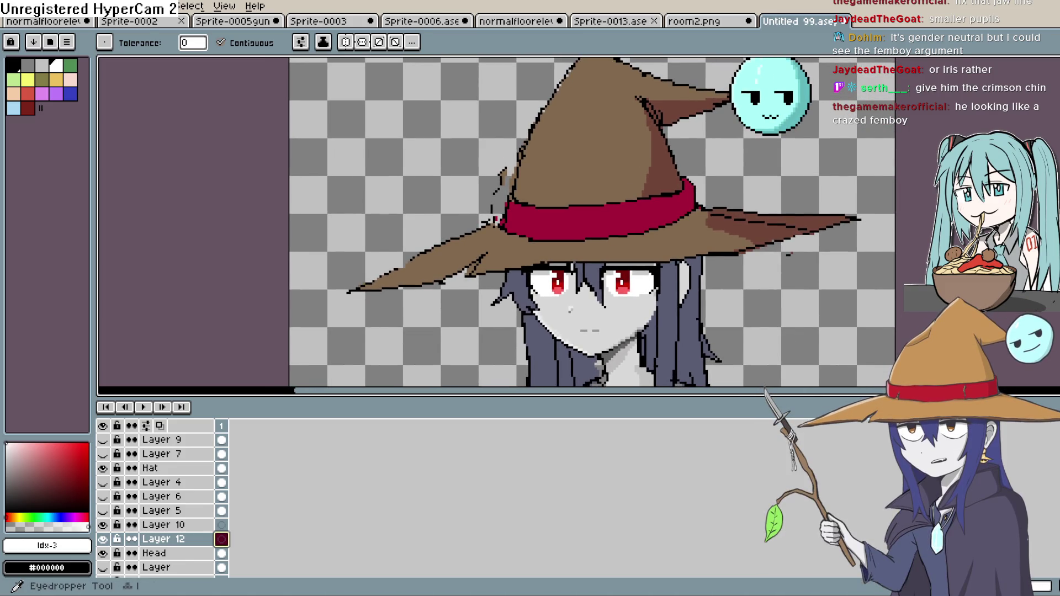
# Sample the hat's brown #82694c, switch to the Eraser, and inspect the hat brim and band
pyautogui.press('i')
pyautogui.click(513, 243)
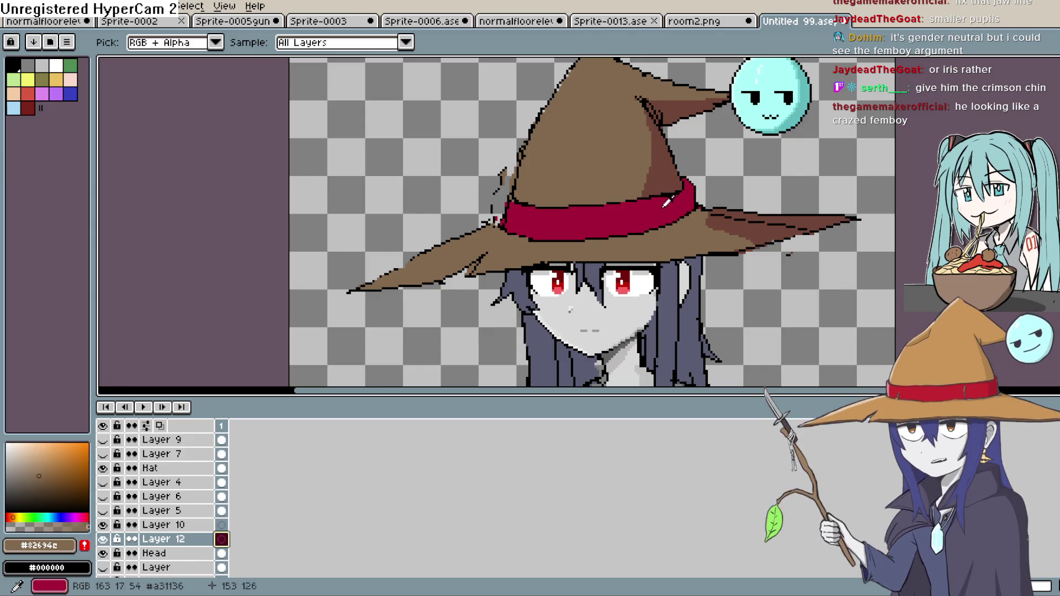
pyautogui.press('e')
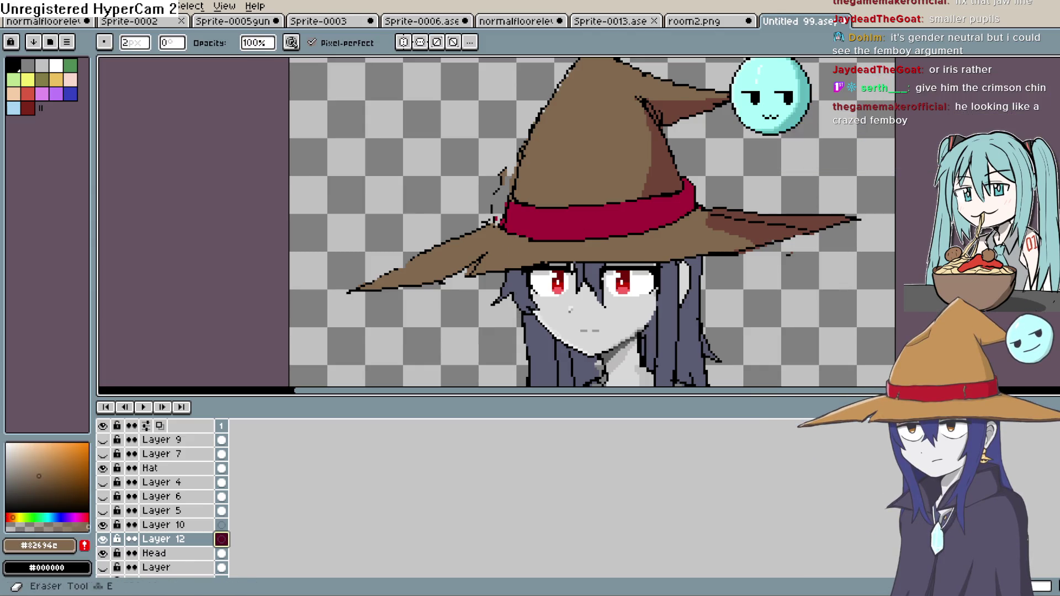
pyautogui.scroll(2, 457, 266)
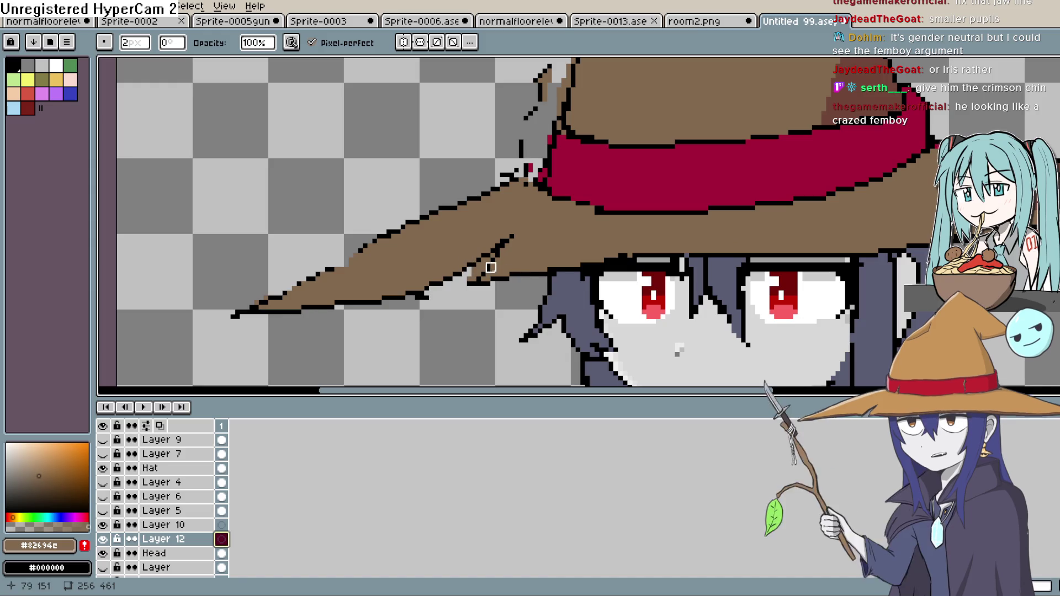
pyautogui.scroll(2, 613, 269)
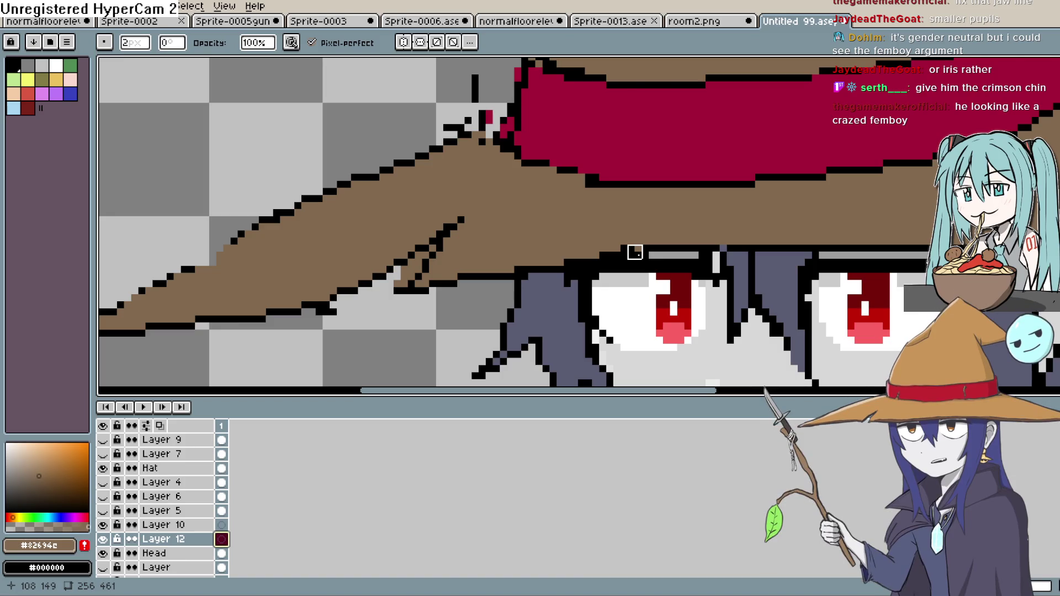
pyautogui.scroll(-3, 634, 252)
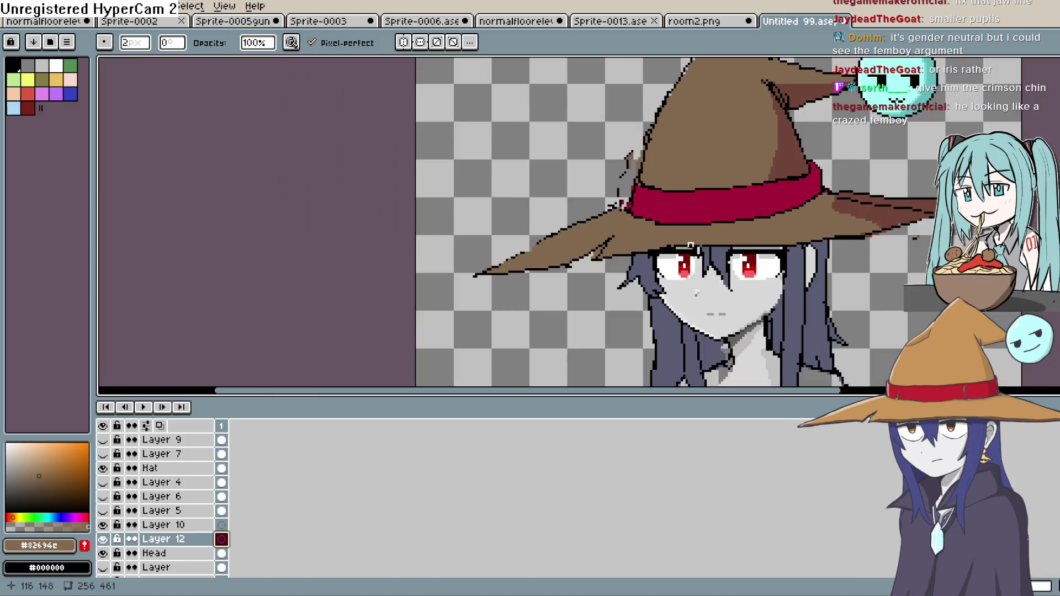
pyautogui.scroll(-3, 676, 244)
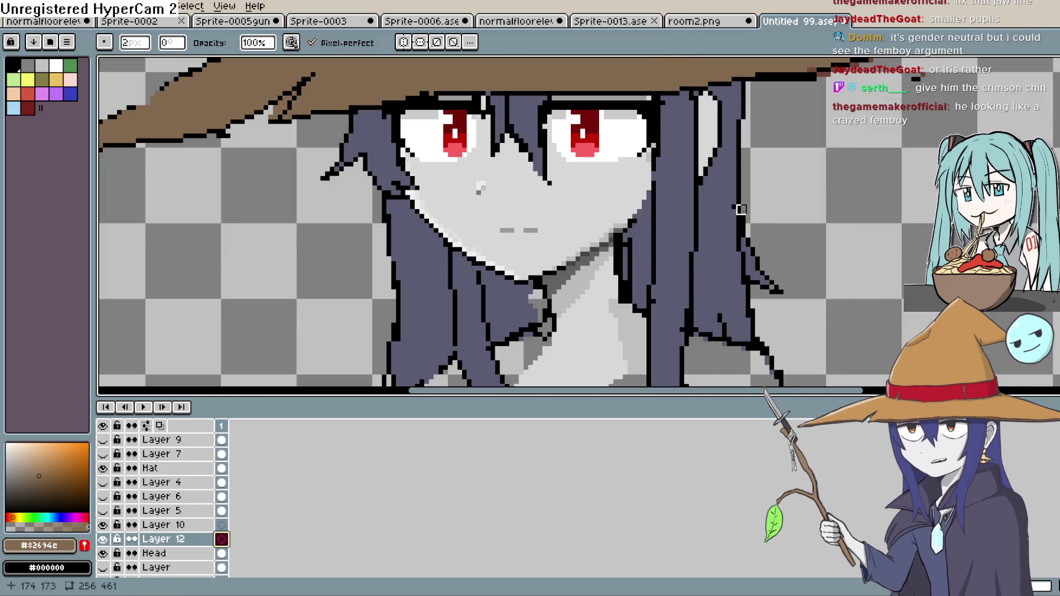
pyautogui.scroll(4, 768, 184)
pyautogui.moveTo(768, 184); pyautogui.dragTo(797, 234)
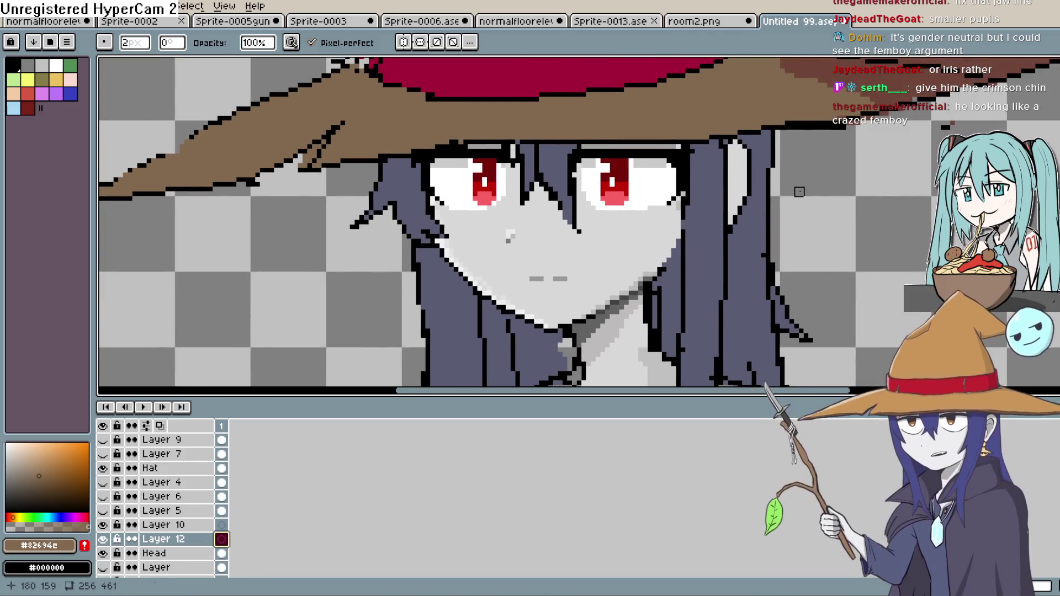
pyautogui.scroll(-2, 799, 187)
pyautogui.scroll(1, 828, 268)
pyautogui.moveTo(828, 267)
pyautogui.mouseDown()
pyautogui.moveTo(829, 326)
pyautogui.moveTo(801, 284)
pyautogui.mouseUp()
pyautogui.scroll(-1, 819, 329)
pyautogui.scroll(-4, 801, 285)
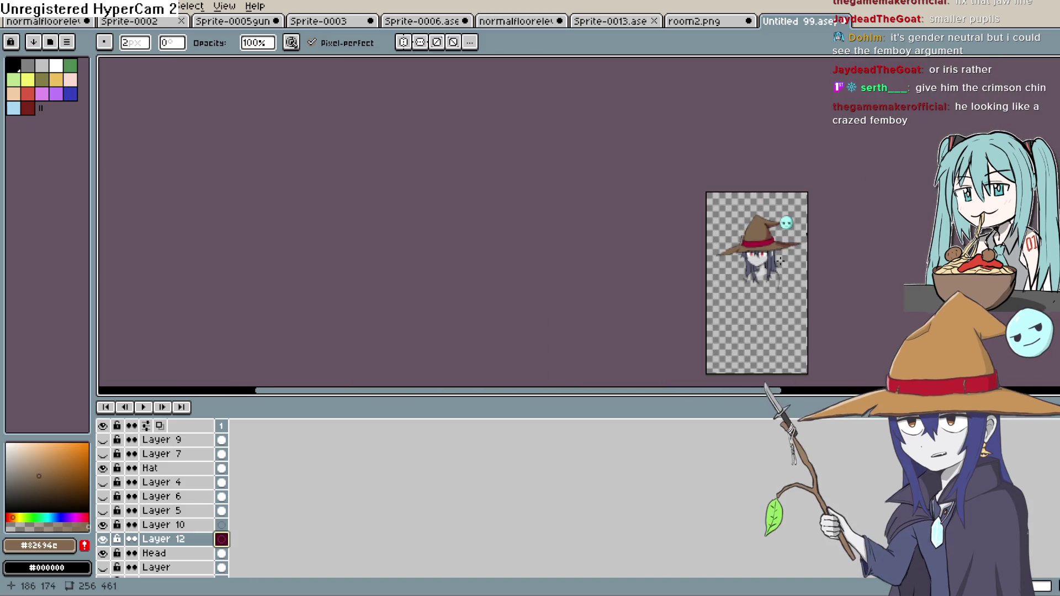
pyautogui.scroll(2, 775, 248)
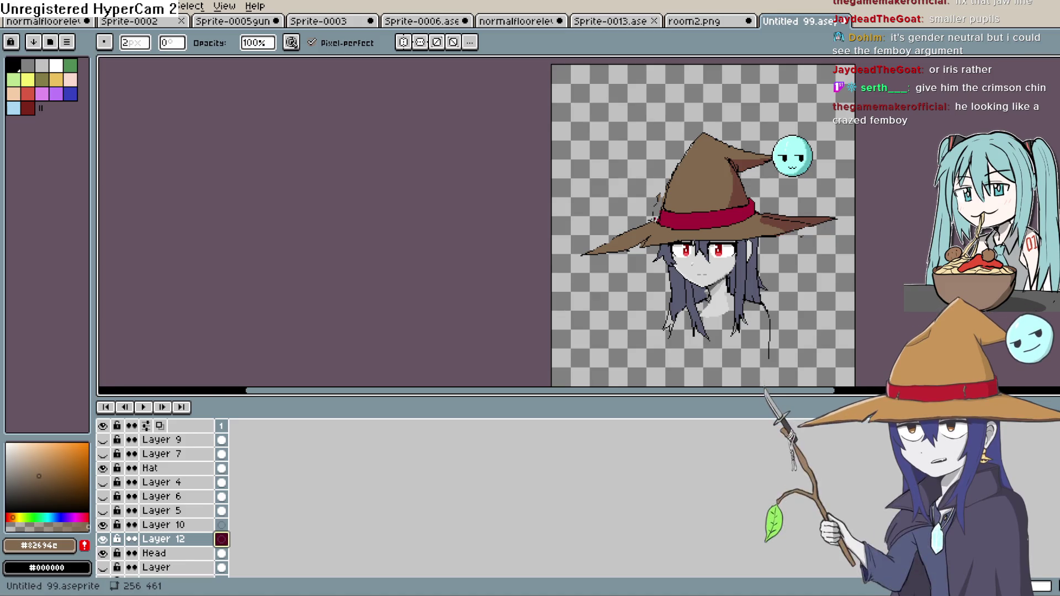
# Move over to the Construct 3 groundfloor2 room layout
pyautogui.hotkey('alt', 'Tab')
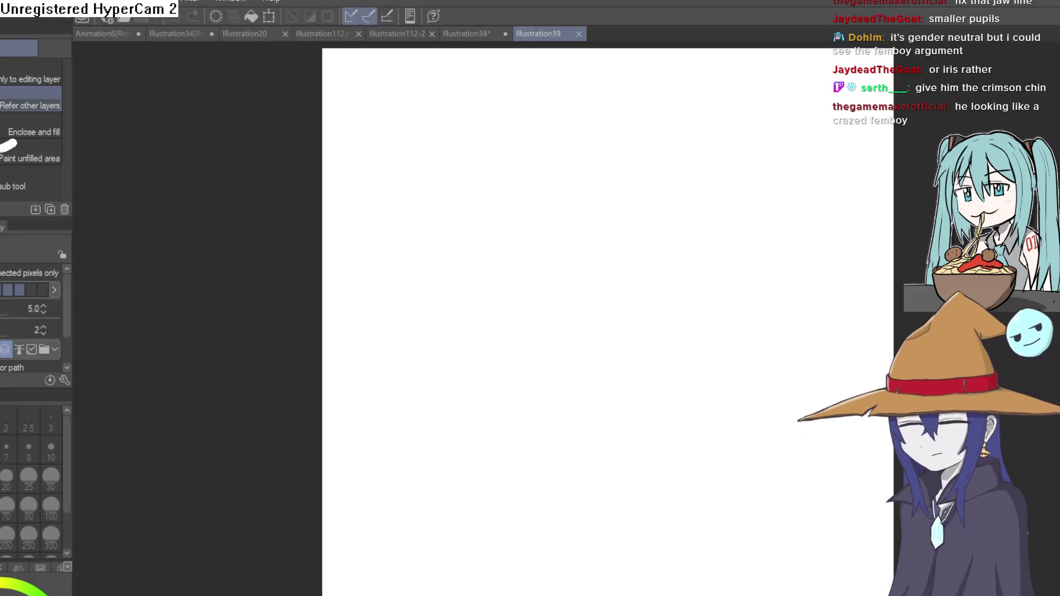
pyautogui.hotkey('alt', 'Tab')
pyautogui.scroll(5, 512, 417)
pyautogui.hscroll(3, 512, 417)
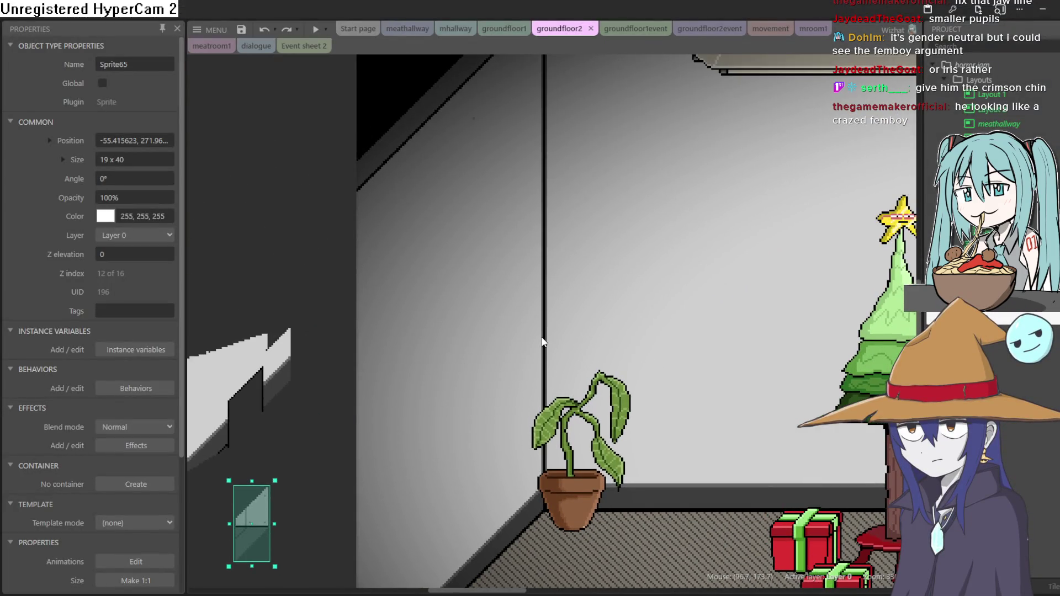
pyautogui.scroll(-3, 542, 335)
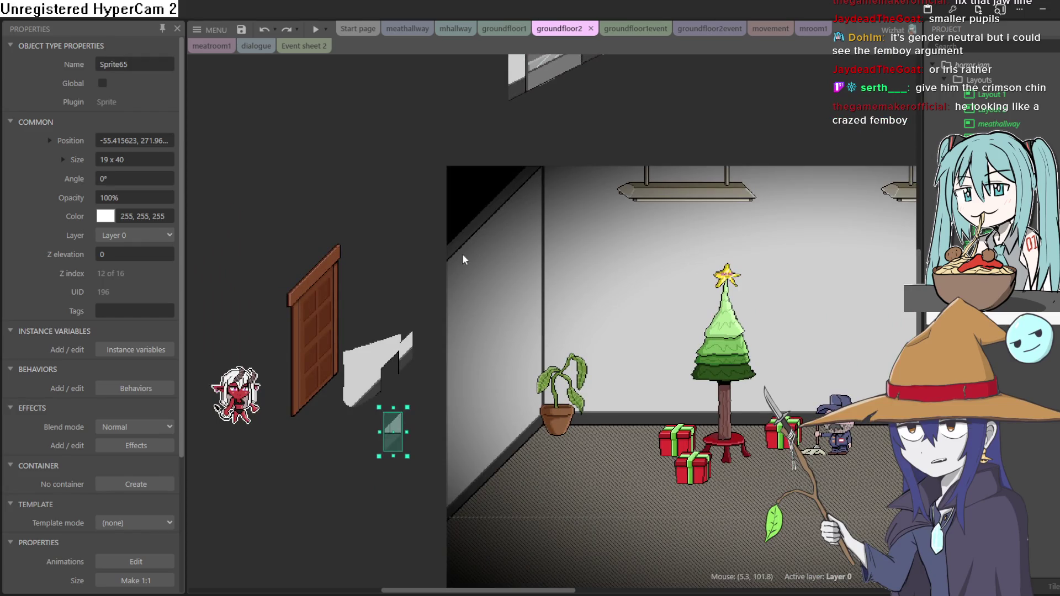
pyautogui.moveTo(644, 269); pyautogui.dragTo(311, 226)
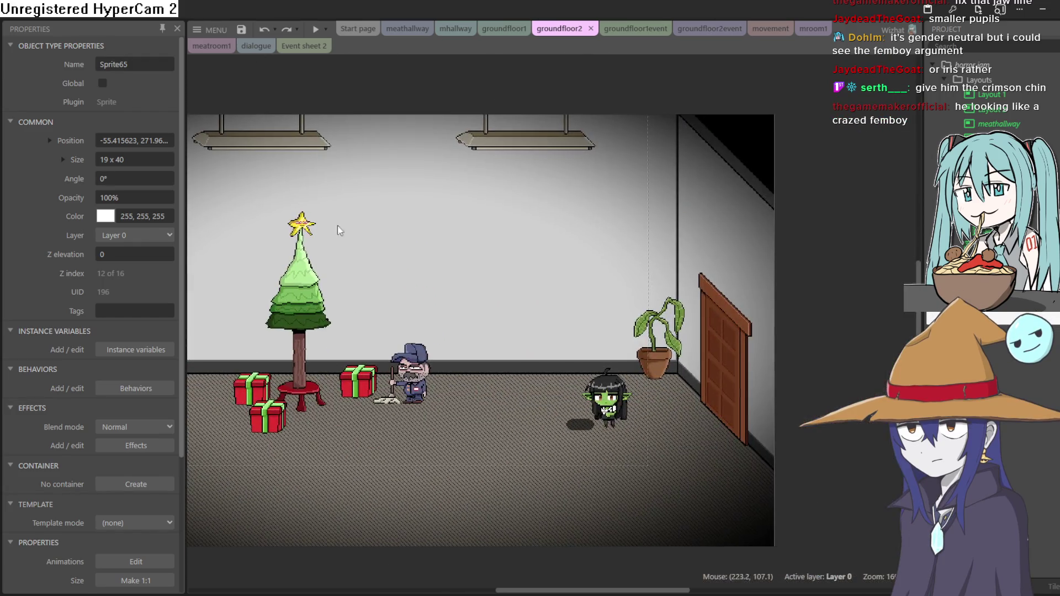
pyautogui.scroll(5, 691, 360)
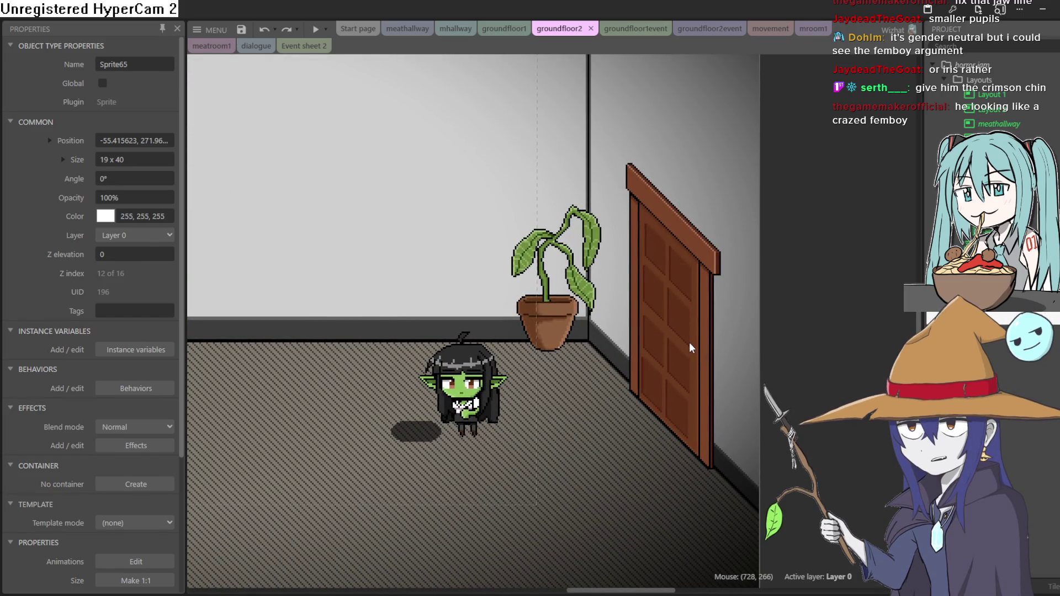
pyautogui.scroll(-1, 763, 359)
pyautogui.scroll(1, 760, 349)
pyautogui.scroll(-2, 757, 348)
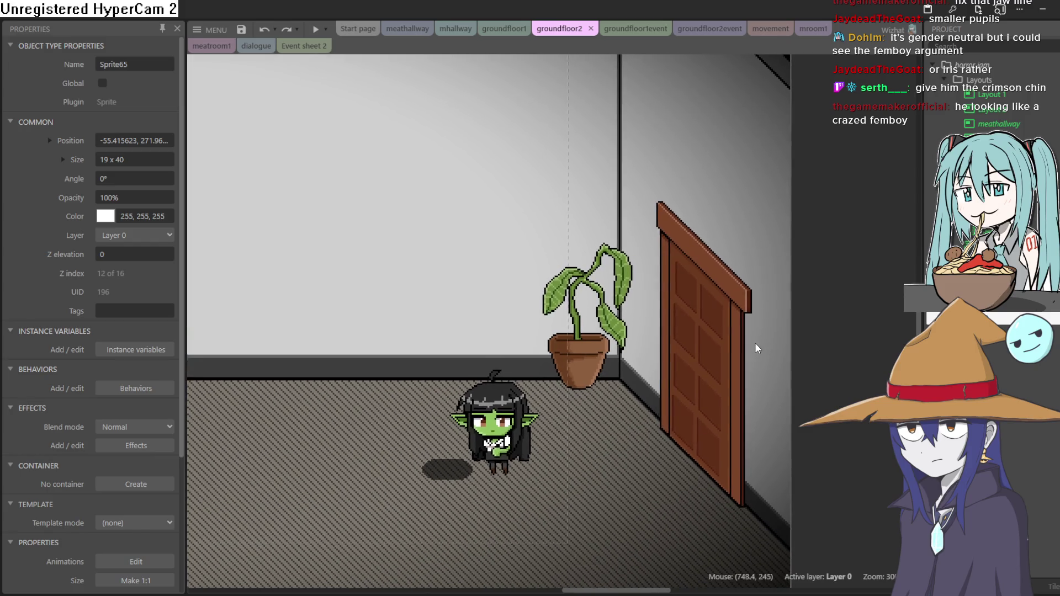